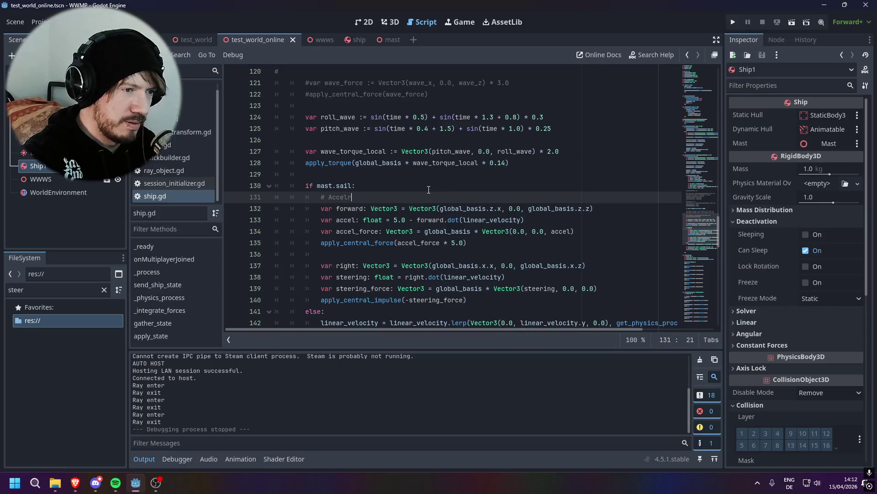
# Add an '# Anti-slide' comment on a new line above the sideways-force block
pyautogui.click(516, 251)
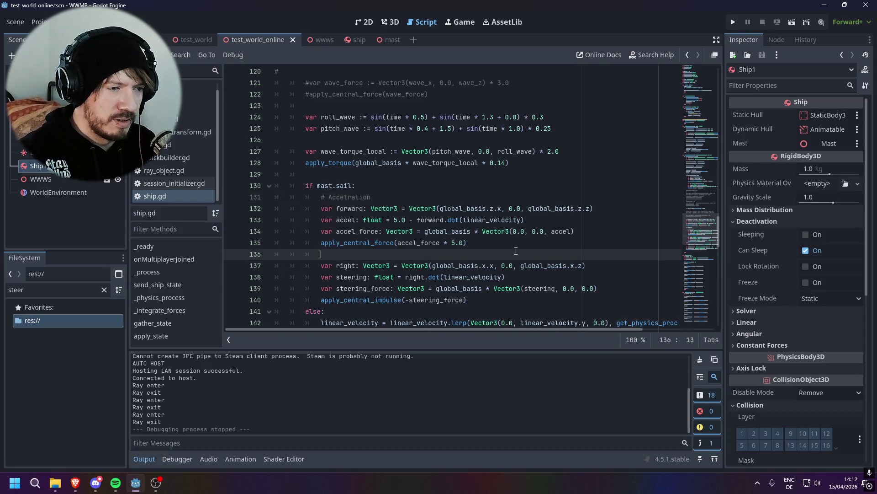
pyautogui.press('Return')
pyautogui.write('# Anti-slide')
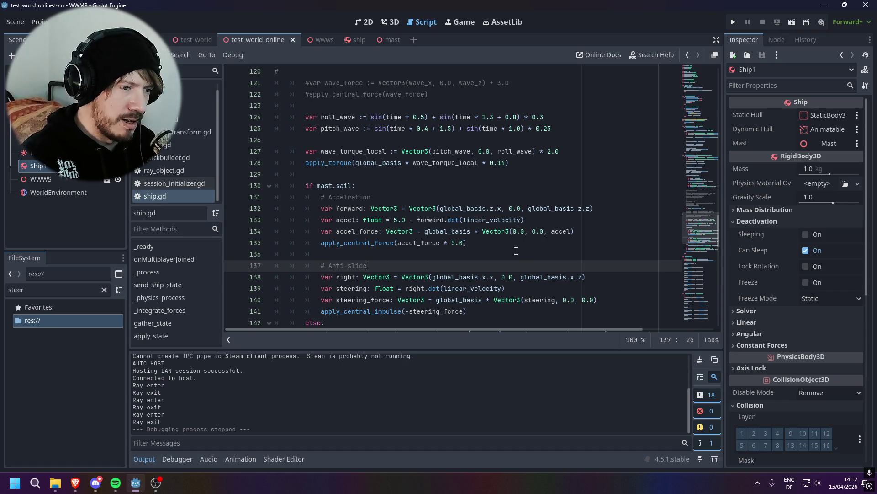
# Insert a '# Steering' comment above the steering_torque lines
pyautogui.click(516, 250)
pyautogui.scroll(5, 496, 239)
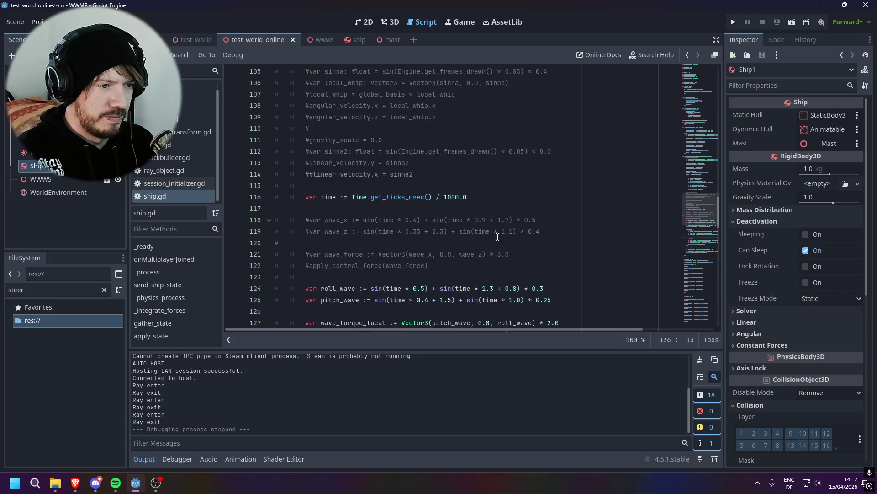
pyautogui.scroll(-7, 495, 239)
pyautogui.scroll(-1, 491, 215)
pyautogui.click(491, 211)
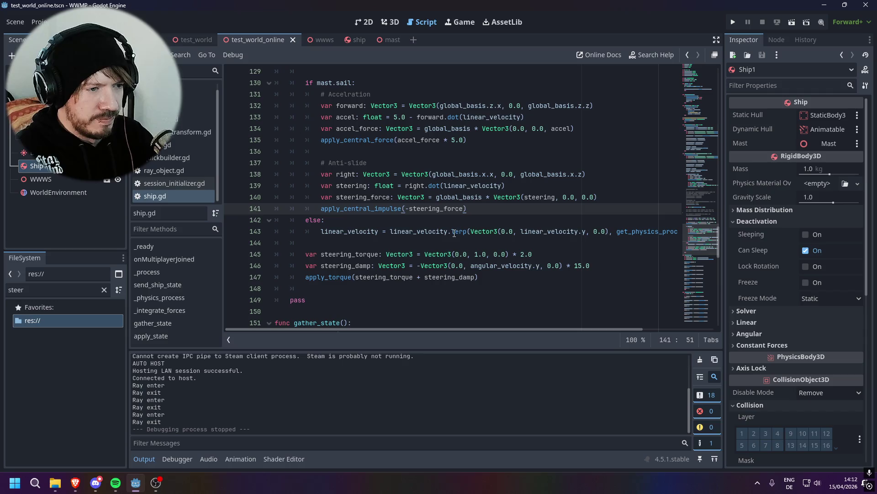
pyautogui.click(407, 242)
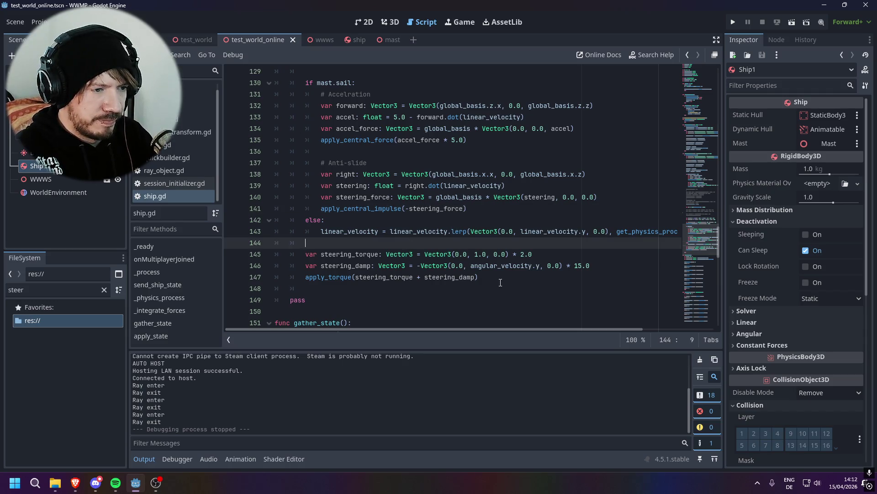
pyautogui.doubleClick(351, 254)
pyautogui.click(361, 288)
pyautogui.click(383, 241)
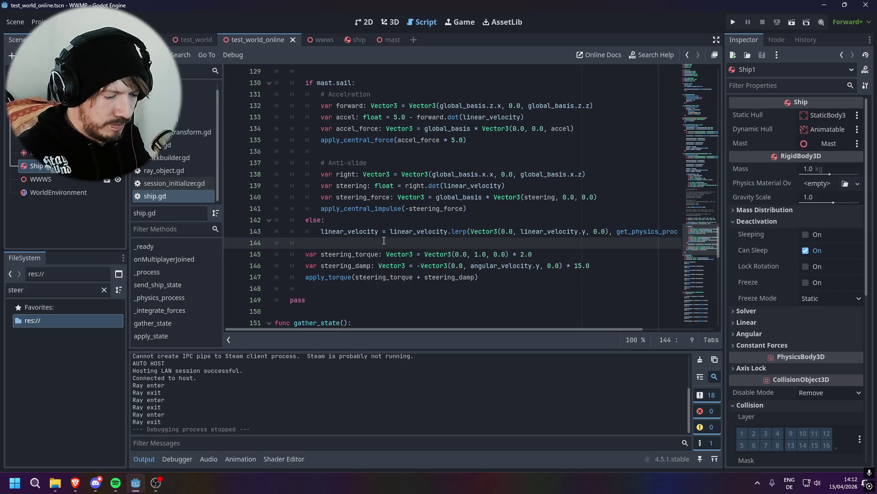
pyautogui.press('Return')
pyautogui.write('# Steering')
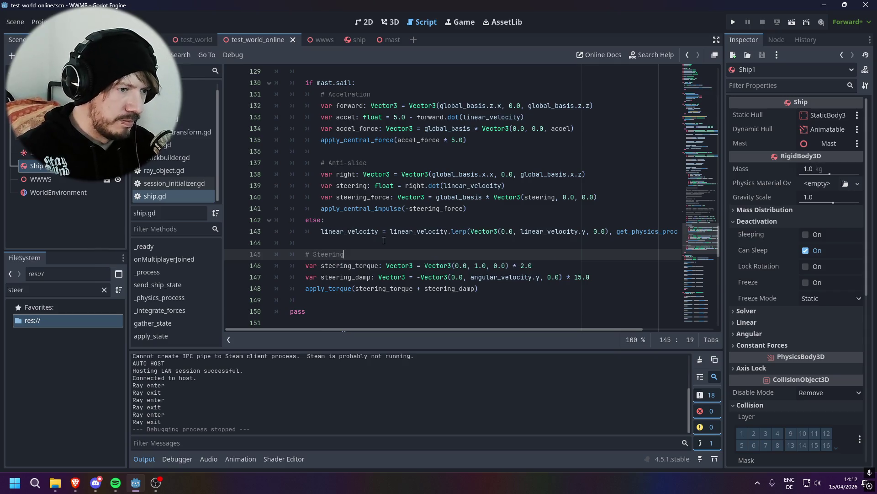
# Look over the commented anti-slide and steering physics code in ship.gd
pyautogui.scroll(3, 329, 226)
pyautogui.scroll(-4, 379, 221)
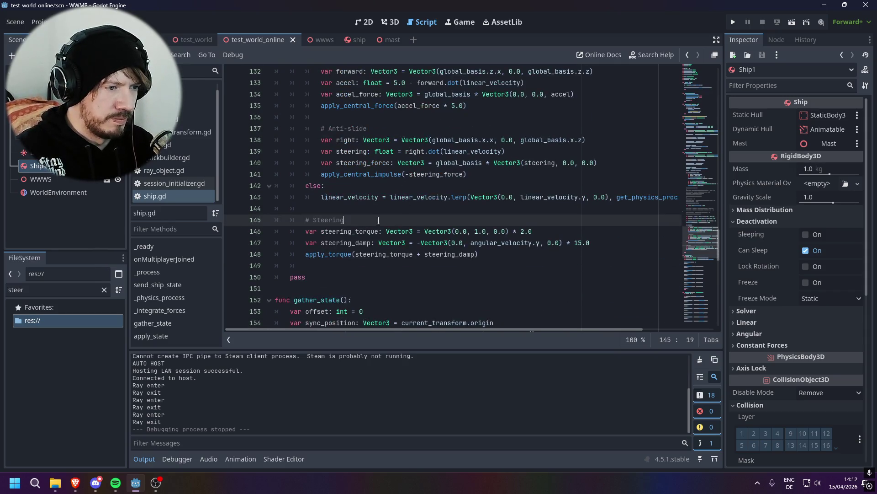
pyautogui.click(504, 256)
pyautogui.scroll(3, 500, 265)
pyautogui.click(496, 278)
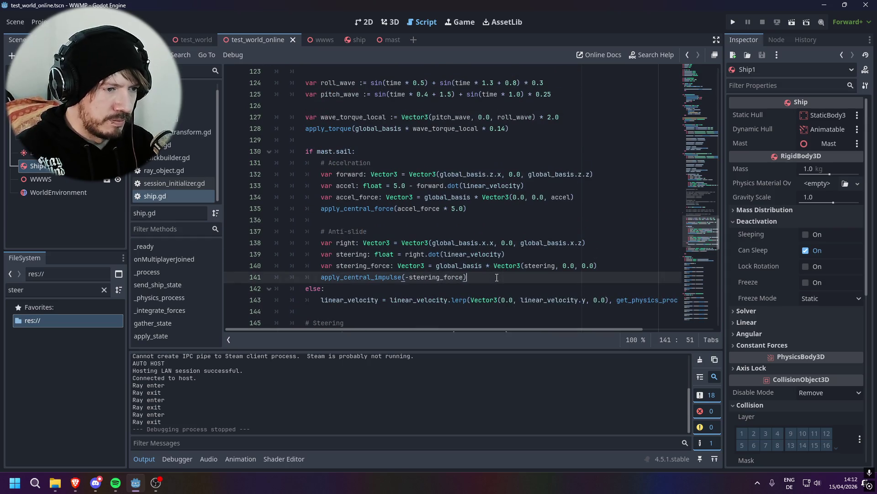
pyautogui.scroll(-2, 497, 277)
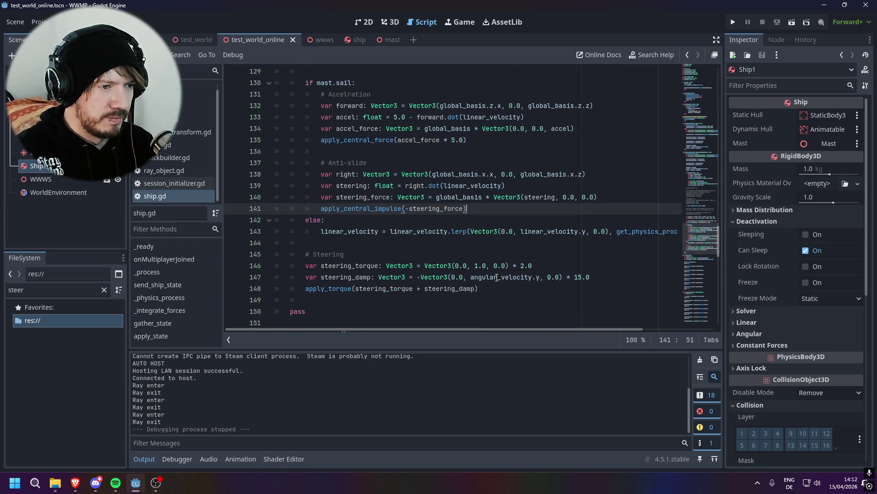
pyautogui.click(537, 186)
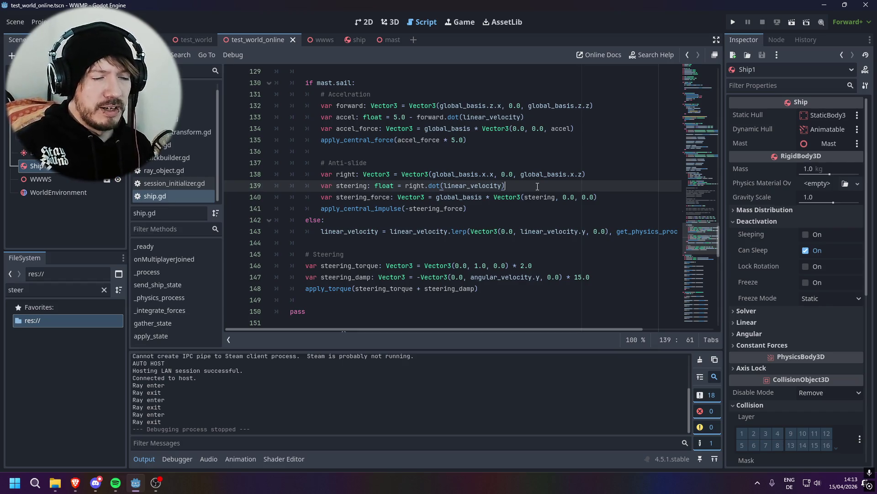
pyautogui.click(603, 197)
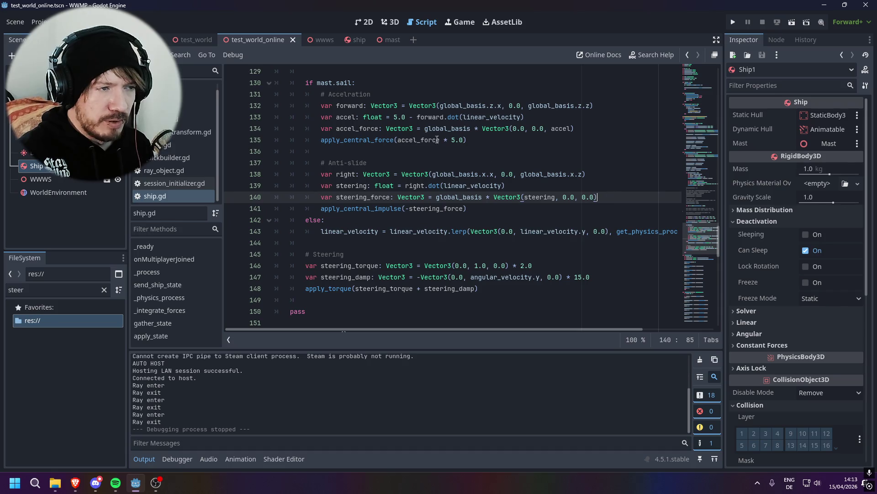
pyautogui.click(15, 22)
pyautogui.press('Escape')
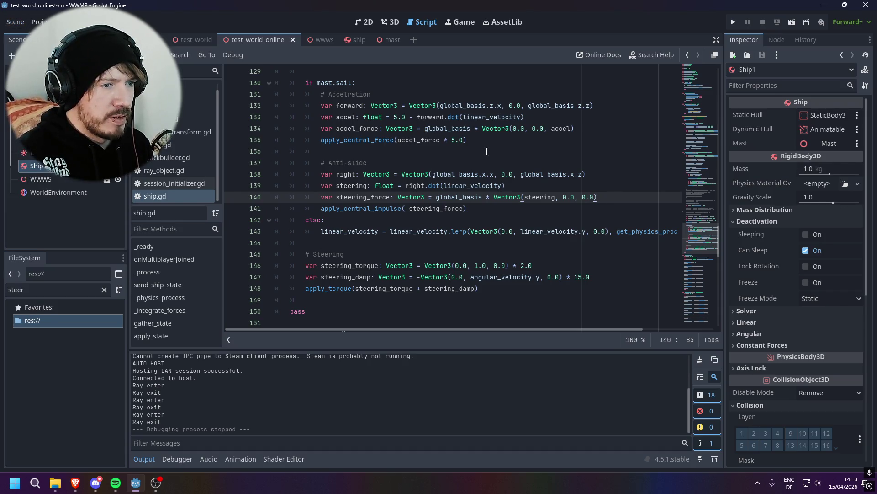
pyautogui.click(483, 140)
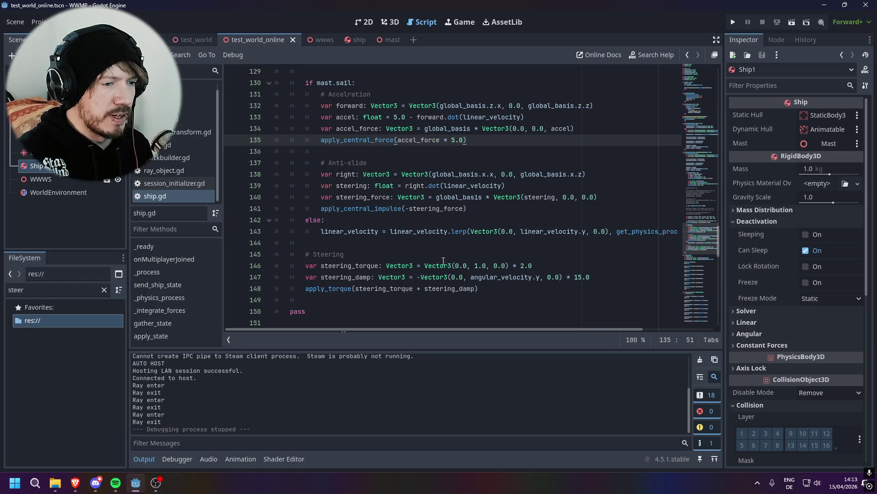
pyautogui.click(490, 290)
pyautogui.click(39, 22)
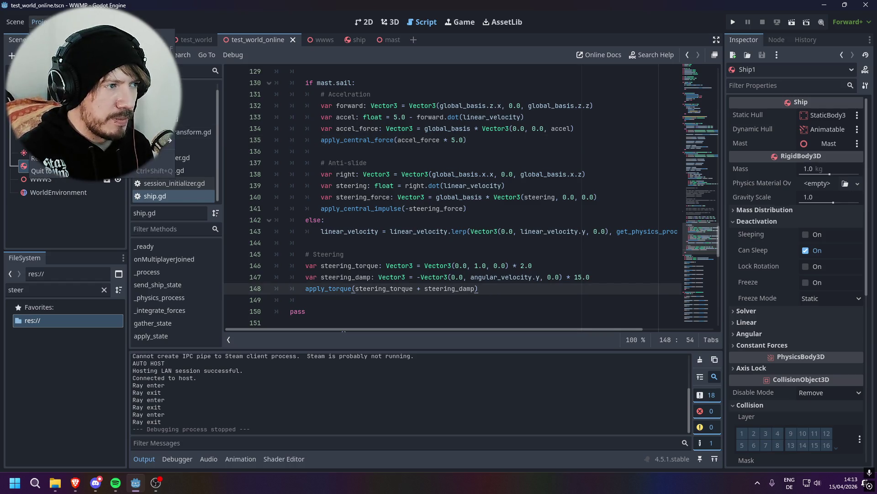
# Add zoom_in and zoom_out actions to the project's Input Map
pyautogui.click(59, 35)
pyautogui.moveTo(342, 100); pyautogui.dragTo(345, 99)
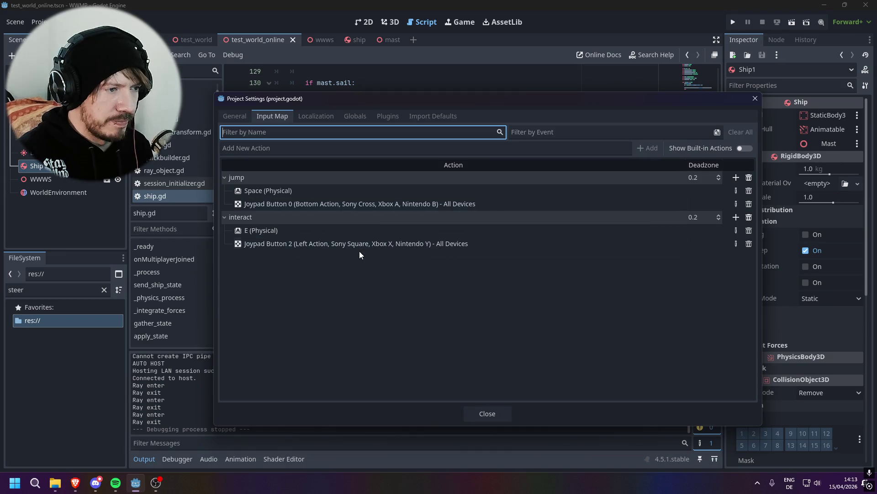
pyautogui.click(301, 147)
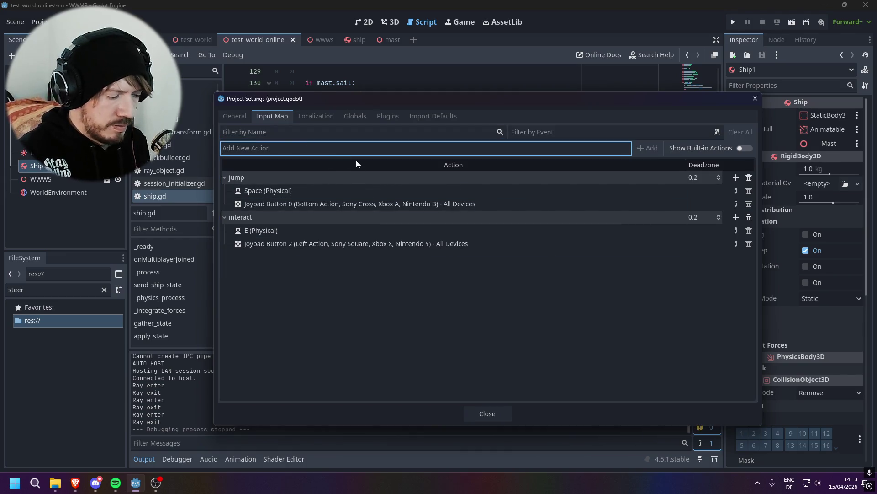
pyautogui.write('zoom_in')
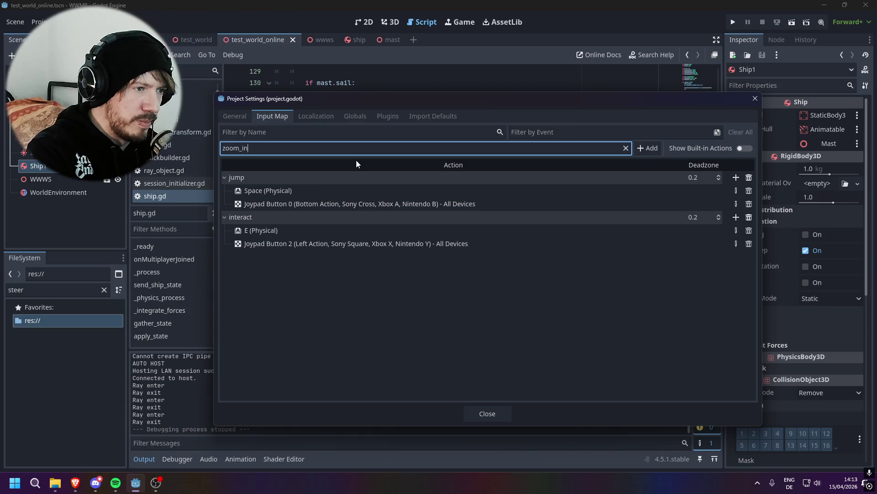
pyautogui.click(647, 147)
pyautogui.click(509, 147)
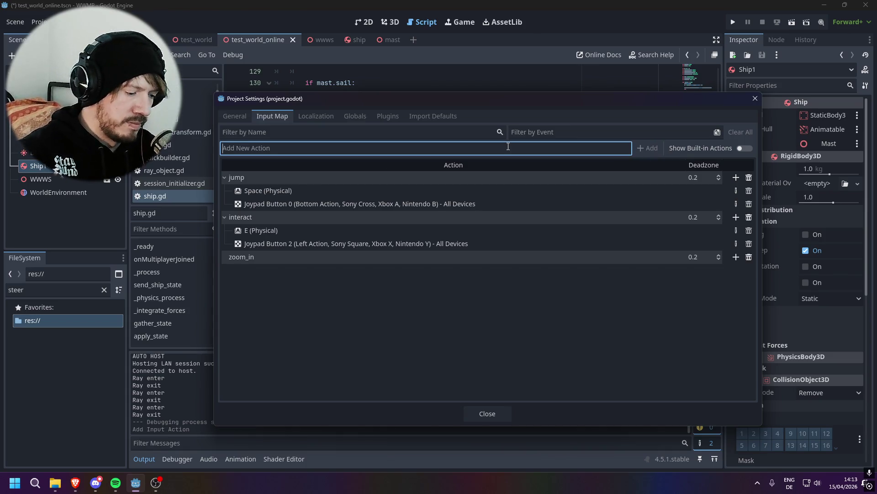
pyautogui.write('zoom_out')
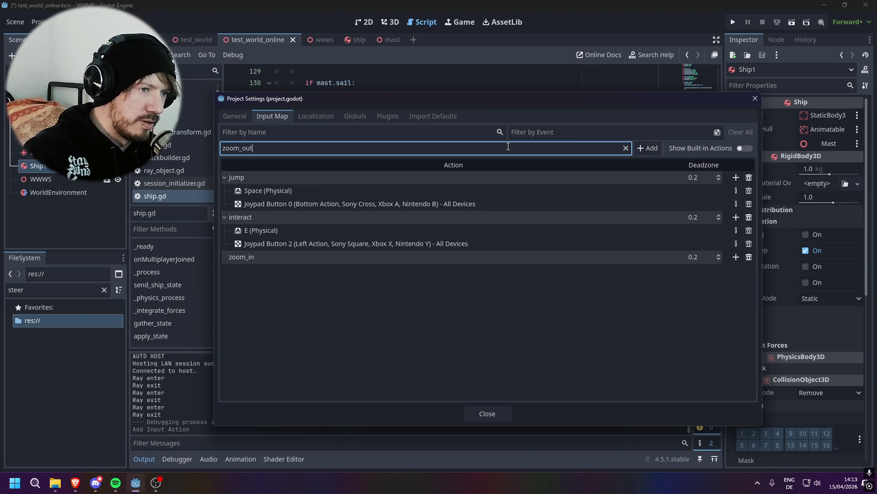
pyautogui.click(648, 147)
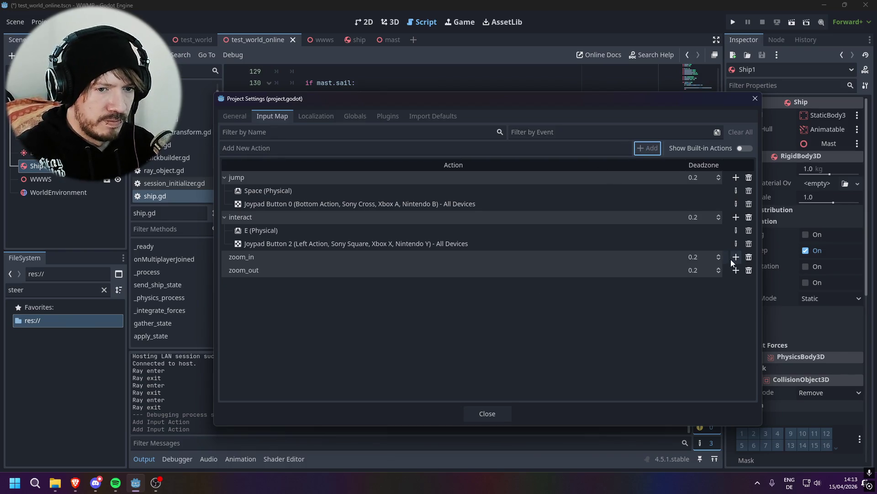
# Bind Mouse Wheel Up to zoom_in and Mouse Wheel Down to zoom_out
pyautogui.click(735, 258)
pyautogui.scroll(1, 423, 235)
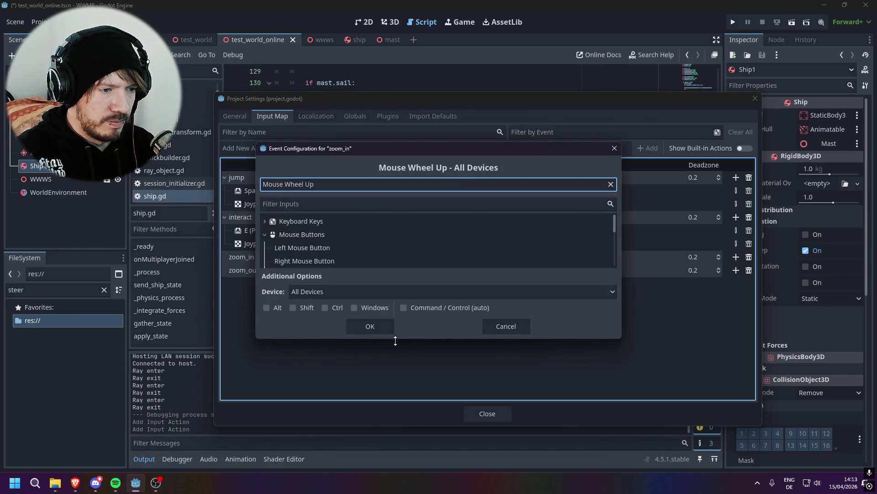
pyautogui.click(368, 326)
pyautogui.click(736, 284)
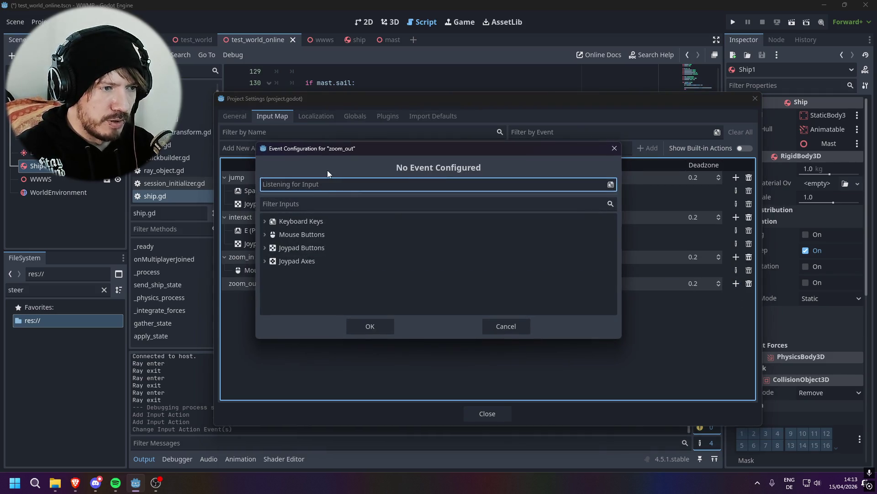
pyautogui.scroll(-1, 327, 170)
pyautogui.click(381, 326)
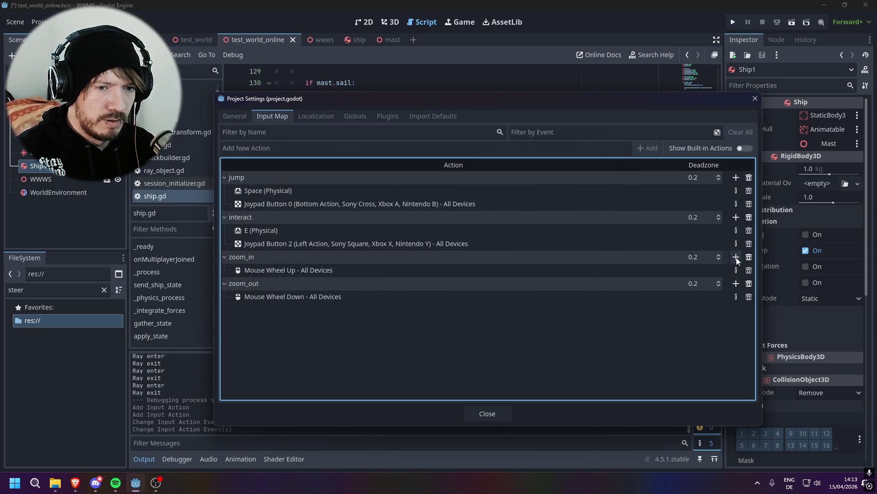
pyautogui.click(736, 257)
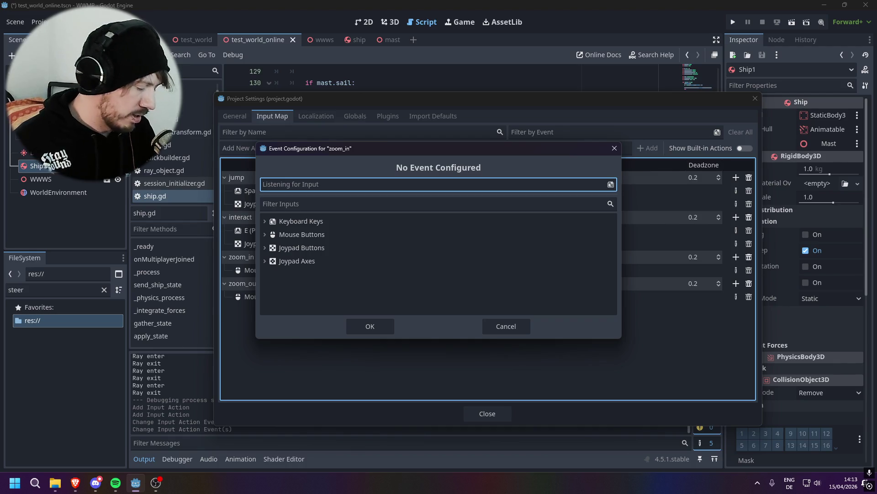
pyautogui.hotkey('alt', 'Tab')
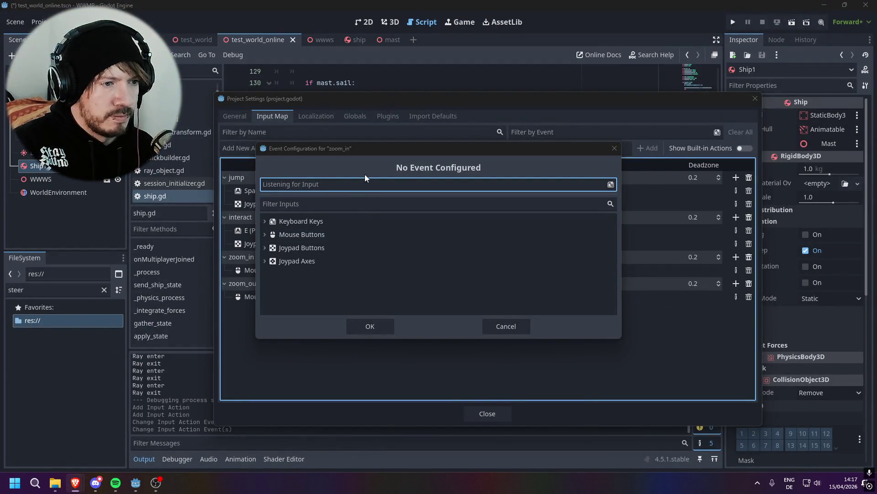
# Bind Joypad D-pad Up to zoom_in and D-pad Down to zoom_out, then close Project Settings
pyautogui.click(361, 184)
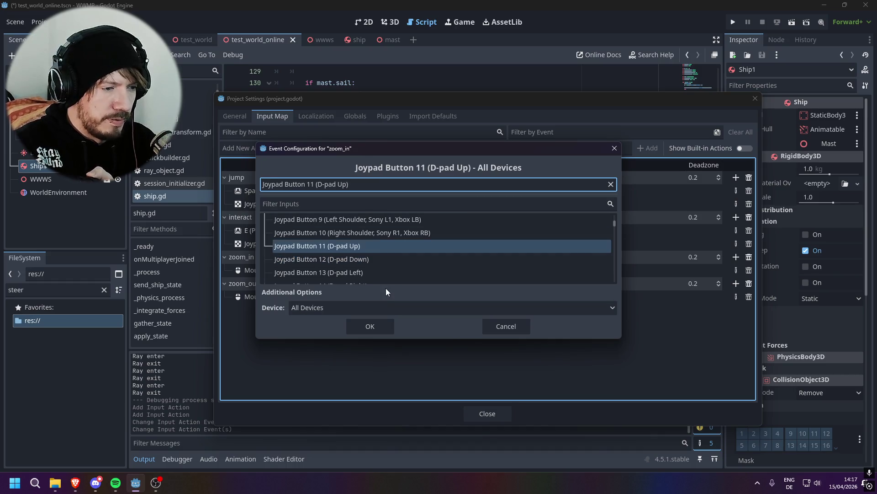
pyautogui.click(370, 324)
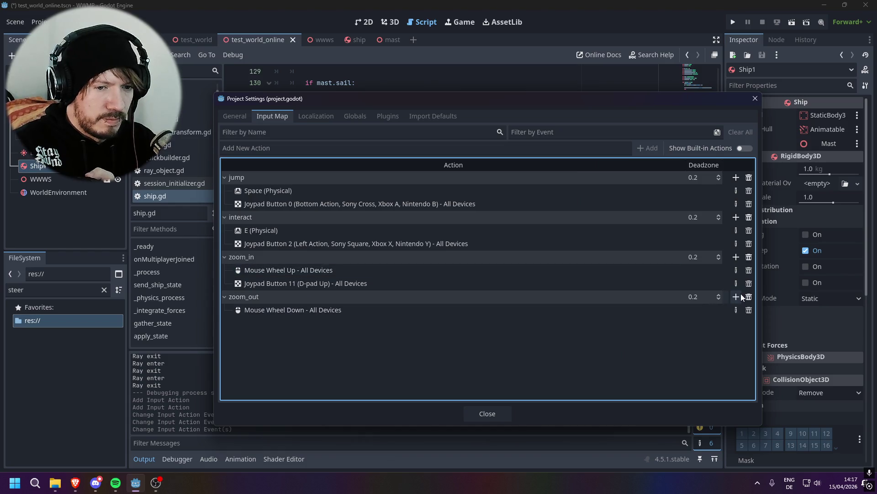
pyautogui.click(736, 297)
pyautogui.click(361, 327)
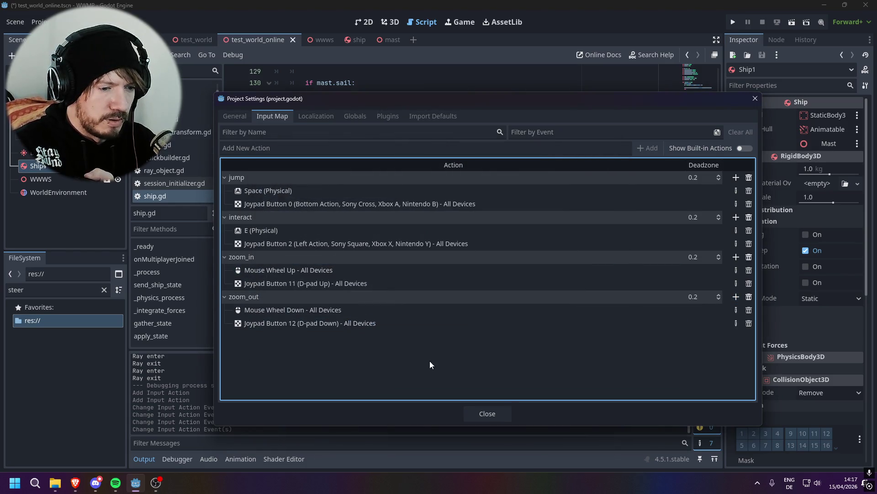
pyautogui.click(488, 414)
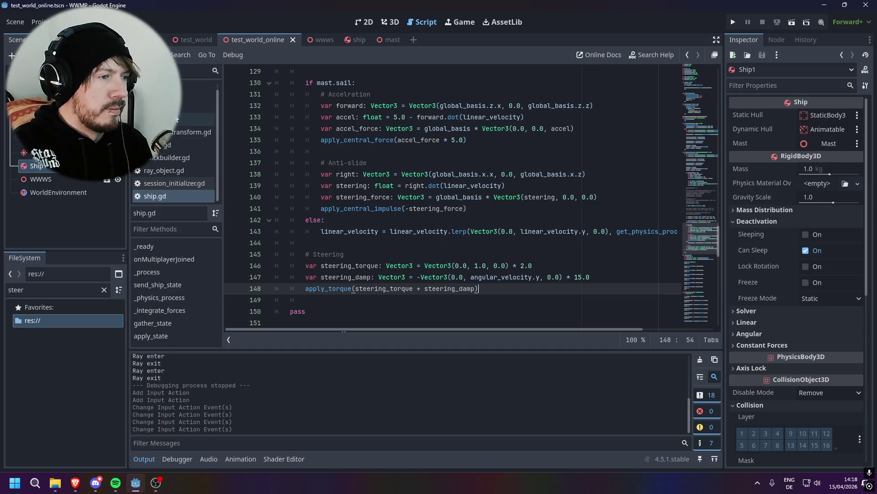
# Open player.gd in the script editor and save it
pyautogui.click(185, 143)
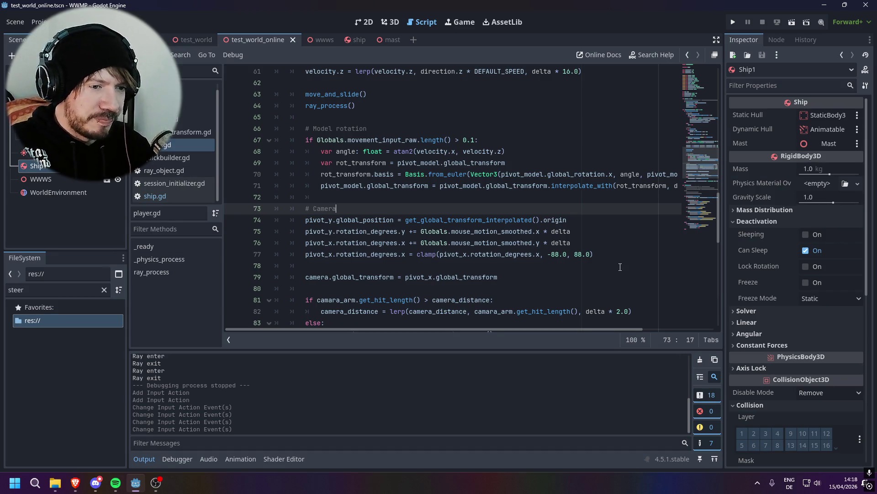
pyautogui.click(610, 249)
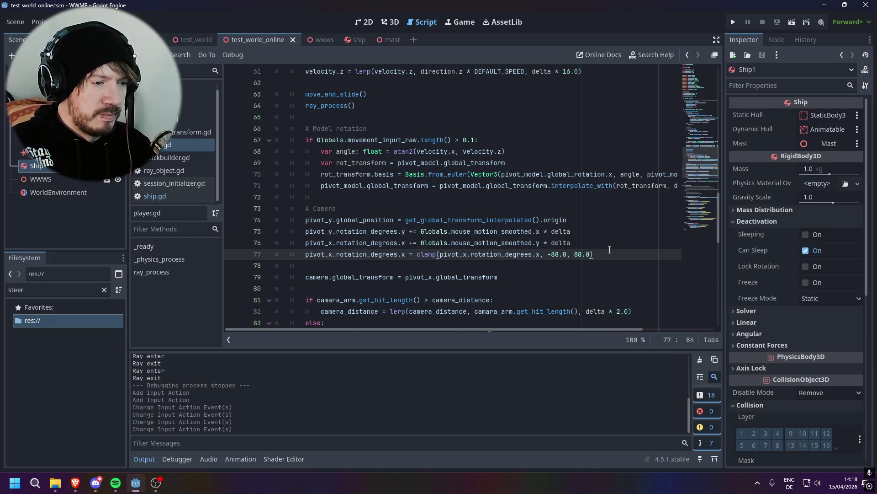
pyautogui.click(584, 222)
pyautogui.hotkey('ctrl', 's')
# Add a blank line directly under the # Camera comment
pyautogui.scroll(-3, 526, 219)
pyautogui.scroll(6, 503, 217)
pyautogui.scroll(-1, 480, 215)
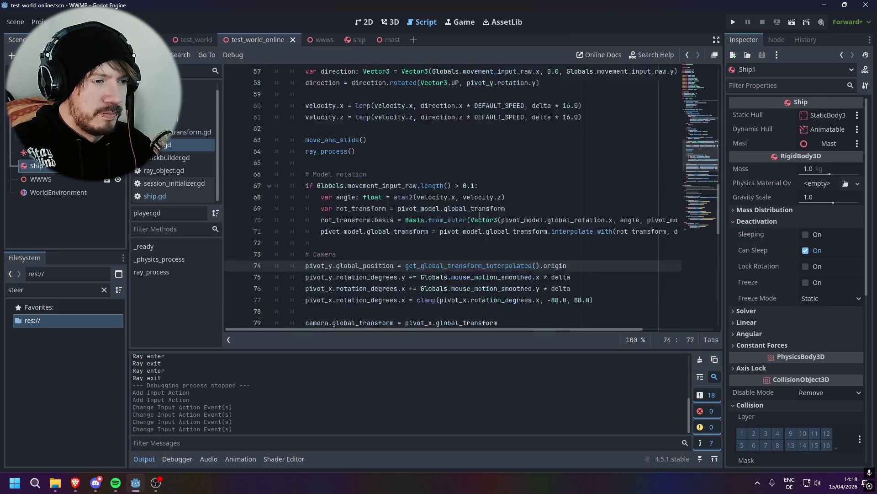
pyautogui.scroll(-4, 479, 215)
pyautogui.click(356, 140)
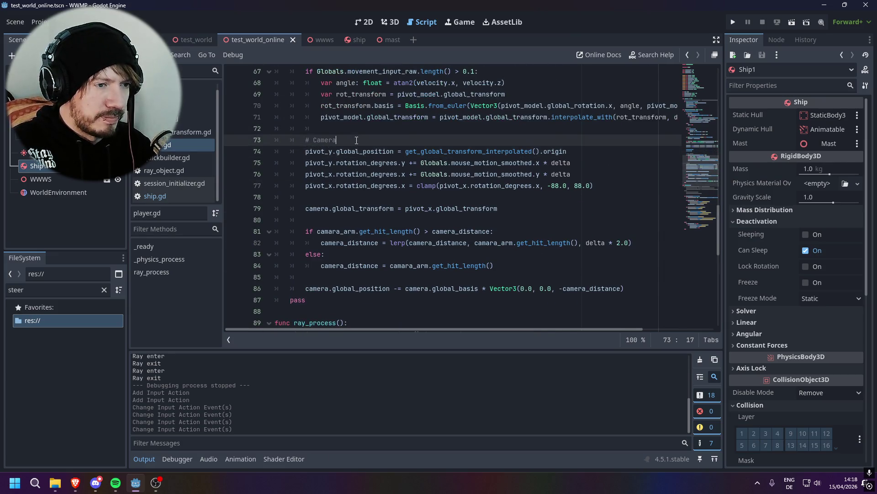
pyautogui.moveTo(411, 146)
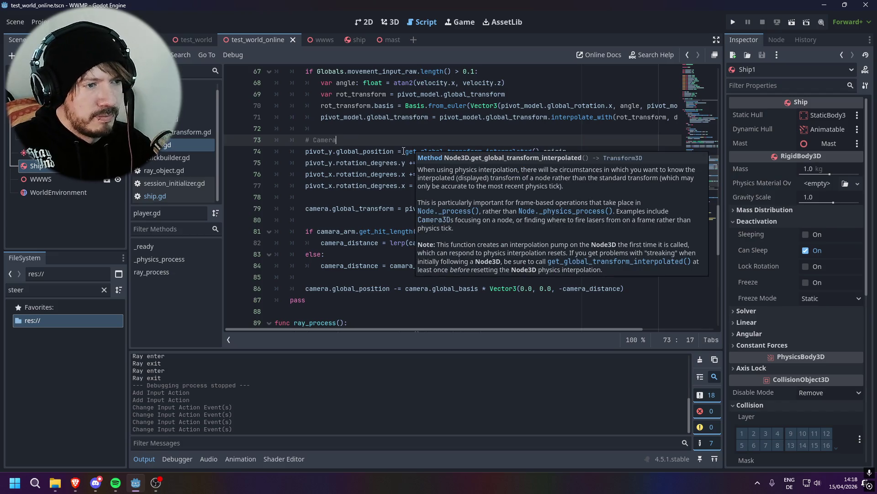
pyautogui.moveTo(361, 172)
pyautogui.press('Return')
pyautogui.press('Return')
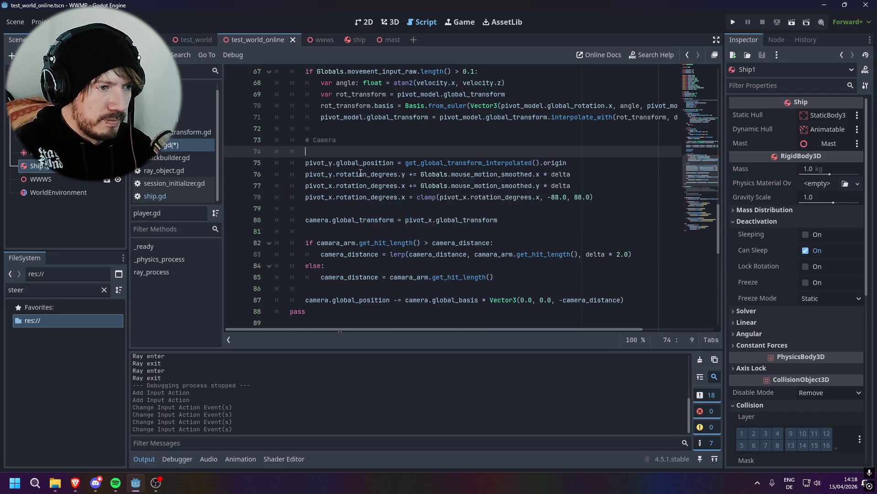
# Write the condition if Input.is_action_pressed("zoom_in"): under the camera comment
pyautogui.press('Up')
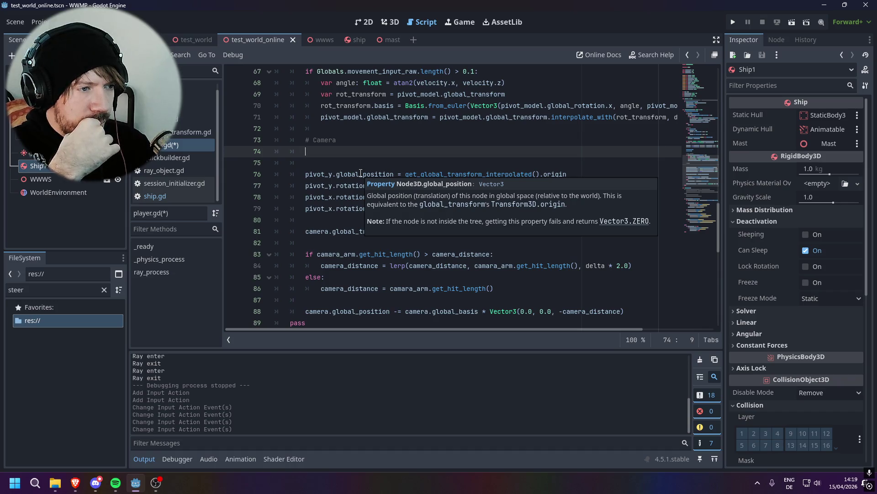
pyautogui.write('if Input.')
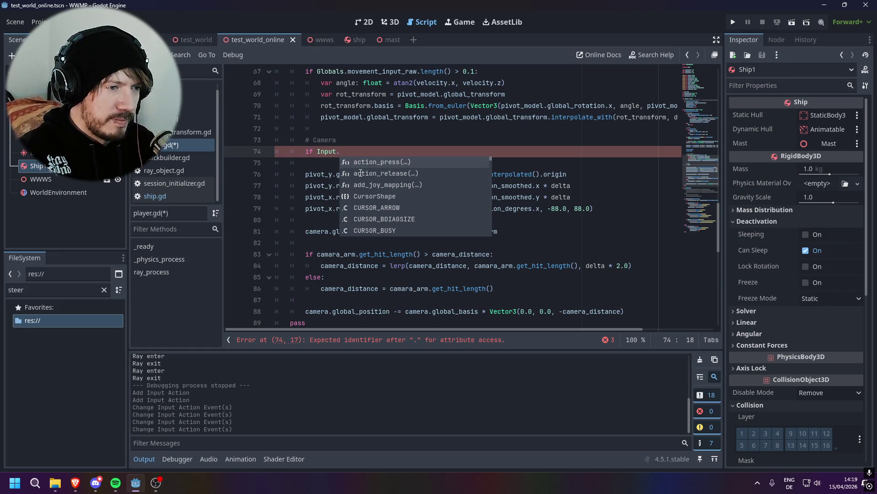
pyautogui.write('is')
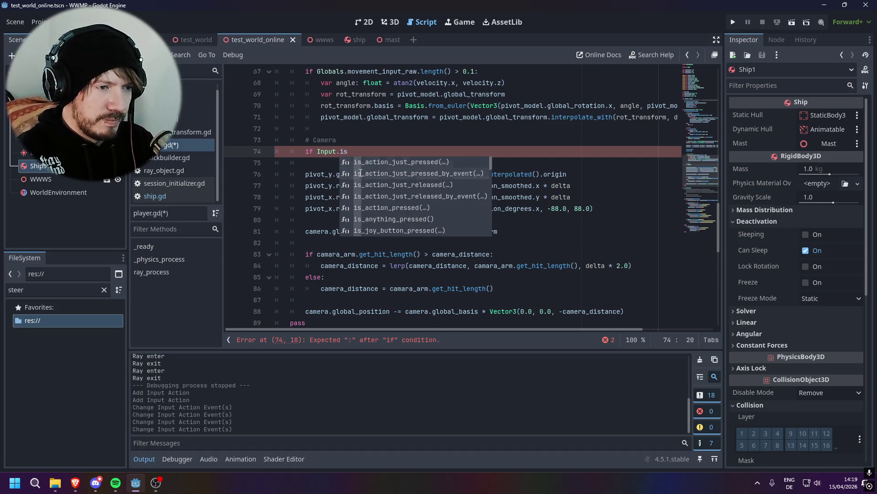
pyautogui.press('Down')
pyautogui.press('Down')
pyautogui.press('Down')
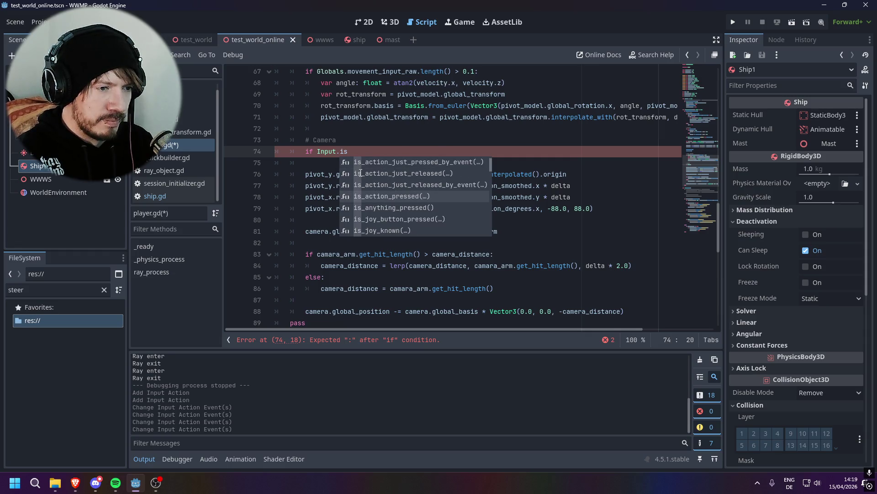
pyautogui.press('Return')
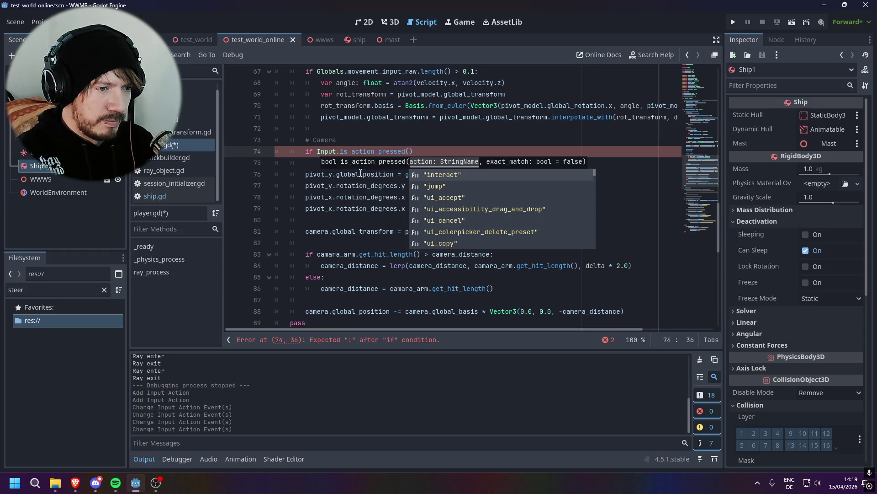
pyautogui.press('Down')
pyautogui.press('Down')
pyautogui.press('Down')
pyautogui.press('Up')
pyautogui.press('Up')
pyautogui.press('Up')
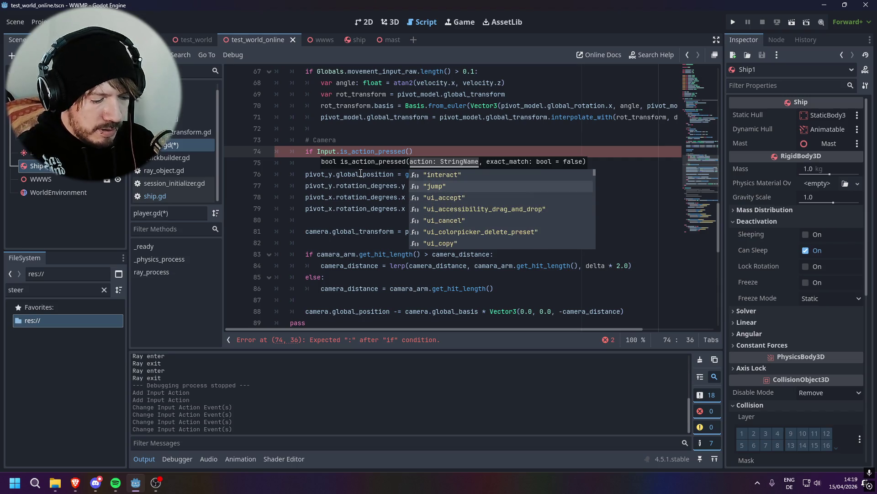
pyautogui.write('"zo')
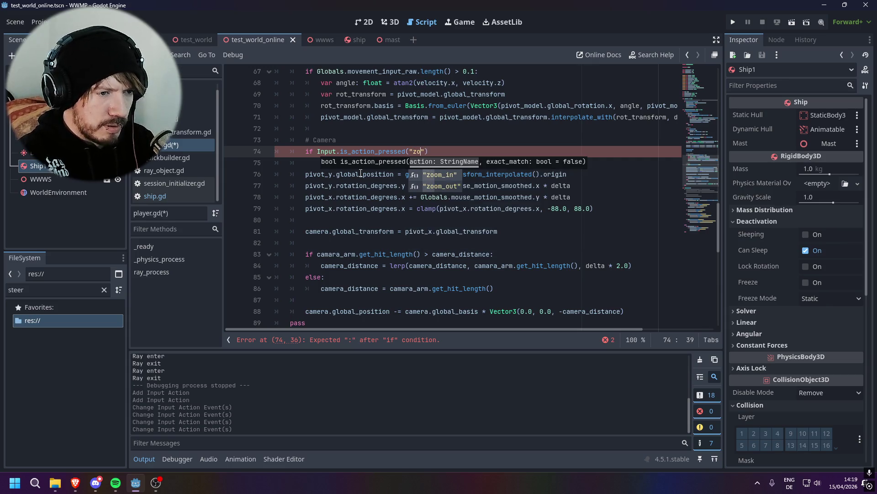
pyautogui.press('Return')
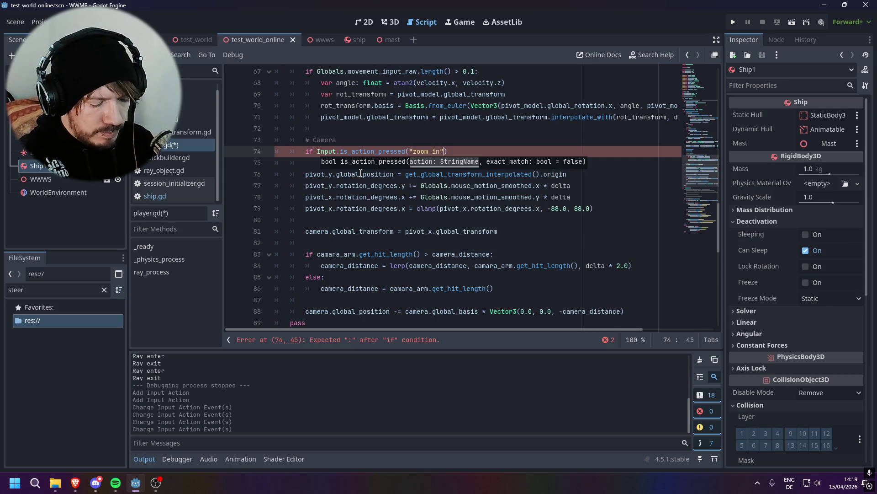
pyautogui.press('End')
pyautogui.write(':')
# Make the if body subtract 0.1 from camara_arm.spring_length
pyautogui.press('Return')
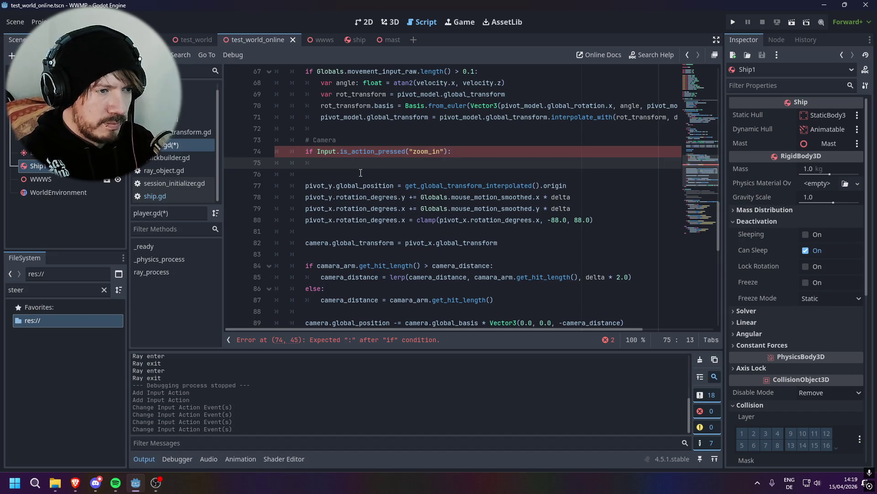
pyautogui.write('cam')
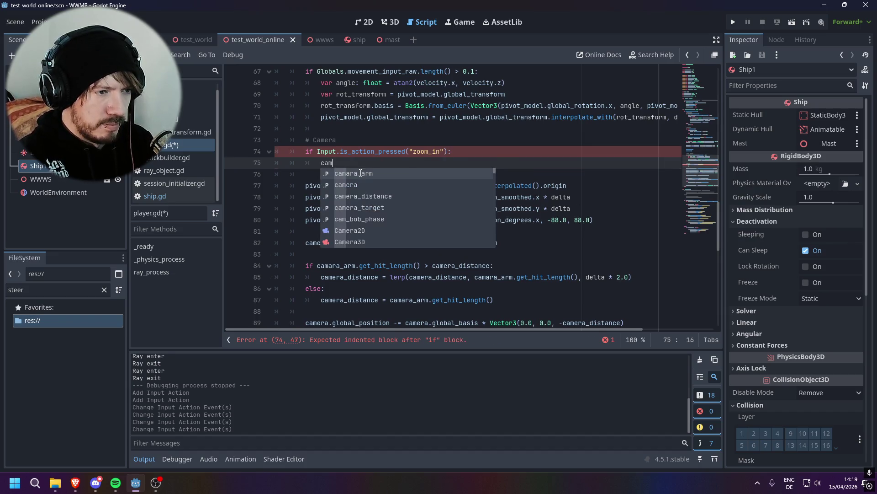
pyautogui.press('Return')
pyautogui.write('.spr')
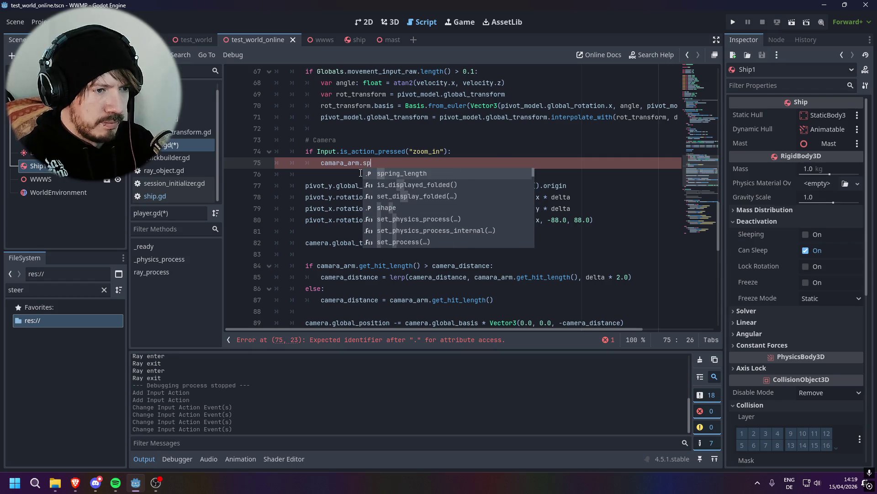
pyautogui.press('Return')
pyautogui.write('=')
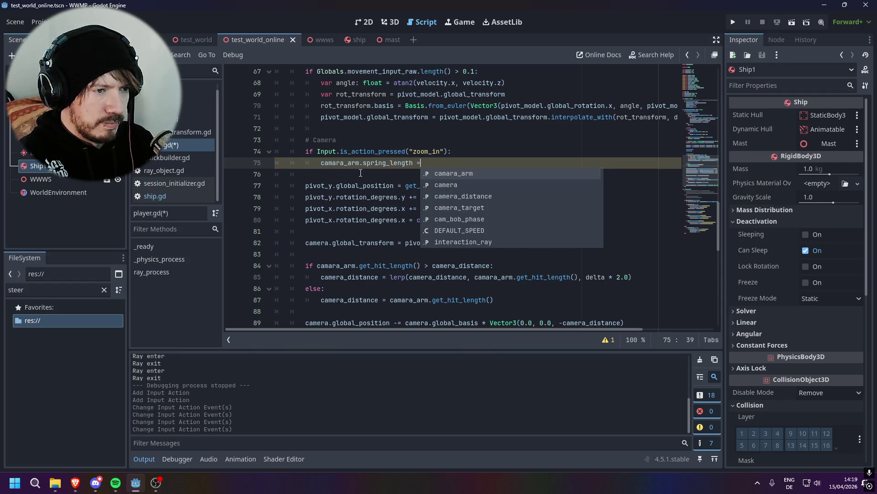
pyautogui.write(' -')
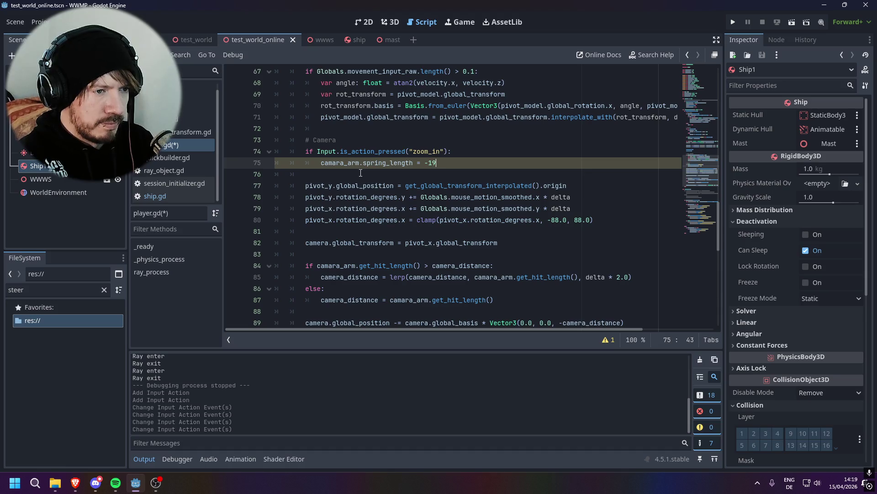
pyautogui.press('BackSpace')
pyautogui.write('-')
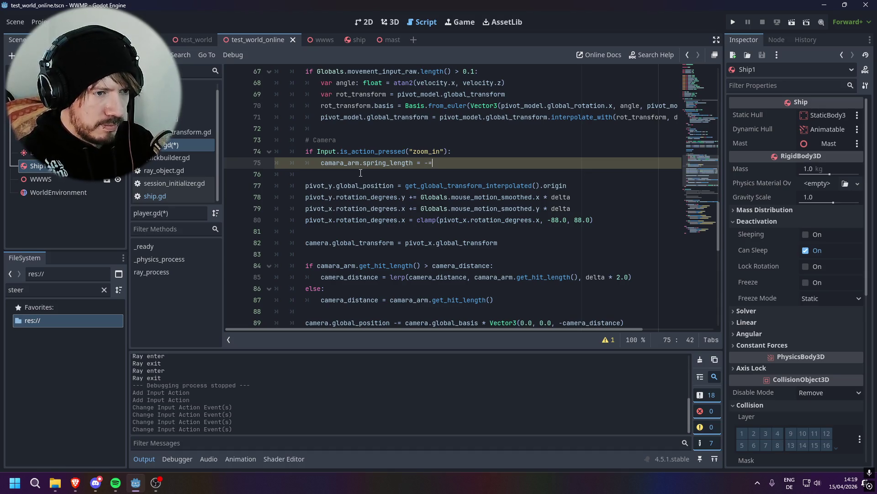
pyautogui.press('BackSpace')
pyautogui.press('BackSpace')
pyautogui.press('BackSpace')
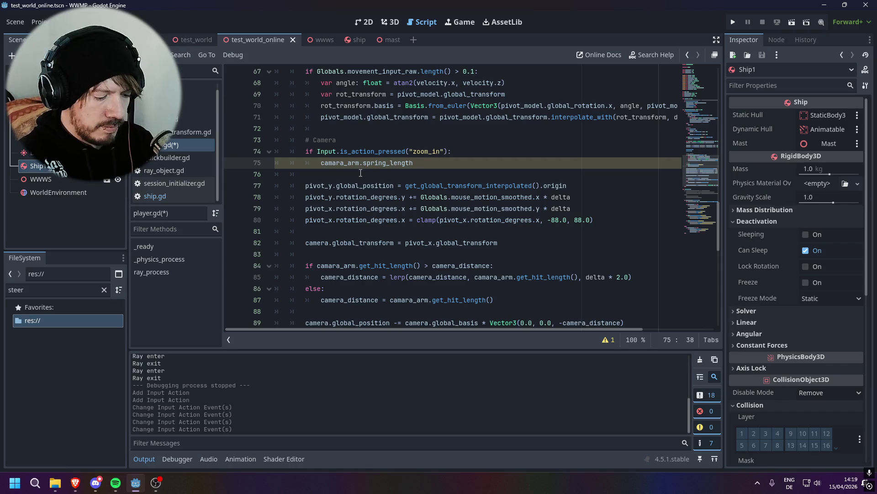
pyautogui.write('= 0.1')
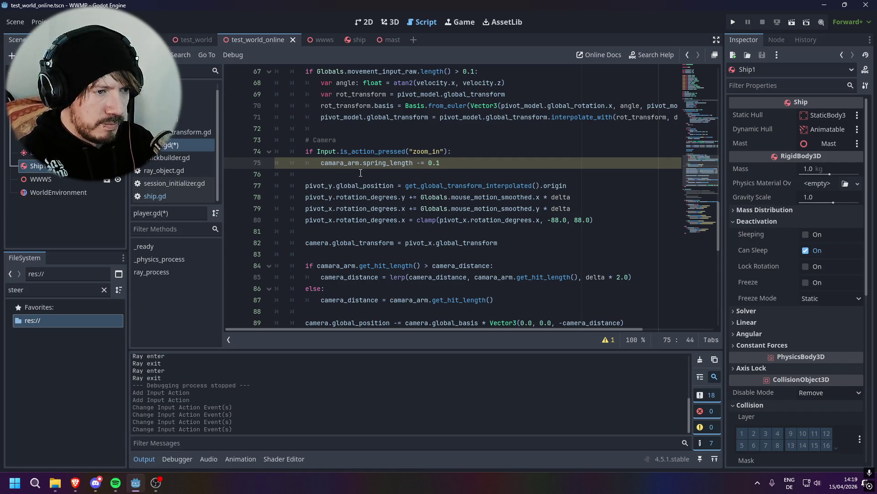
# Add an elif branch reusing the copied zoom_in condition
pyautogui.press('Return')
pyautogui.write('el')
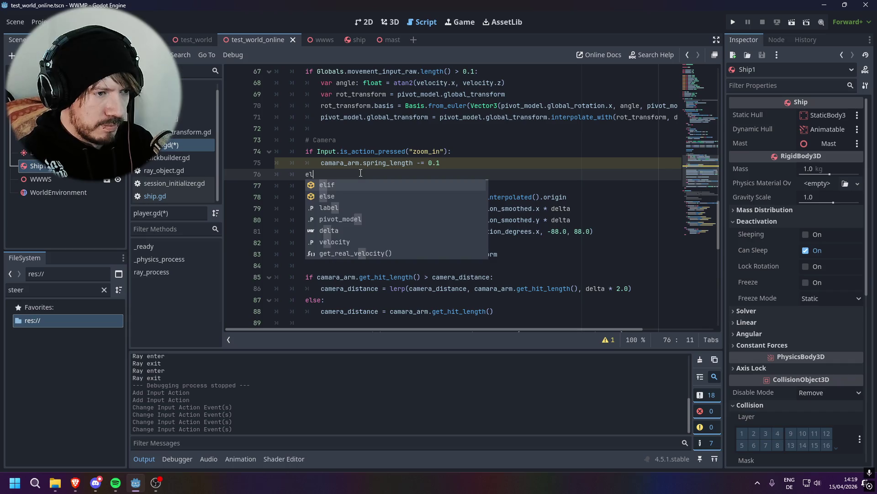
pyautogui.write('if')
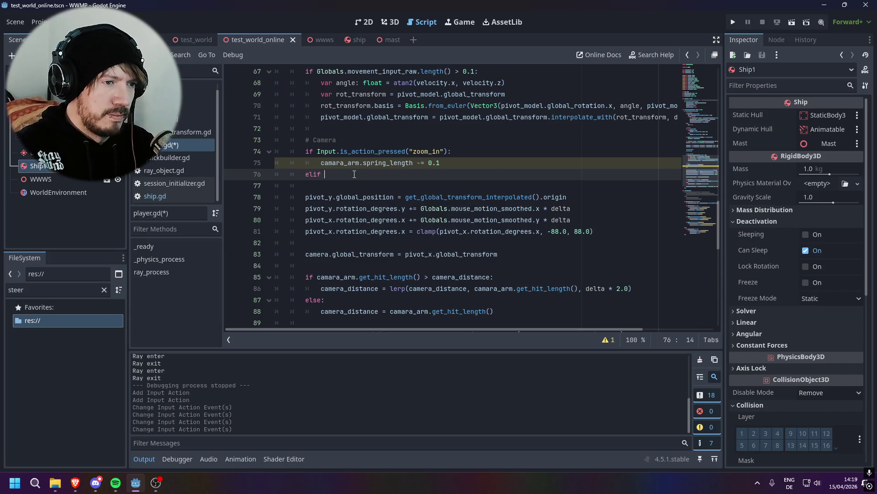
pyautogui.moveTo(452, 152); pyautogui.dragTo(319, 151)
pyautogui.hotkey('ctrl', 'c')
pyautogui.click(332, 174)
pyautogui.hotkey('ctrl', 'v')
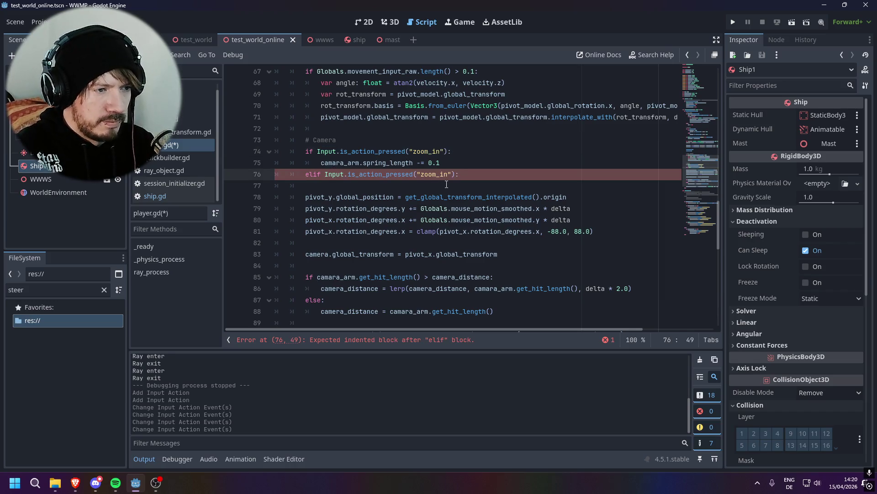
pyautogui.press('Return')
# Give the elif body a copied line changed to add 0.1 to spring_length
pyautogui.moveTo(441, 163); pyautogui.dragTo(322, 166)
pyautogui.hotkey('ctrl', 'c')
pyautogui.click(445, 187)
pyautogui.hotkey('ctrl', 'v')
pyautogui.press('Left')
pyautogui.press('Left')
pyautogui.press('Left')
pyautogui.press('Delete')
pyautogui.write('+')
# Start an unindented camara_arm.spring_length line below the elif branch
pyautogui.click(451, 187)
pyautogui.press('Return')
pyautogui.press('BackSpace')
pyautogui.write('camara_arm-')
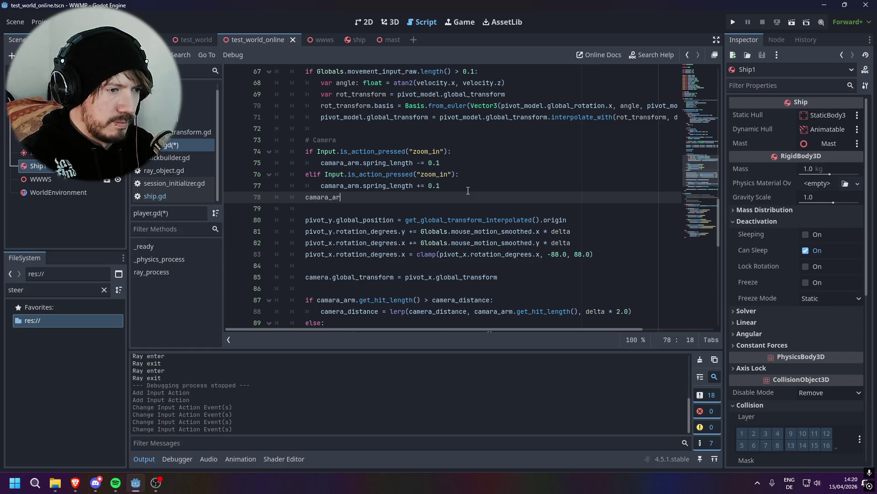
pyautogui.write('.sp')
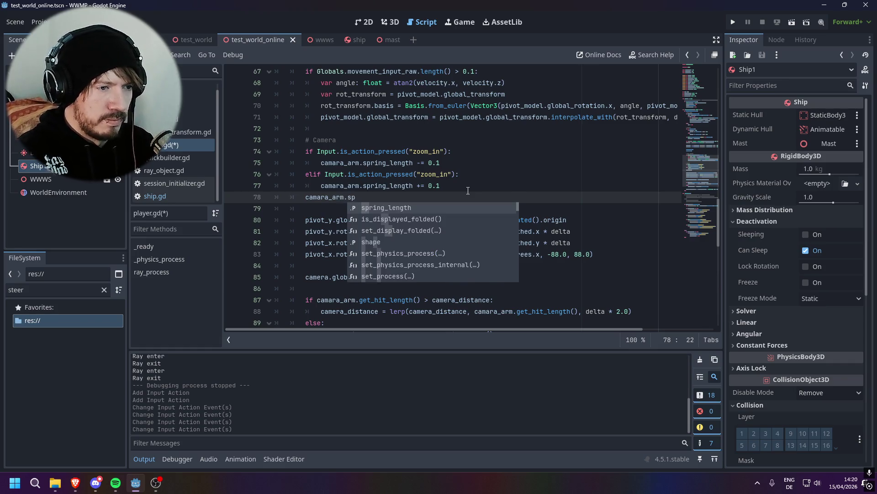
# Begin the assignment spring_length = clamp(camara_arm.spring_length on line 78
pyautogui.press('Return')
pyautogui.write('= cla')
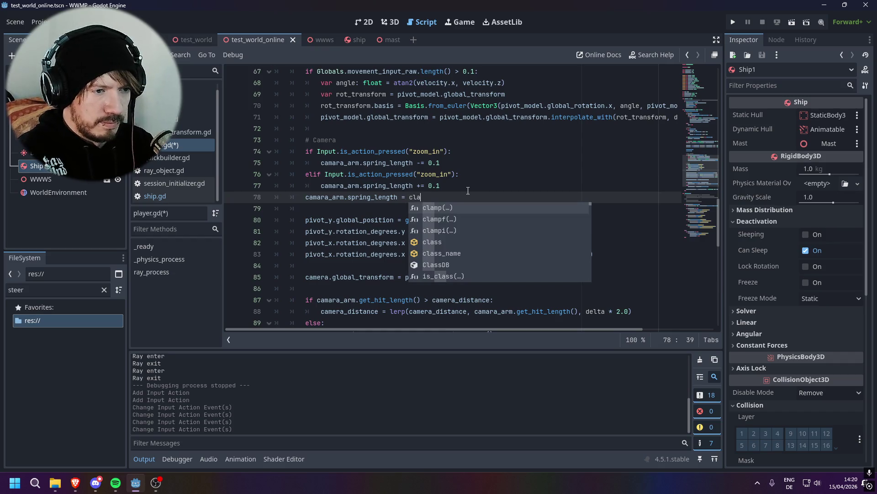
pyautogui.press('Return')
pyautogui.write('cam')
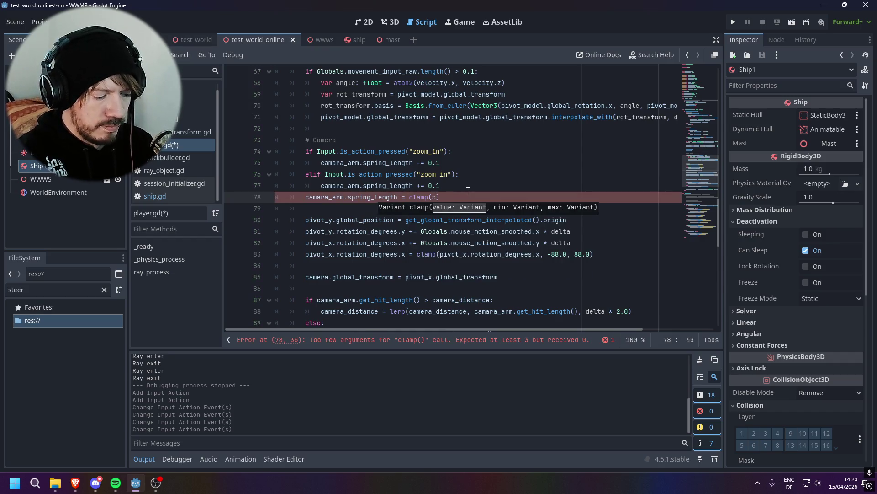
pyautogui.press('Return')
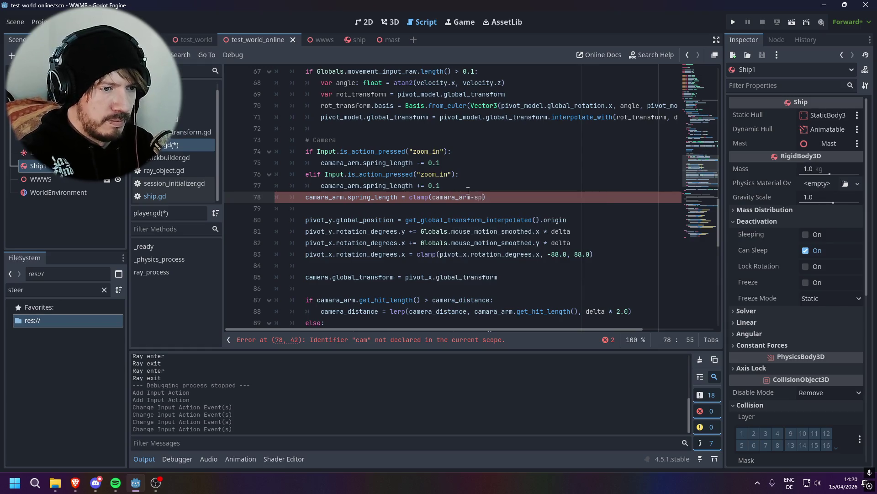
pyautogui.write('.spr')
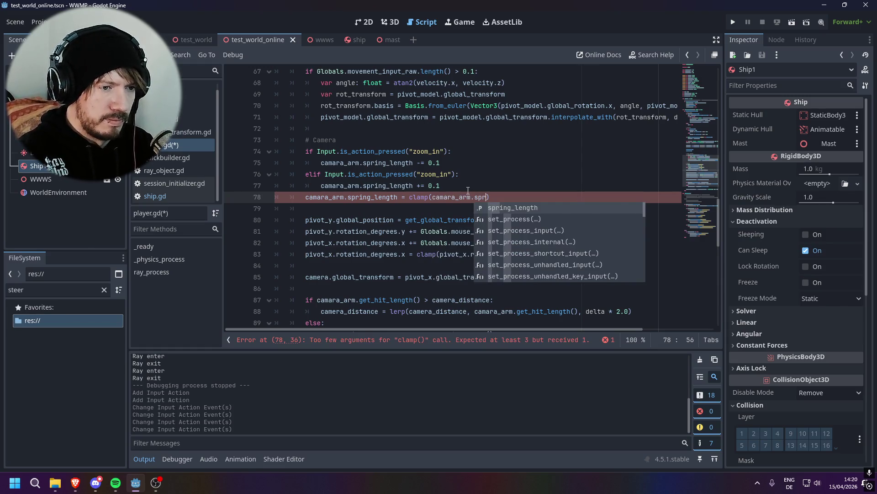
pyautogui.press('Up')
pyautogui.press('Down')
pyautogui.press('Return')
# Finish the clamp with limits 5.0 and 10.0 and save the script
pyautogui.write(', 2.0. 9')
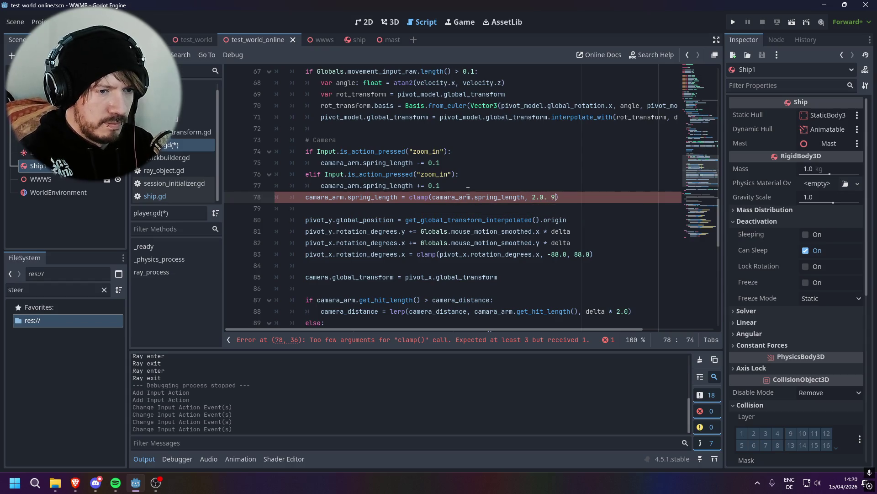
pyautogui.press('BackSpace')
pyautogui.press('BackSpace')
pyautogui.press('Left')
pyautogui.press('Left')
pyautogui.press('BackSpace')
pyautogui.write('5')
pyautogui.press('Right')
pyautogui.press('Right')
pyautogui.write(', 10.0')
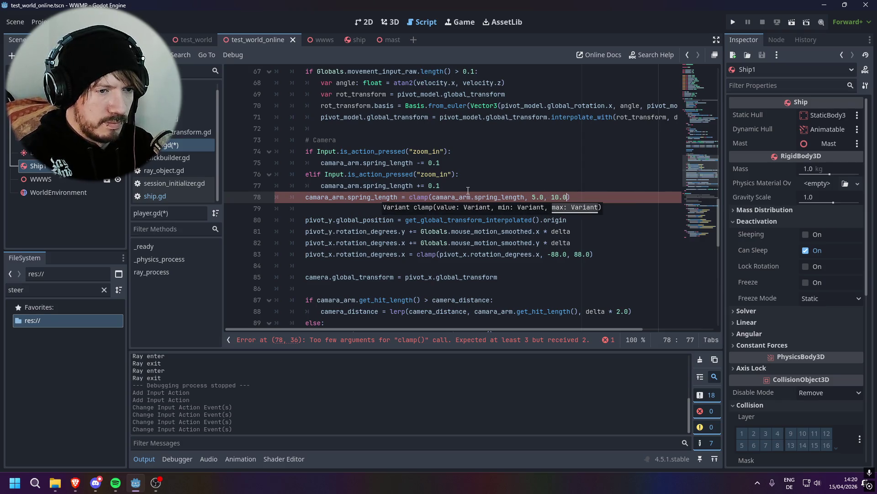
pyautogui.click(487, 184)
pyautogui.hotkey('ctrl', 's')
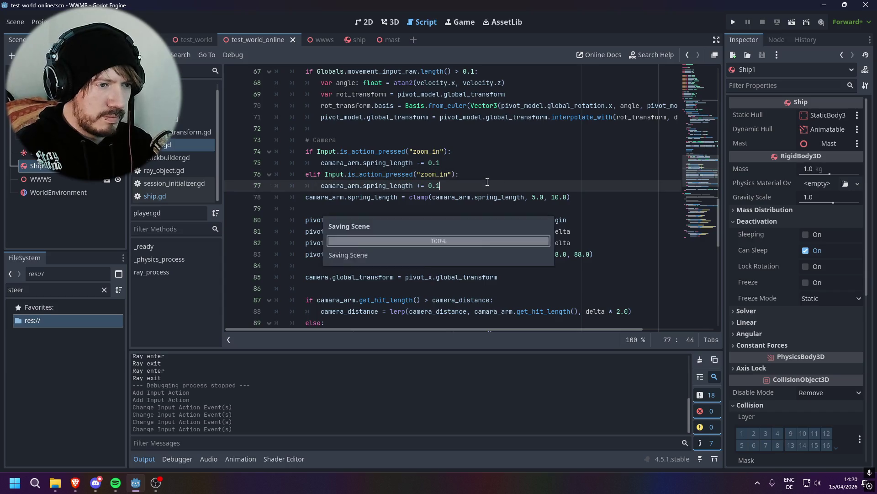
pyautogui.click(489, 179)
pyautogui.click(792, 22)
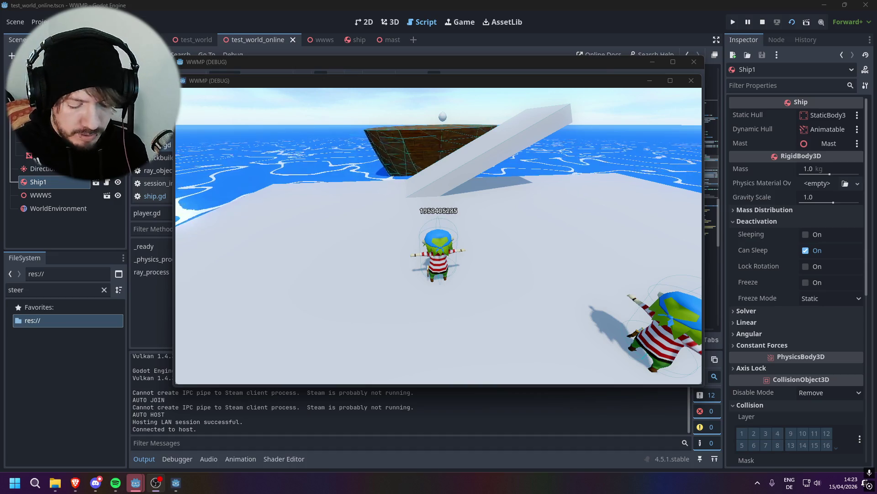
pyautogui.click(349, 246)
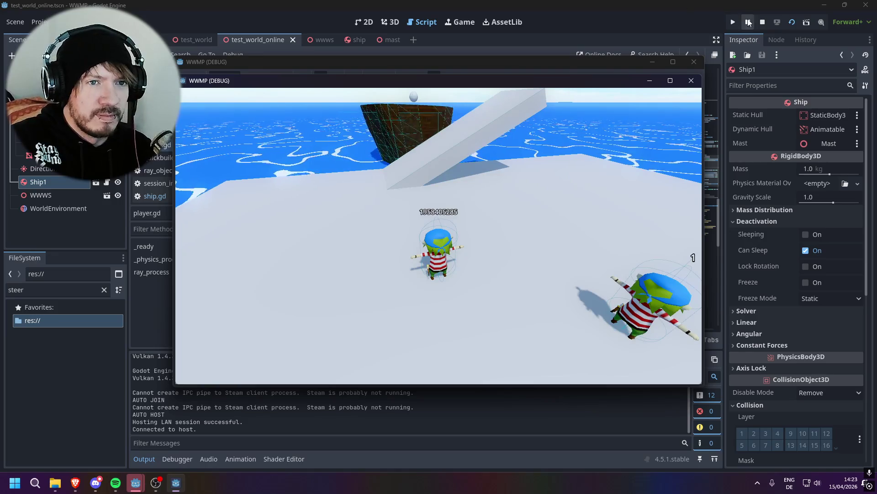
pyautogui.click(762, 22)
pyautogui.scroll(2, 470, 206)
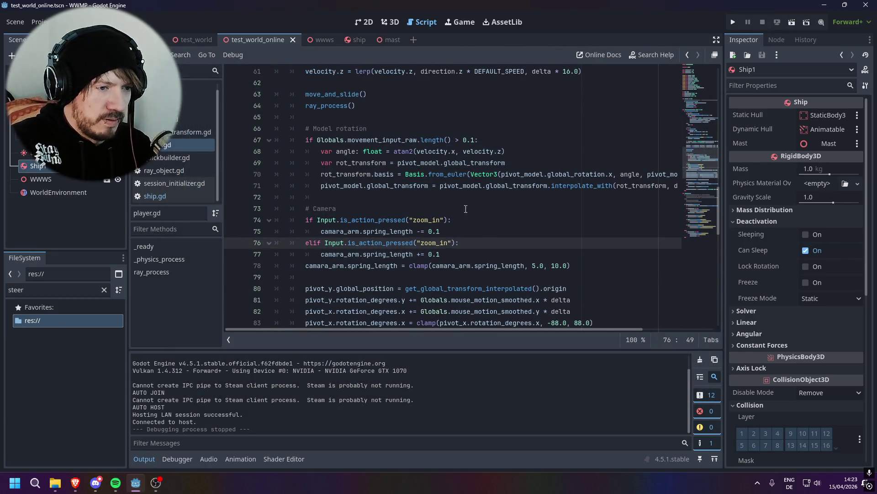
# Change the elif action from zoom_in to zoom_out, then rerun and stop the scene to test
pyautogui.press('BackSpace')
pyautogui.press('BackSpace')
pyautogui.write('out')
pyautogui.click(477, 228)
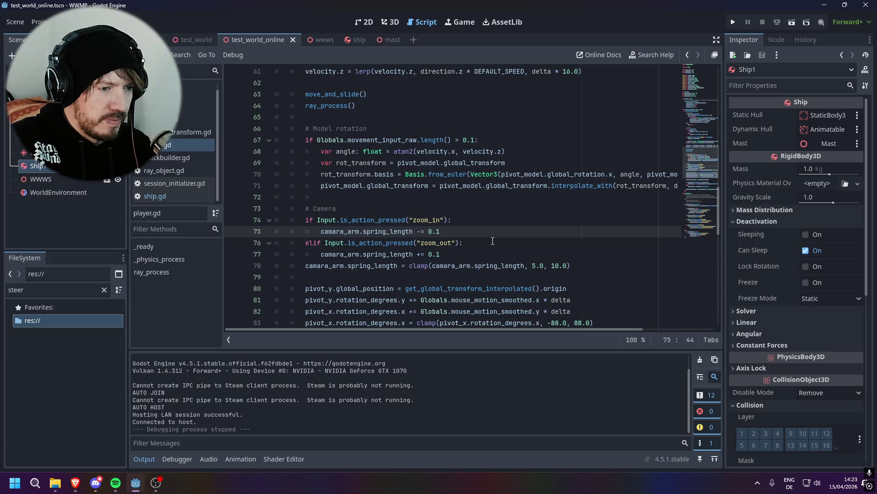
pyautogui.click(493, 241)
pyautogui.click(787, 23)
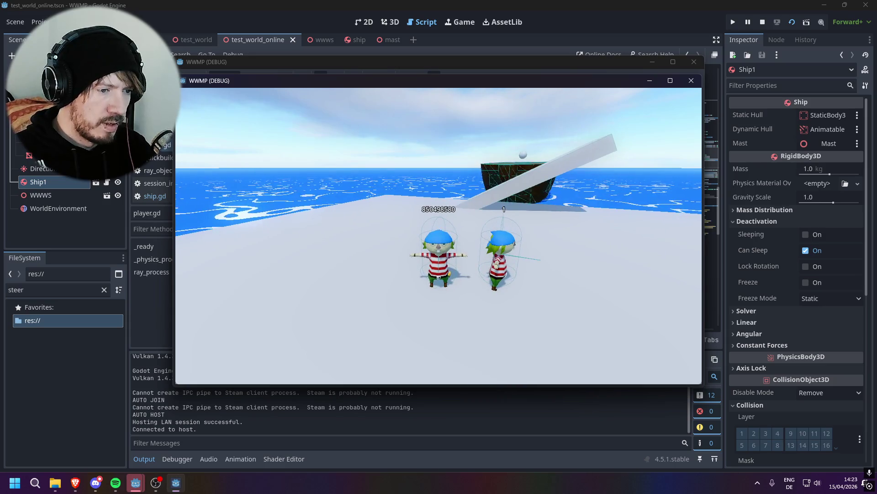
pyautogui.click(762, 22)
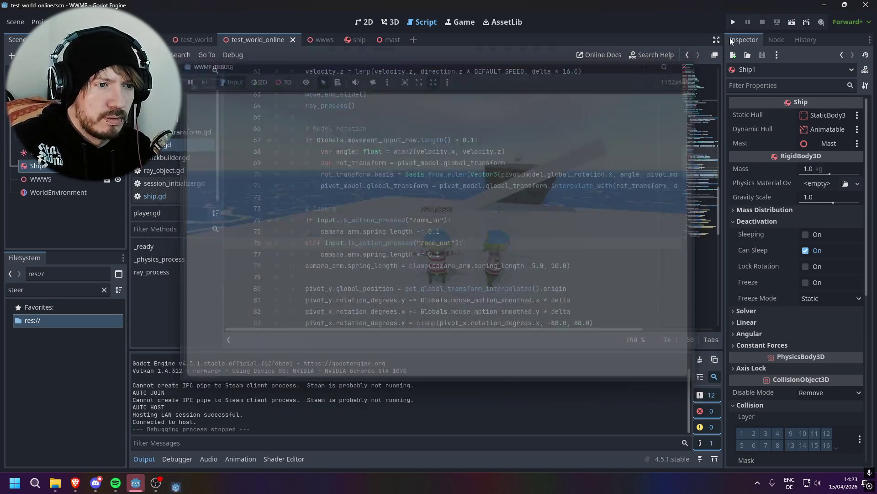
# Declare var camera_smooth_distance: float = 5 below the cam_bob_phase declaration
pyautogui.moveTo(720, 223); pyautogui.dragTo(724, 71)
pyautogui.click(453, 151)
pyautogui.scroll(-3, 426, 147)
pyautogui.click(431, 233)
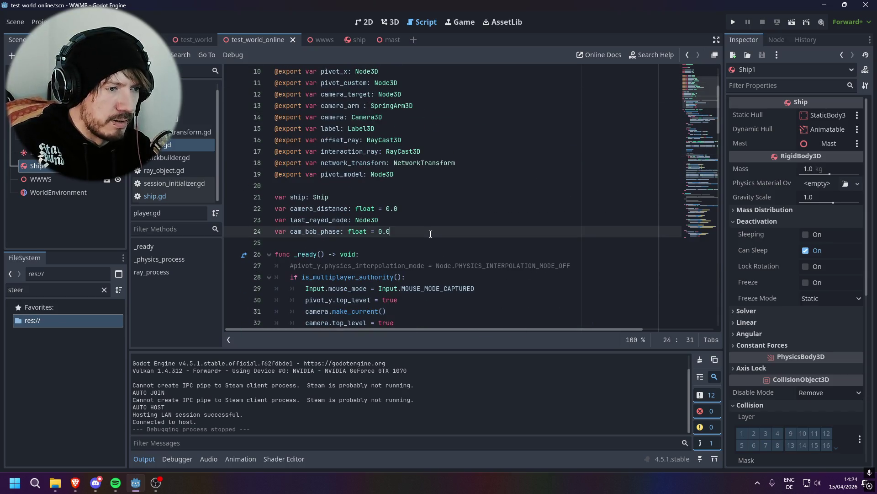
pyautogui.press('Return')
pyautogui.press('Return')
pyautogui.write('varc')
pyautogui.press('BackSpace')
pyautogui.write('camera_')
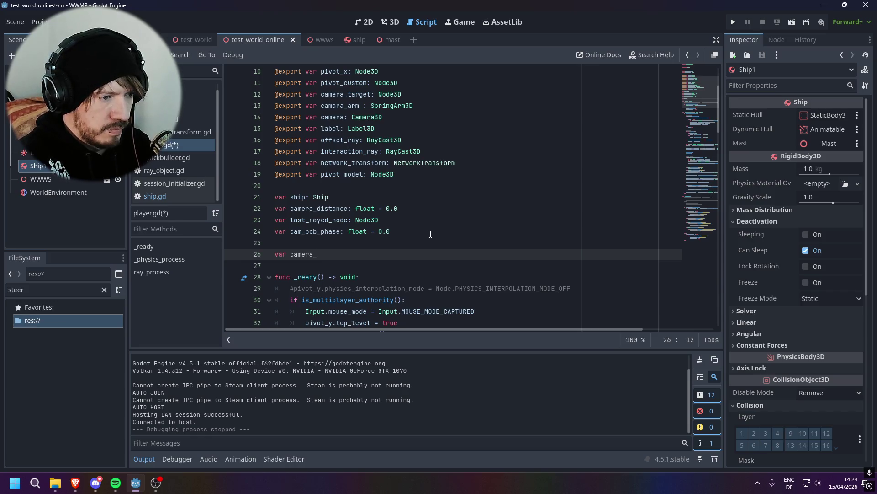
pyautogui.write('_elg')
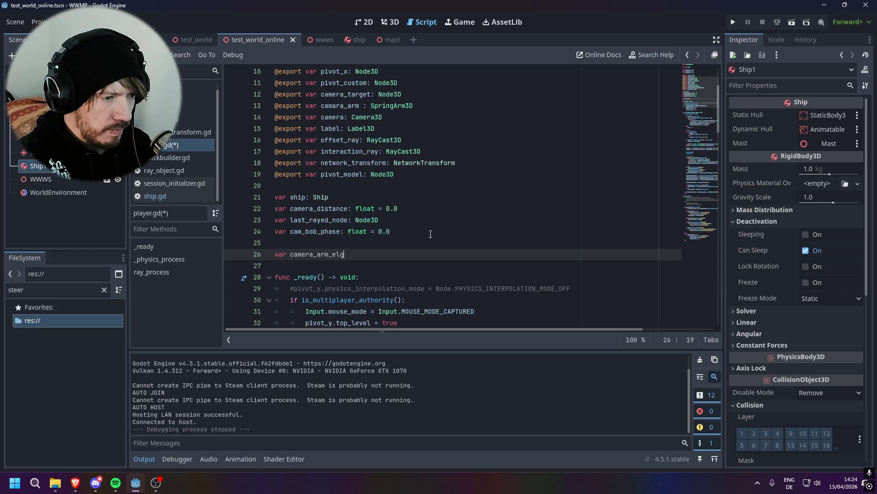
pyautogui.press('BackSpace')
pyautogui.press('BackSpace')
pyautogui.press('BackSpace')
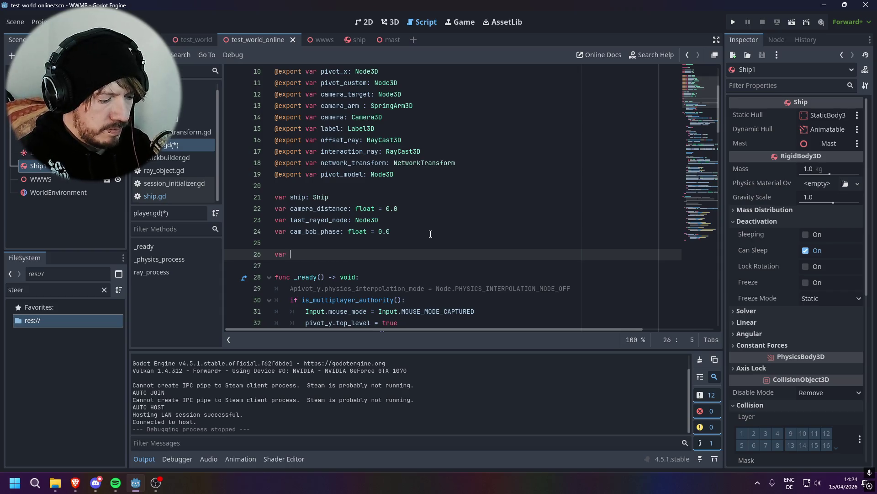
pyautogui.write('camera_')
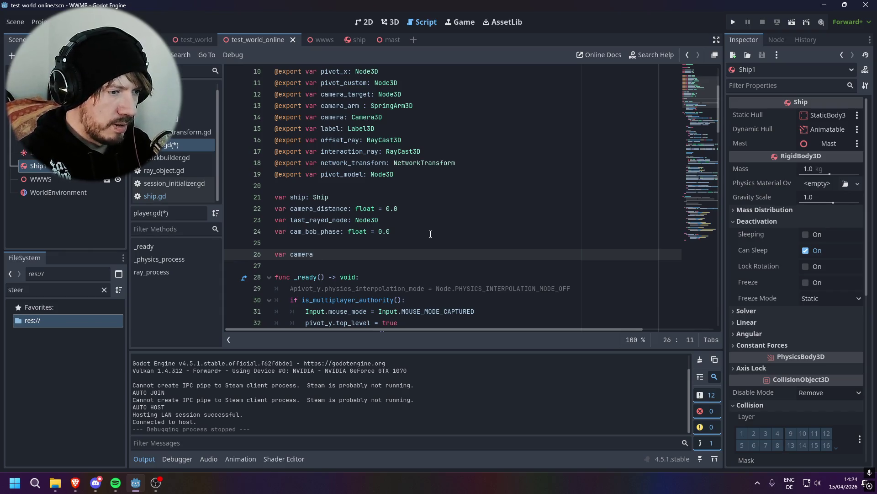
pyautogui.write('smooth_dis')
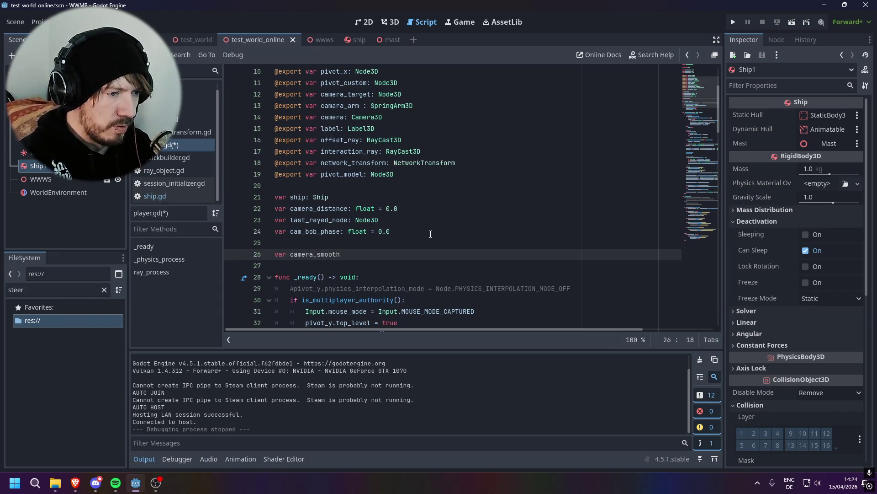
pyautogui.write('tance: float')
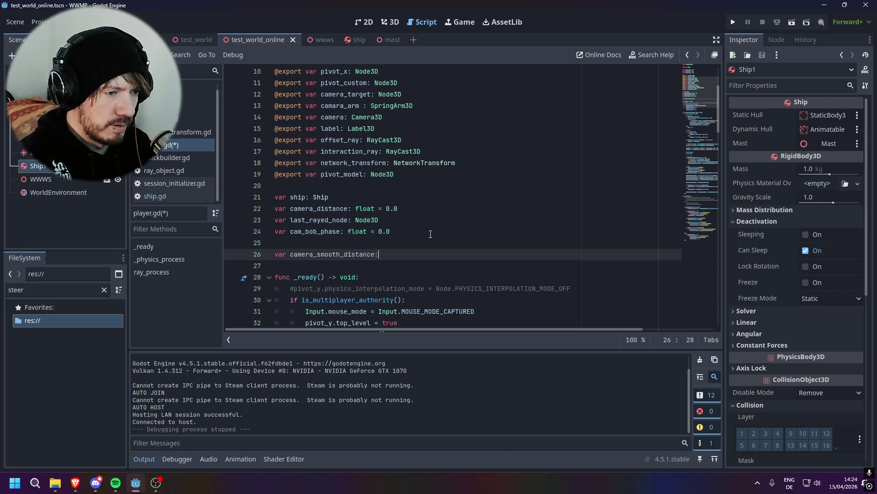
pyautogui.write(' = 5')
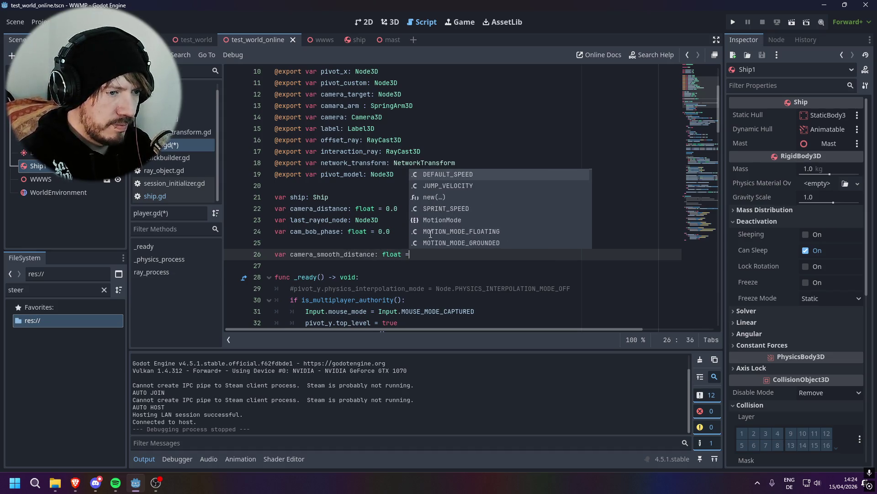
# Save player.gd and switch to the player.tscn scene
pyautogui.click(430, 233)
pyautogui.hotkey('ctrl', 's')
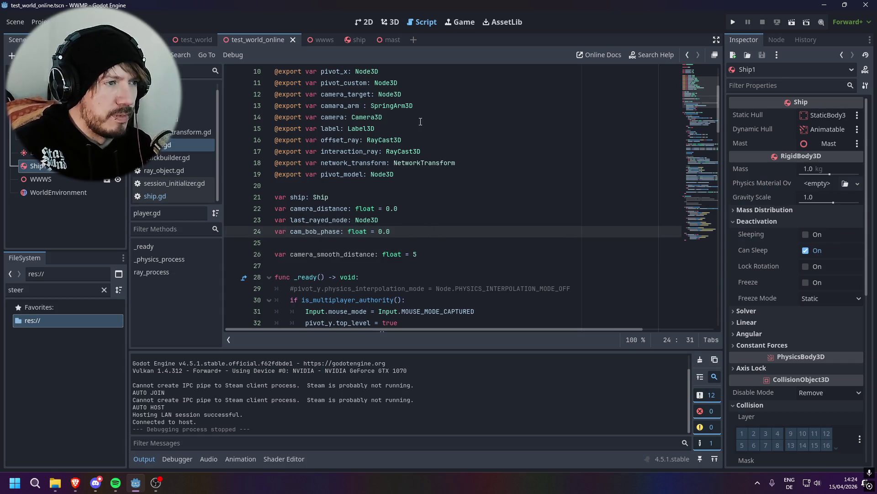
pyautogui.click(155, 40)
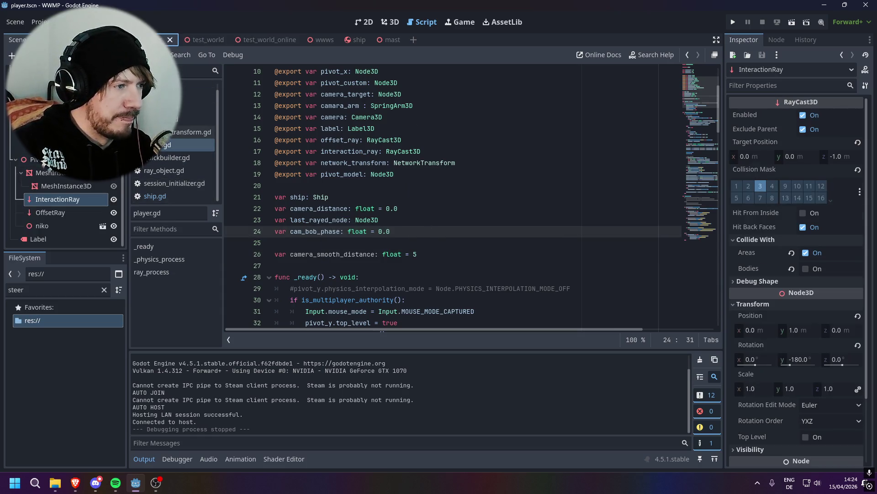
# Change camera_smooth_distance's default value from 5 to 5.0
pyautogui.click(51, 145)
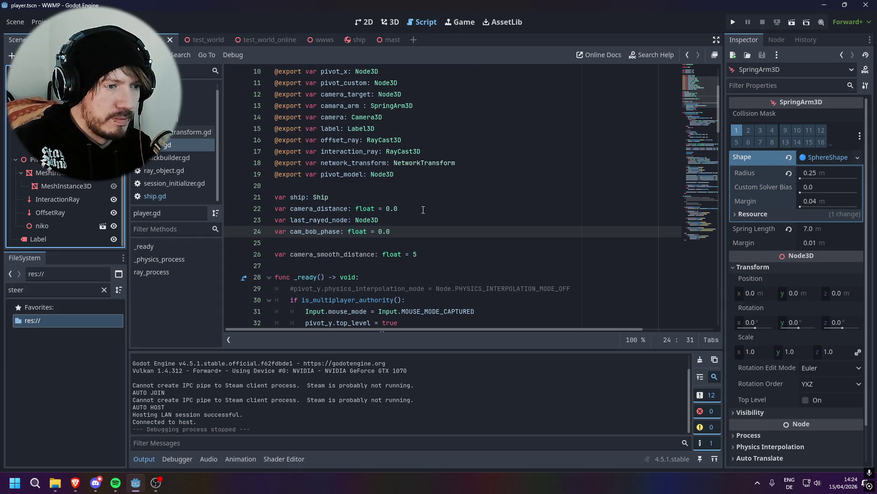
pyautogui.click(414, 220)
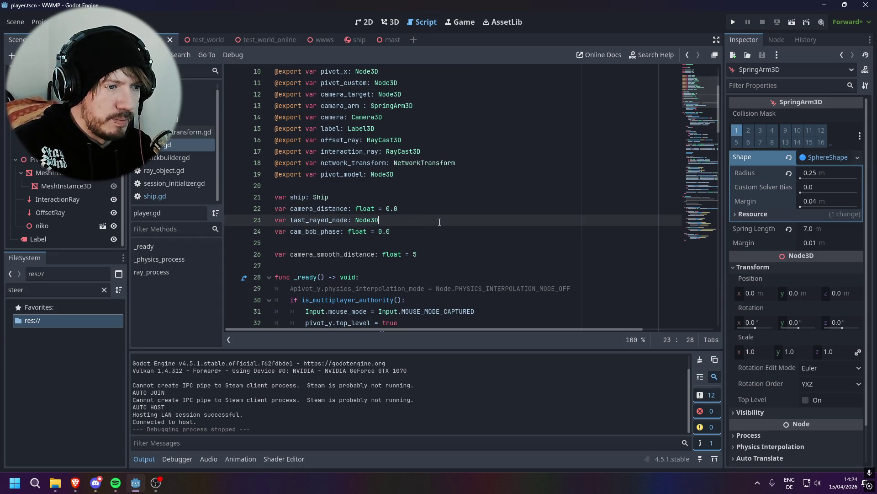
pyautogui.click(420, 209)
pyautogui.click(428, 254)
pyautogui.press('BackSpace')
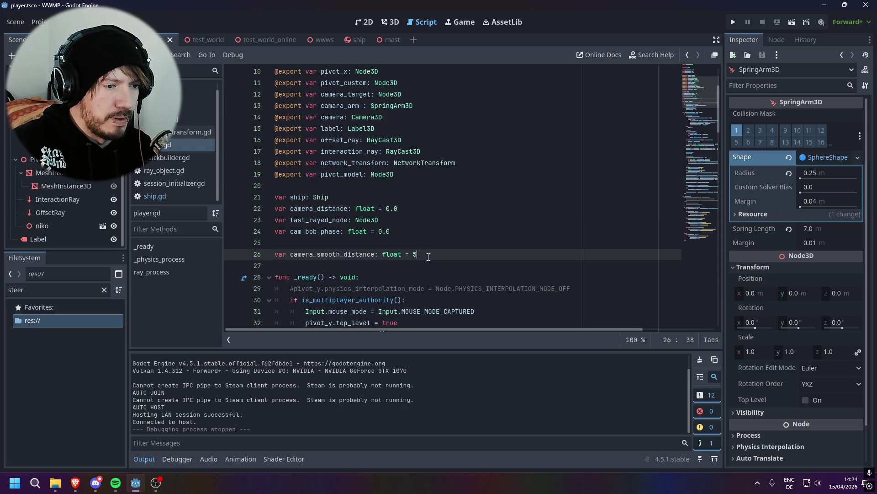
pyautogui.write('5.0')
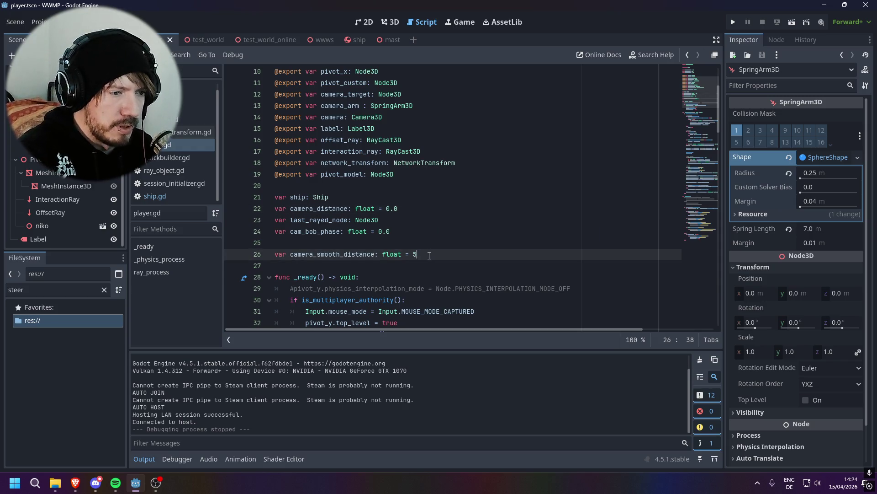
# Add camara_arm.spring_length = camera_smooth_distance at the end of _ready()
pyautogui.moveTo(292, 243); pyautogui.dragTo(343, 254)
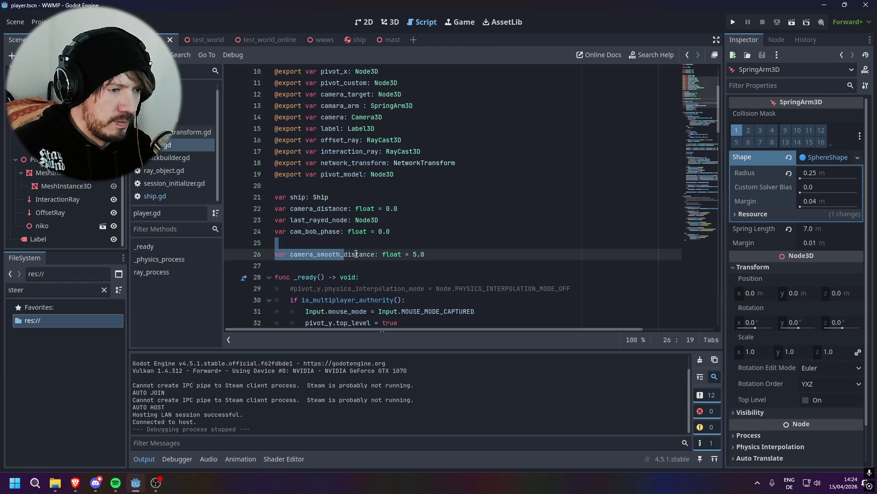
pyautogui.doubleClick(356, 254)
pyautogui.hotkey('ctrl', 'c')
pyautogui.scroll(-2, 441, 218)
pyautogui.click(394, 210)
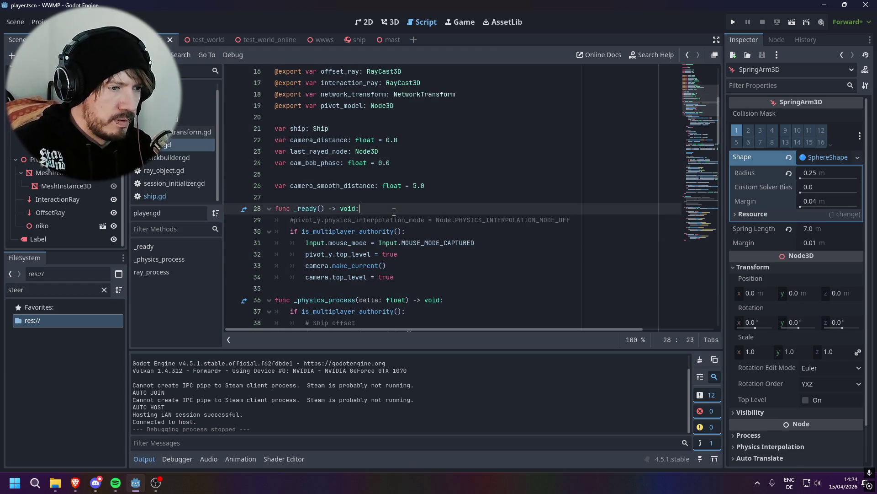
pyautogui.press('Return')
pyautogui.write('camara_arm.')
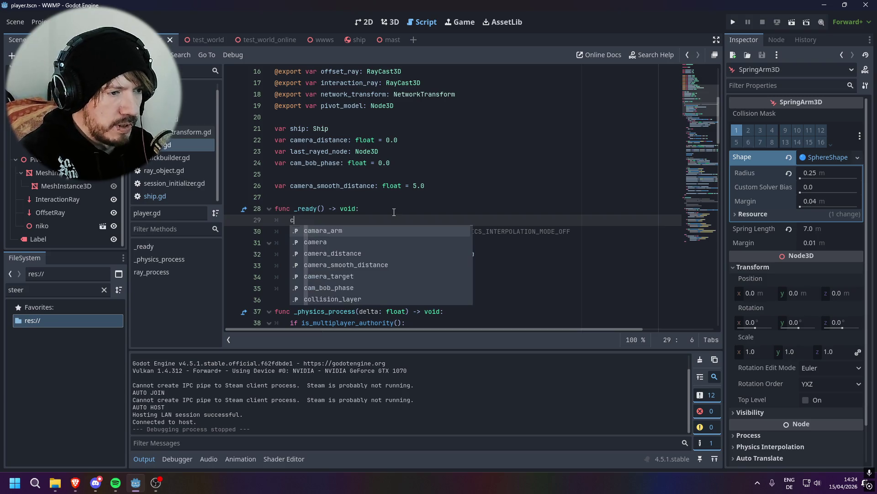
pyautogui.write('s')
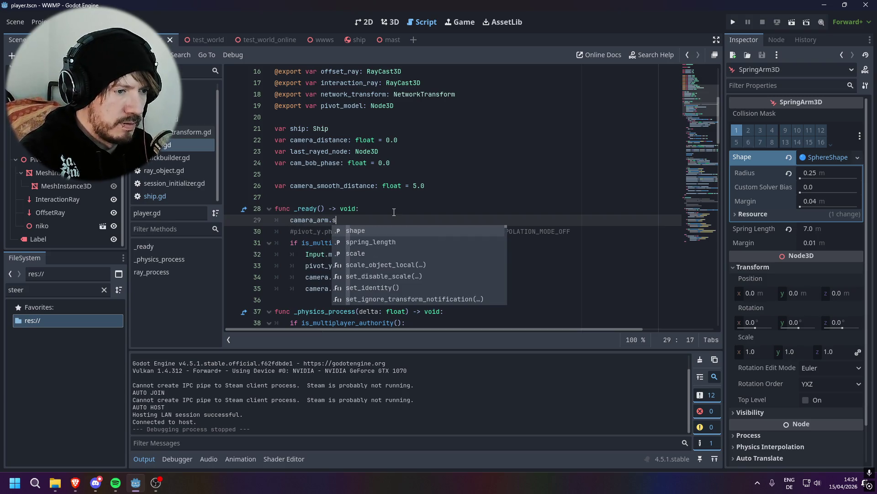
pyautogui.press('Down')
pyautogui.press('Return')
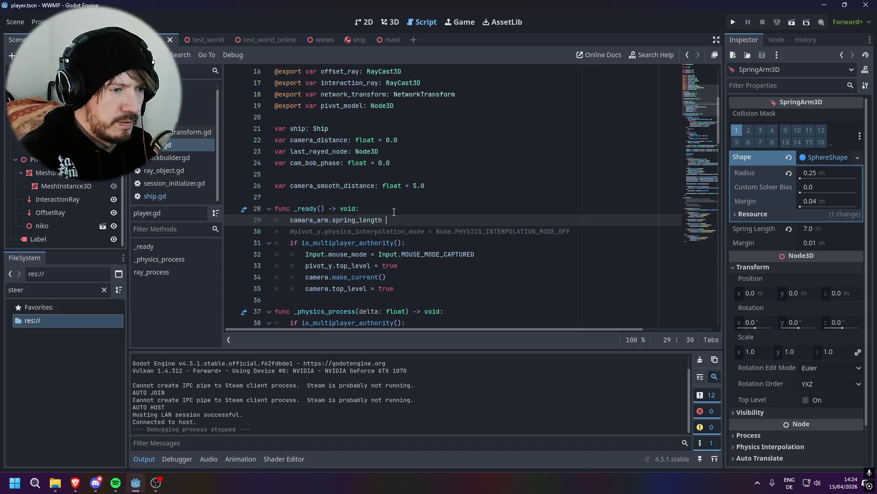
pyautogui.write('camera_smooth_distance')
pyautogui.click(394, 212)
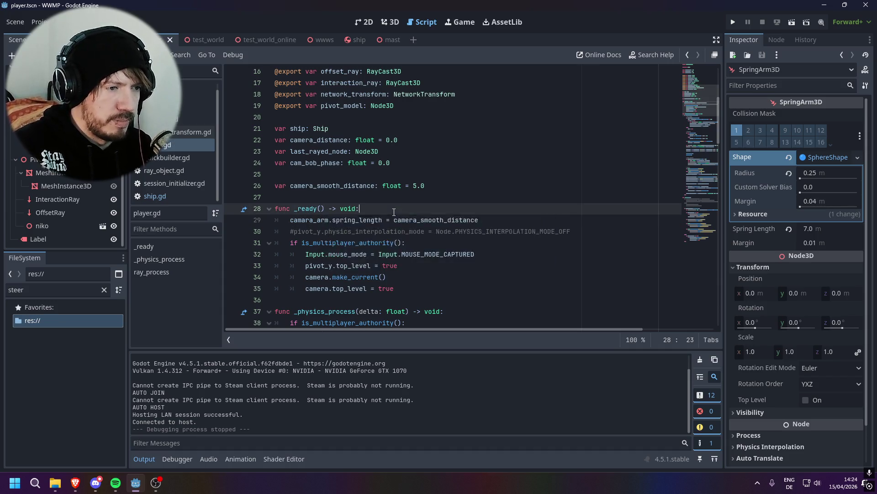
# Scroll to the camera zoom block and put the caret on the zoom_in check line
pyautogui.scroll(-20, 394, 212)
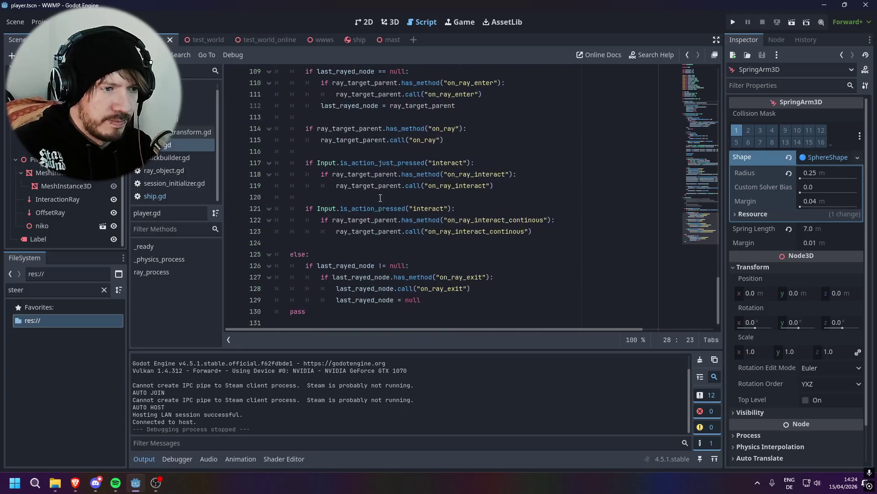
pyautogui.scroll(2, 380, 198)
pyautogui.scroll(-3, 379, 205)
pyautogui.scroll(8, 379, 213)
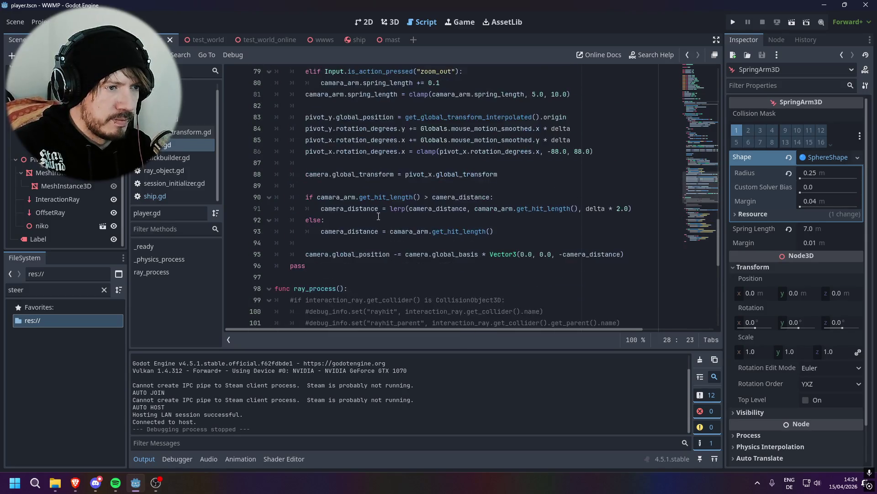
pyautogui.scroll(-1, 379, 215)
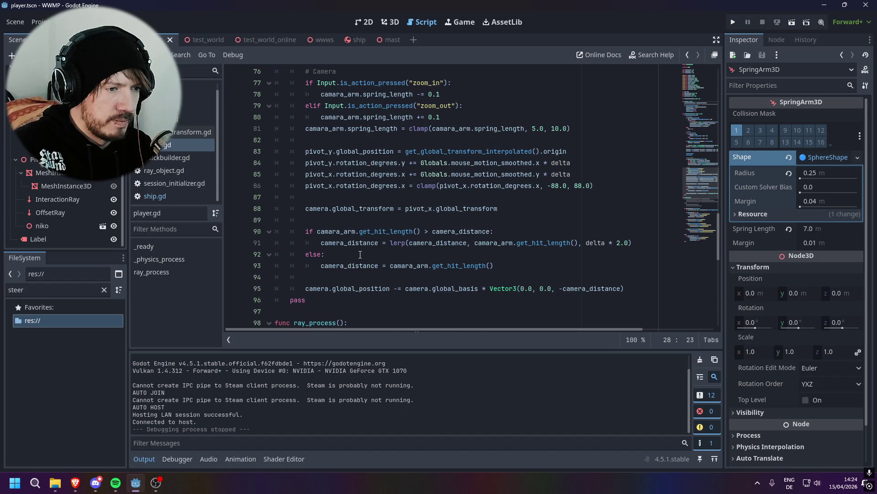
pyautogui.scroll(3, 340, 236)
pyautogui.scroll(1, 411, 233)
pyautogui.click(491, 227)
pyautogui.click(469, 222)
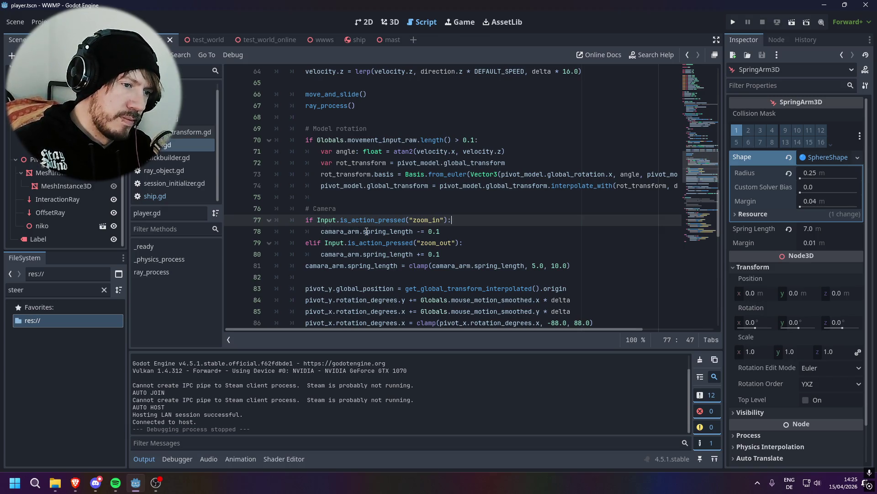
# Replace camara_arm.spring_length with camera_smooth_distance in the zoom-in, zoom-out and clamp lines
pyautogui.click(361, 231)
pyautogui.moveTo(324, 231); pyautogui.dragTo(411, 232)
pyautogui.write('camera_smooth_distance')
pyautogui.moveTo(321, 254); pyautogui.dragTo(415, 255)
pyautogui.write('camera_smooth_distance')
pyautogui.moveTo(306, 265); pyautogui.dragTo(397, 268)
pyautogui.hotkey('ctrl', 'v')
pyautogui.click(486, 246)
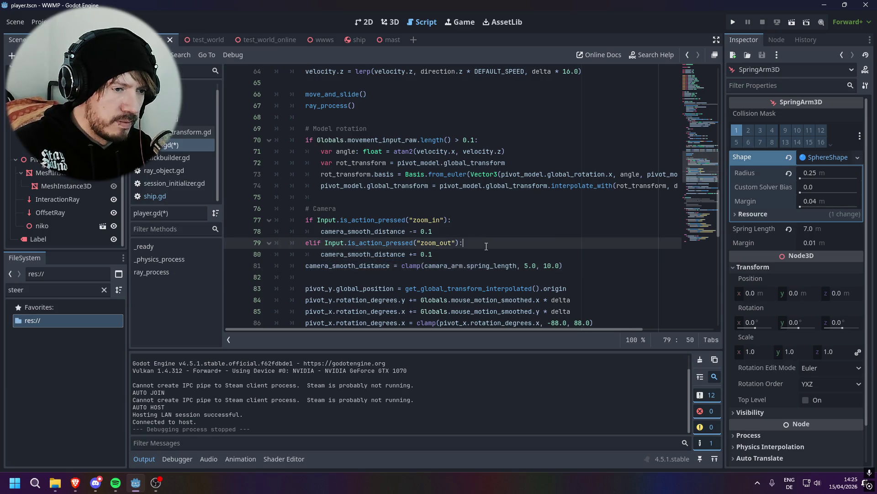
pyautogui.click(601, 266)
# Add a line lerping camara_arm.spring_length toward camera_smooth_distance at delta * 3.0
pyautogui.press('Return')
pyautogui.write('cam')
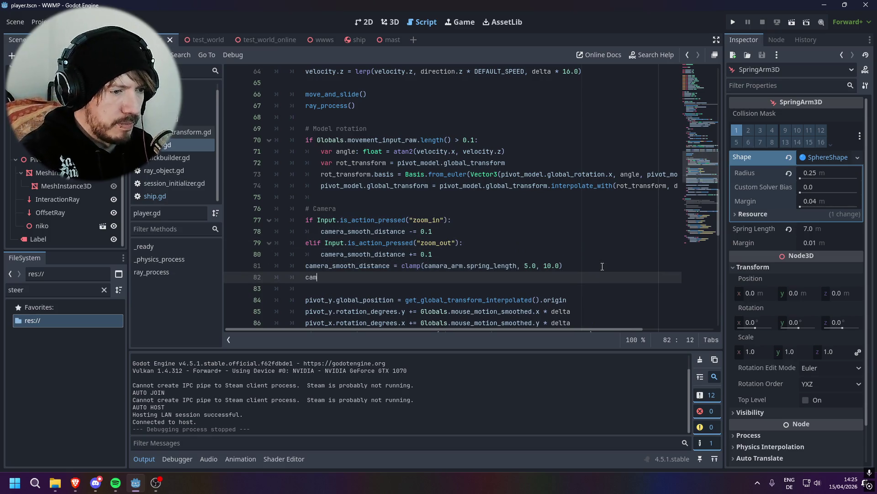
pyautogui.press('Return')
pyautogui.write('.sp')
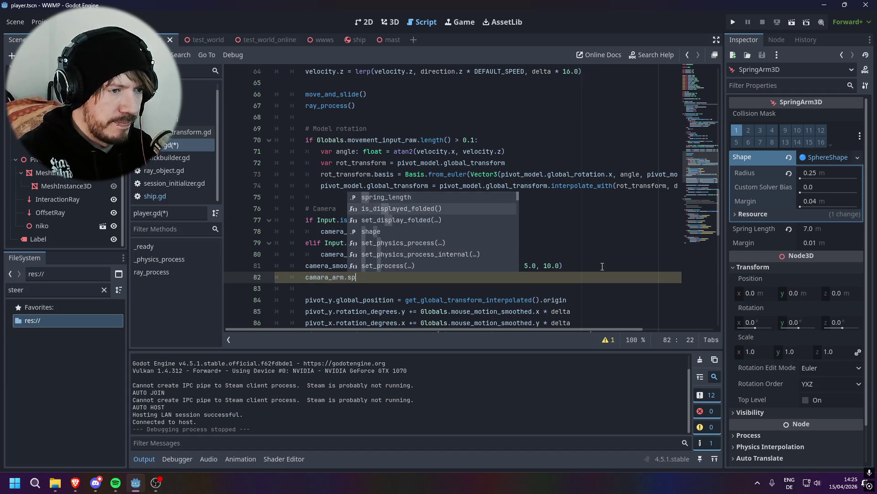
pyautogui.press('Return')
pyautogui.write('= ')
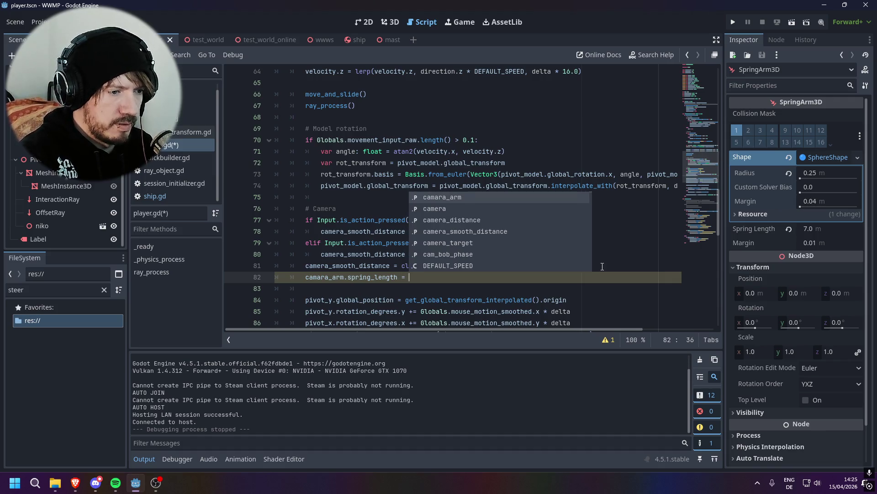
pyautogui.write(' cam')
pyautogui.press('BackSpace')
pyautogui.press('BackSpace')
pyautogui.press('BackSpace')
pyautogui.write('öer')
pyautogui.write('lerp(c')
pyautogui.write('am')
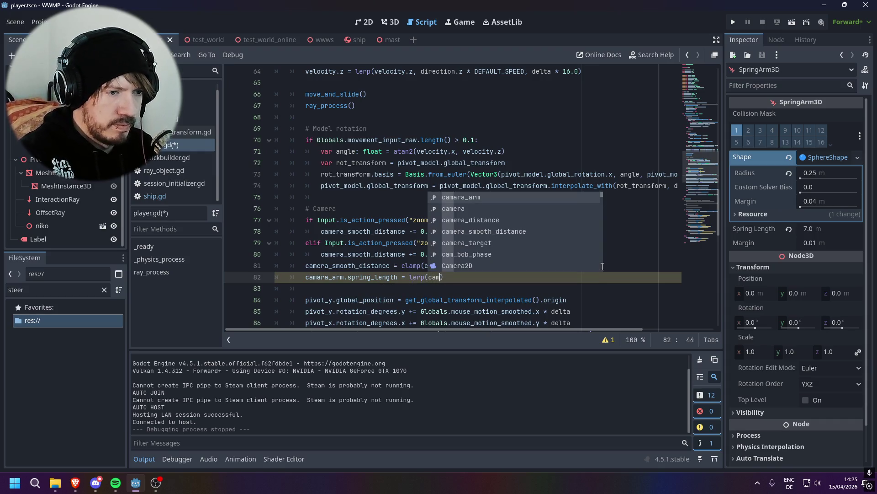
pyautogui.press('Return')
pyautogui.write('.sp')
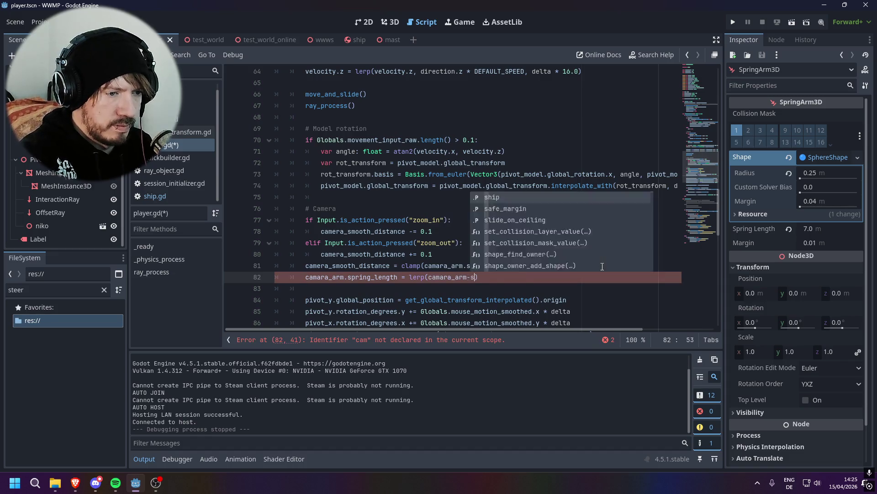
pyautogui.press('Return')
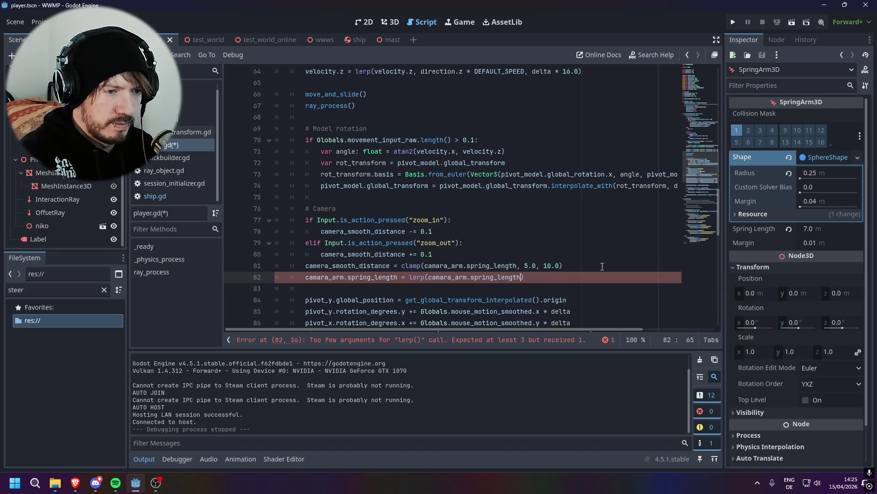
pyautogui.write('camera_smooth_distance,')
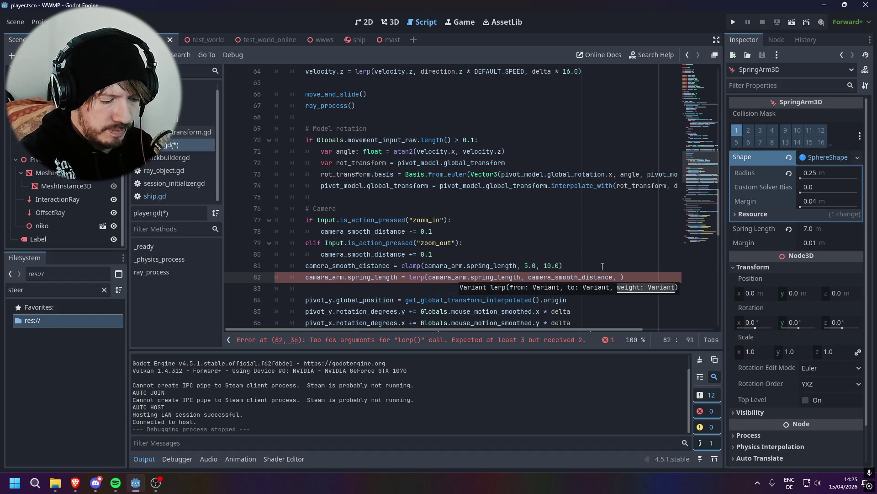
pyautogui.write(' delta ')
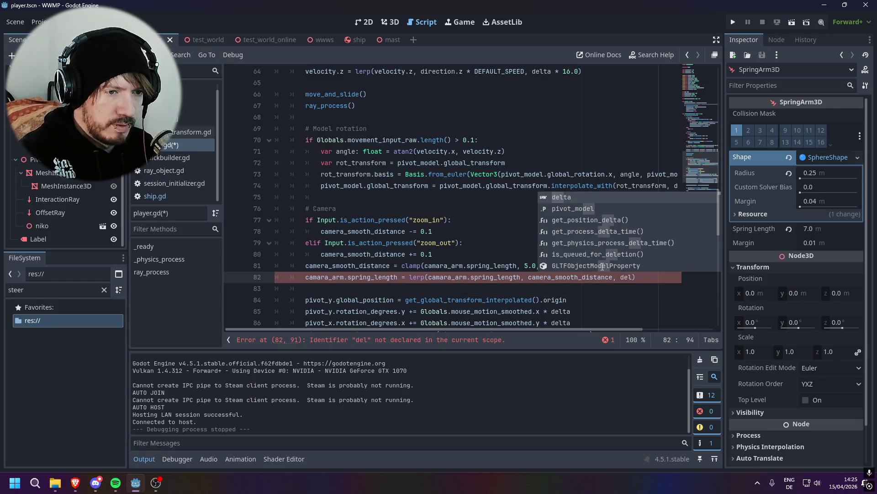
pyautogui.write('* ')
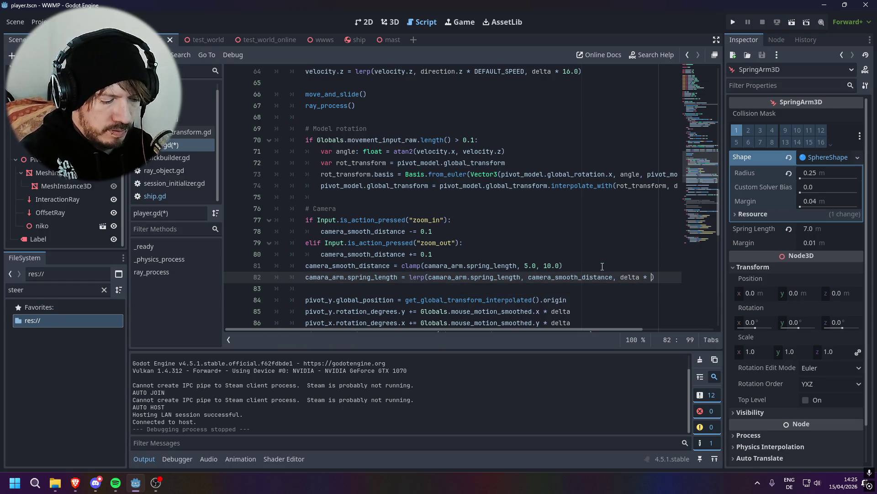
pyautogui.write('3.0')
# Save player.gd and run the game with F6 to test the zoom
pyautogui.hotkey('ctrl', 's')
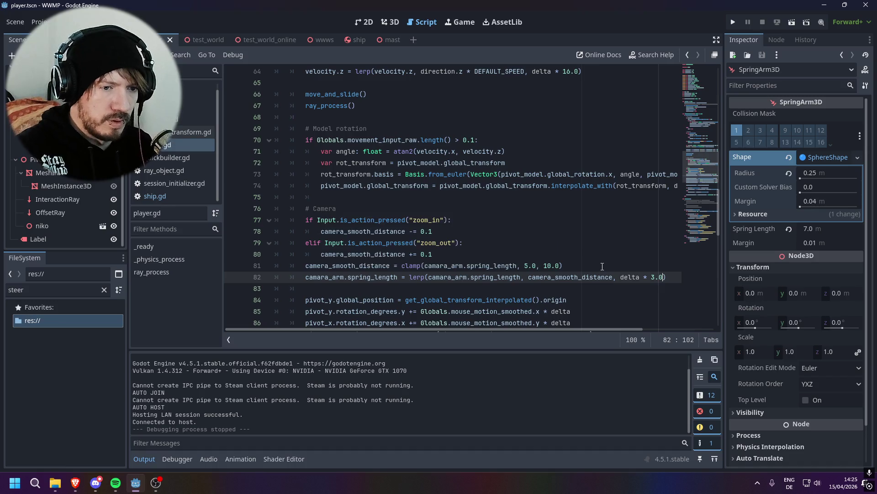
pyautogui.click(603, 254)
pyautogui.press('F6')
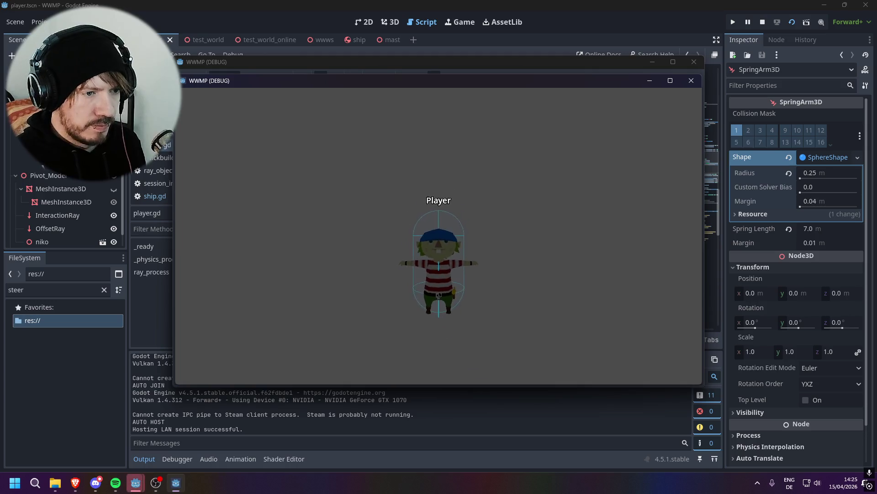
# Stop the game, change both zoom steps from 0.1 to 0.3, and switch to test_world_online
pyautogui.click(763, 22)
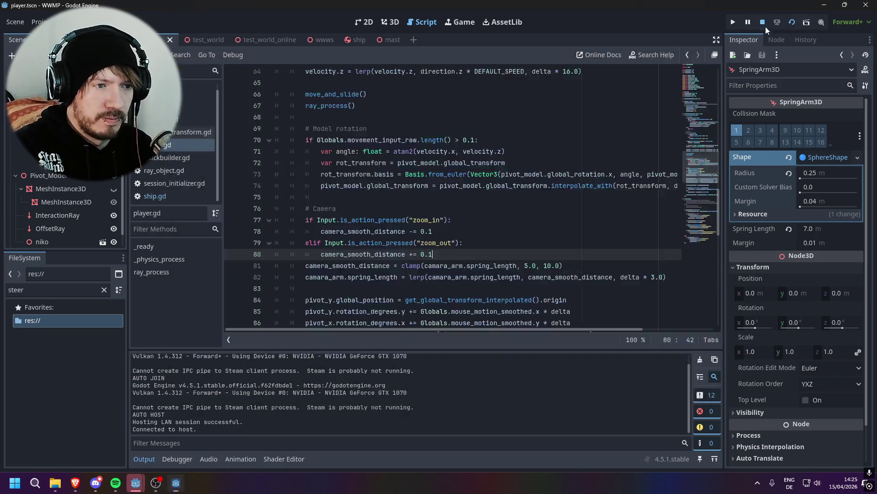
pyautogui.click(496, 223)
pyautogui.press('Down')
pyautogui.press('BackSpace')
pyautogui.write('3')
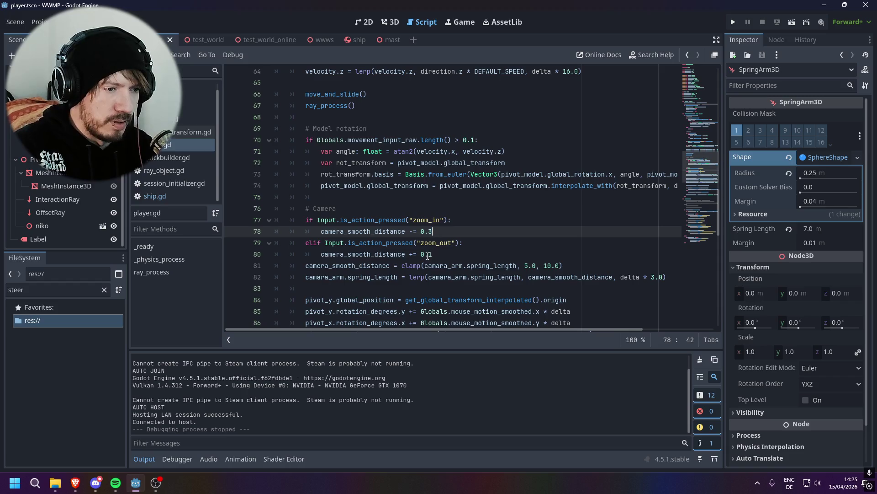
pyautogui.click(445, 256)
pyautogui.write('3')
pyautogui.click(483, 241)
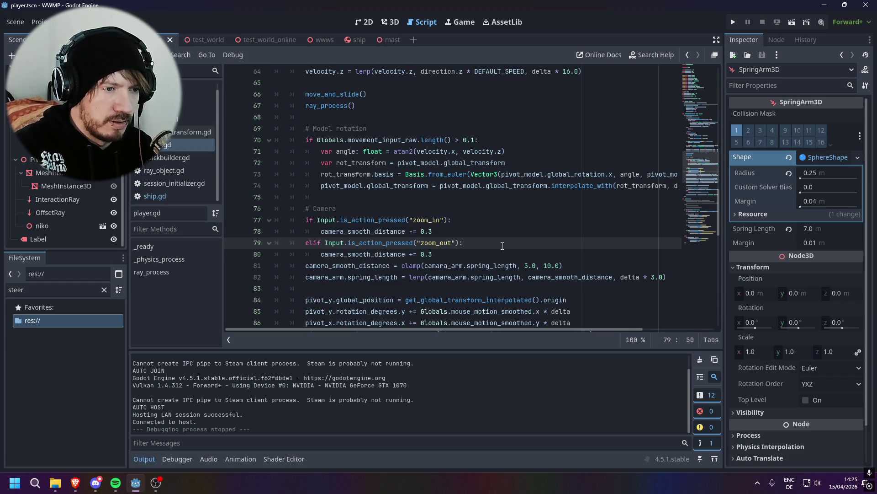
pyautogui.click(500, 236)
pyautogui.click(256, 40)
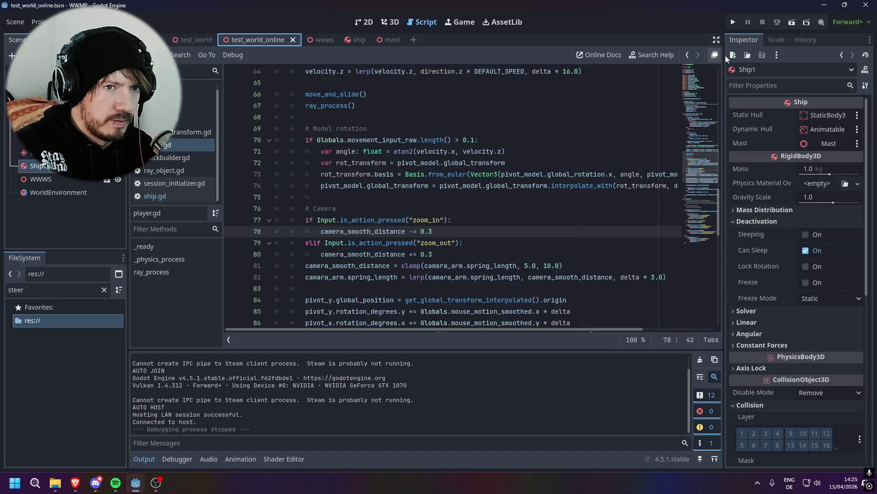
pyautogui.click(799, 18)
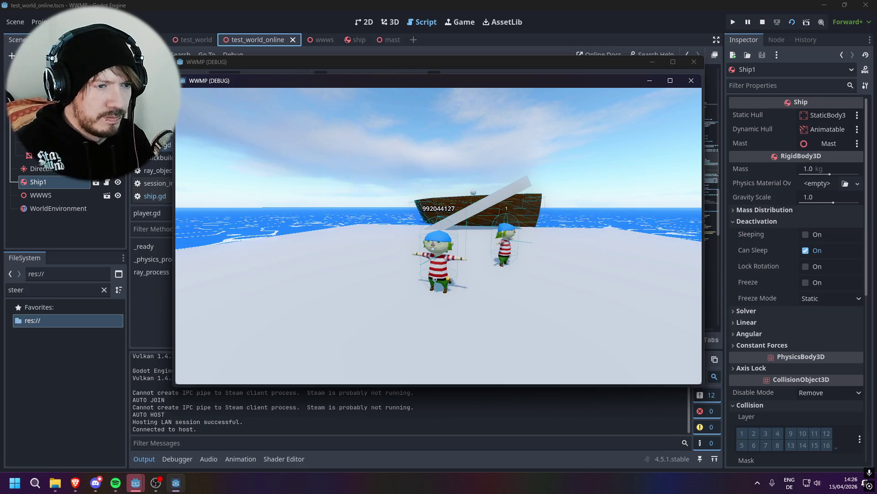
pyautogui.click(763, 22)
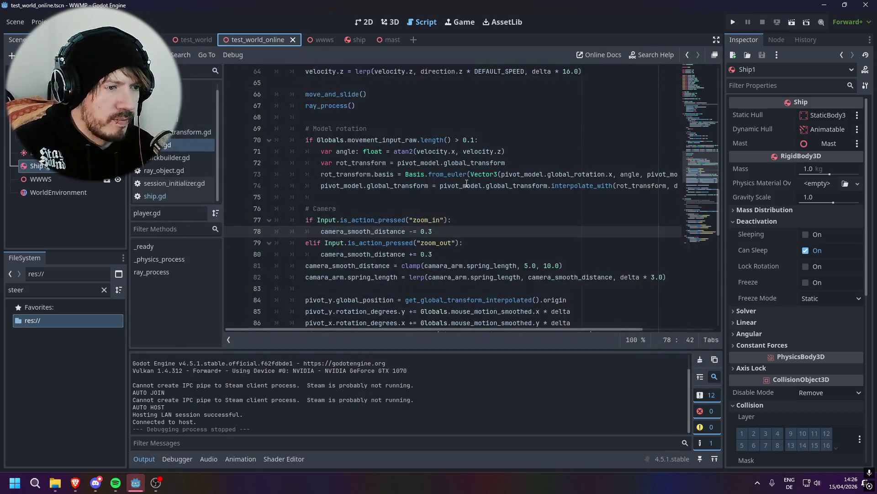
# Change the clamp minimum on the zoom clamp line to 3.0
pyautogui.click(467, 220)
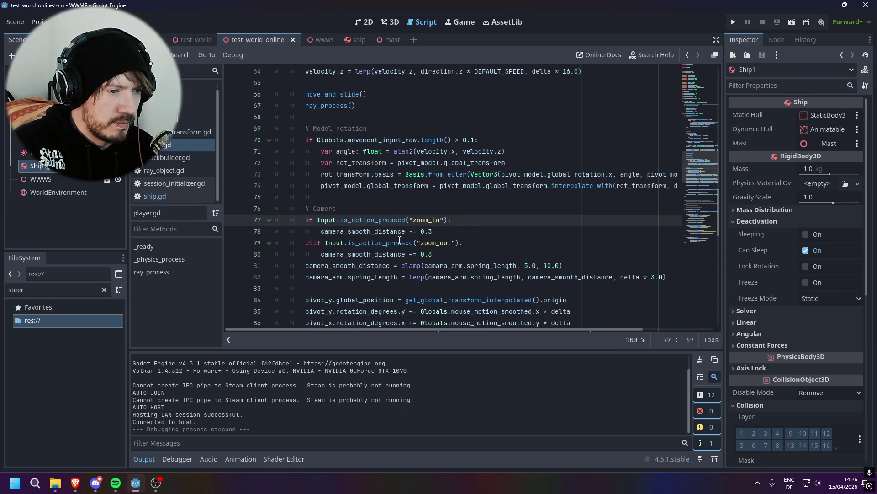
pyautogui.doubleClick(360, 254)
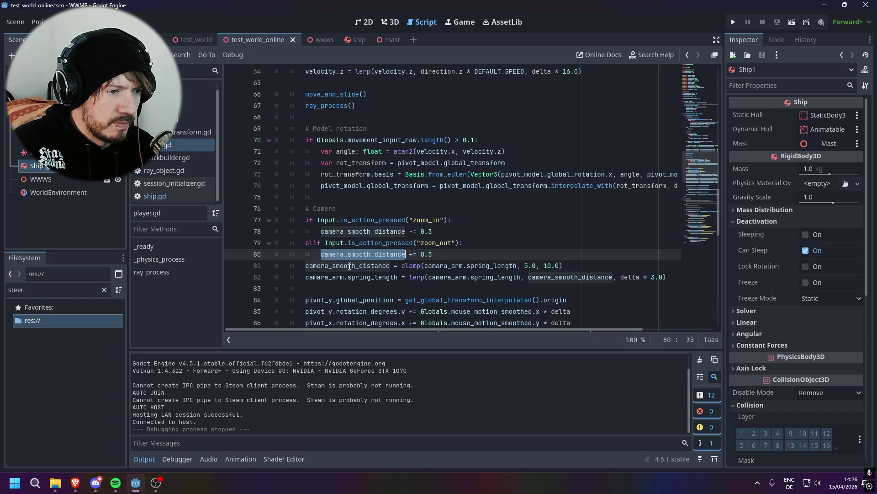
pyautogui.click(468, 251)
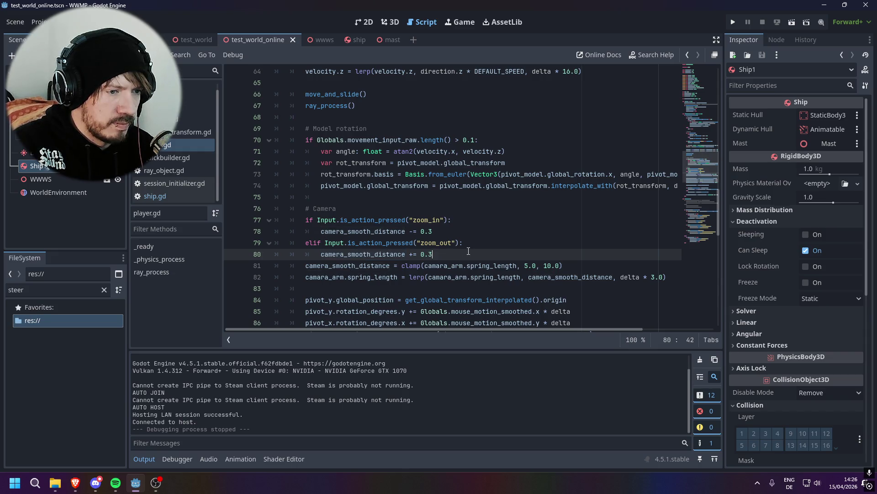
pyautogui.click(524, 265)
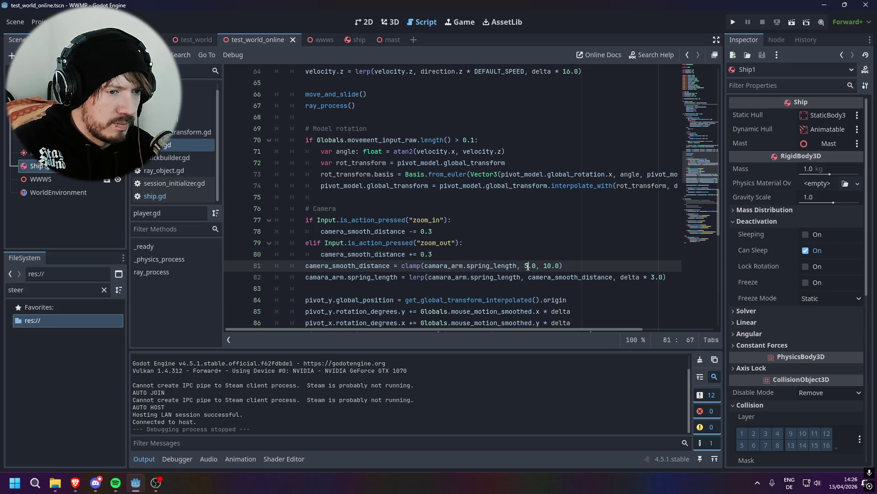
pyautogui.press('Delete')
pyautogui.write('2')
pyautogui.click(526, 249)
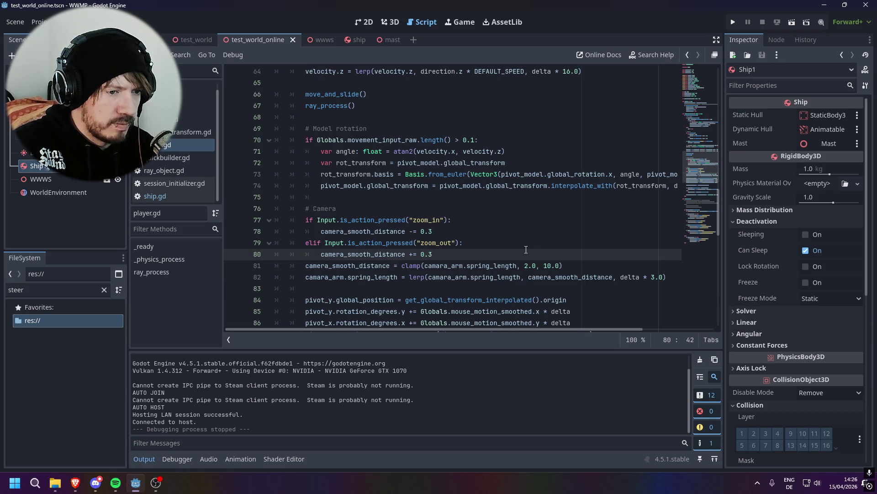
pyautogui.click(524, 265)
pyautogui.press('Delete')
pyautogui.write('3')
pyautogui.click(524, 253)
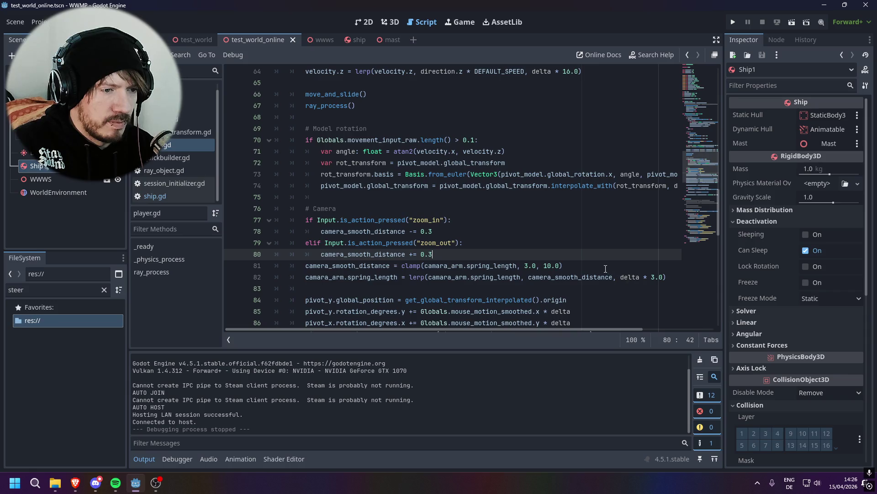
# Replace the spring length inside clamp() with camera_smooth_distance, save, and run the scene
pyautogui.click(530, 234)
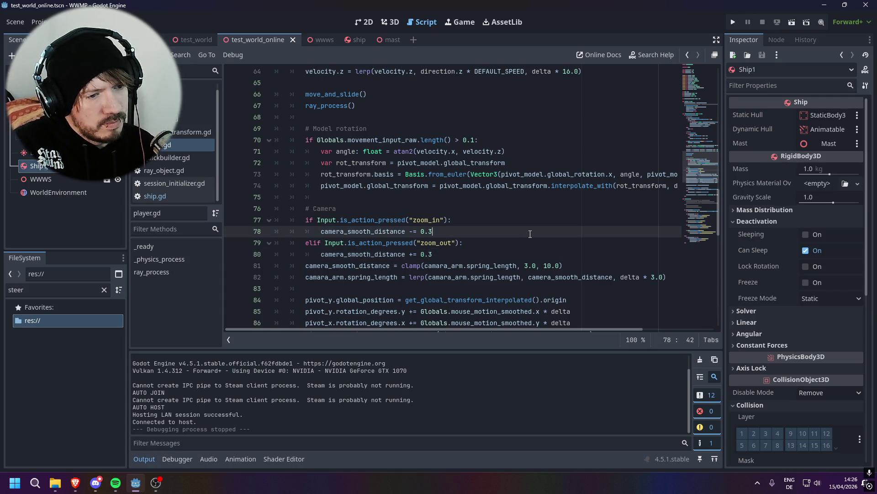
pyautogui.doubleClick(380, 264)
pyautogui.hotkey('ctrl', 'c')
pyautogui.moveTo(425, 266); pyautogui.dragTo(515, 266)
pyautogui.hotkey('ctrl', 'v')
pyautogui.click(513, 247)
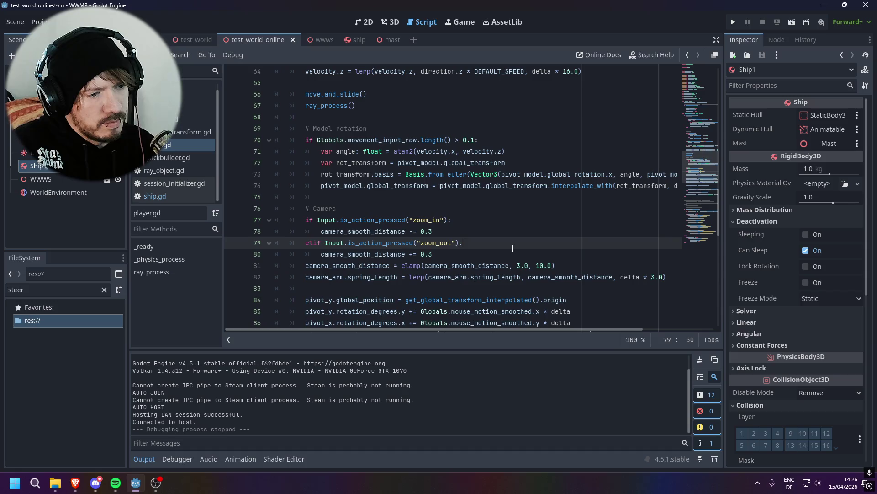
pyautogui.hotkey('ctrl', 's')
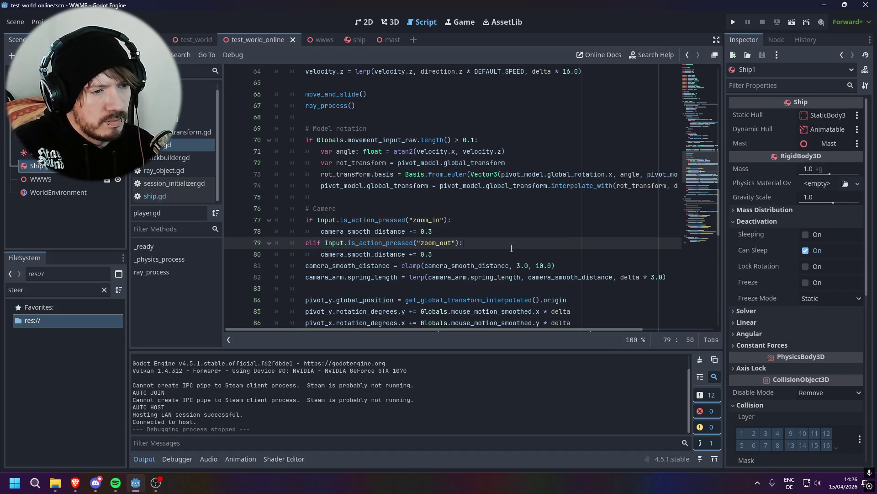
pyautogui.click(792, 22)
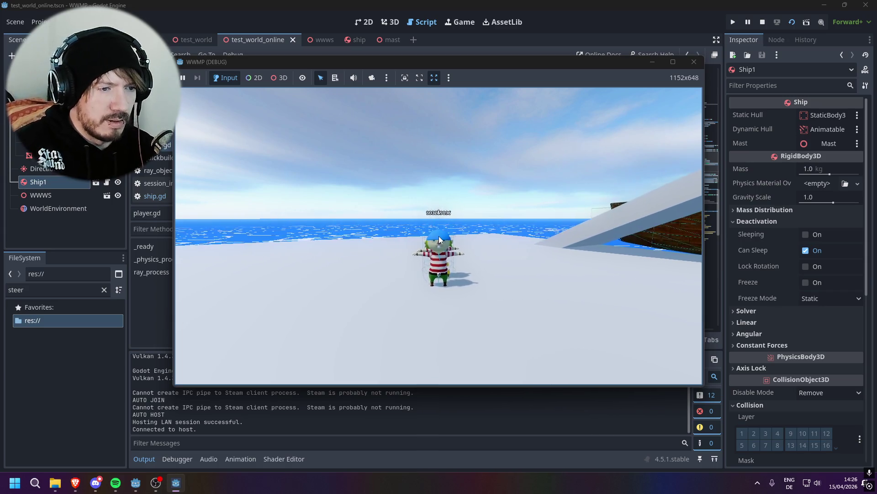
# Stop the game, change both zoom steps from 0.3 to 0.2, and rerun with F6
pyautogui.click(763, 22)
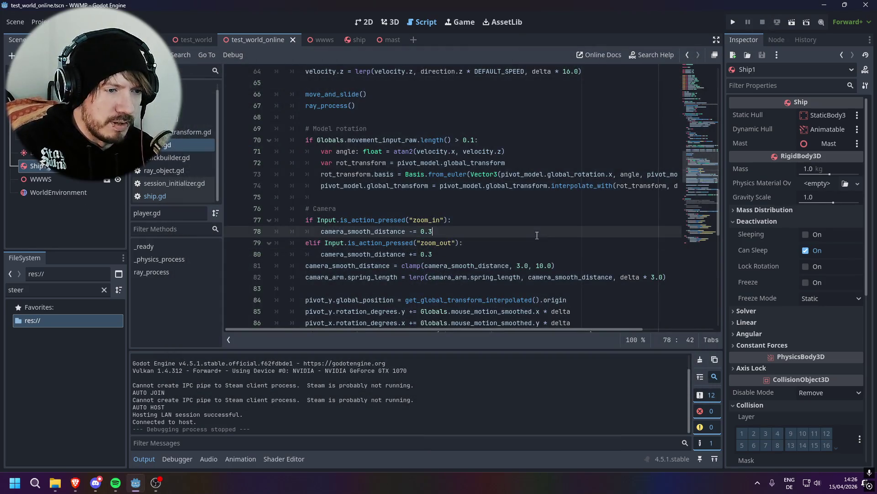
pyautogui.press('BackSpace')
pyautogui.write('2')
pyautogui.click(440, 255)
pyautogui.press('BackSpace')
pyautogui.write('2')
pyautogui.click(654, 278)
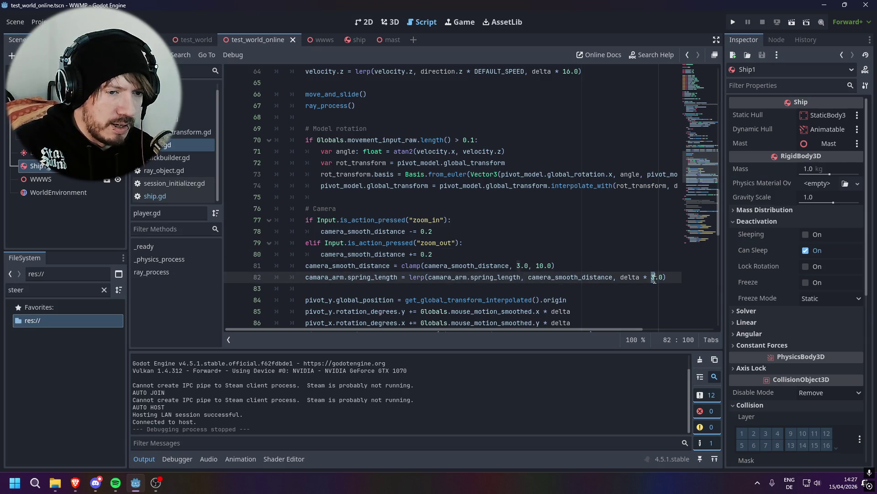
pyautogui.press('F6')
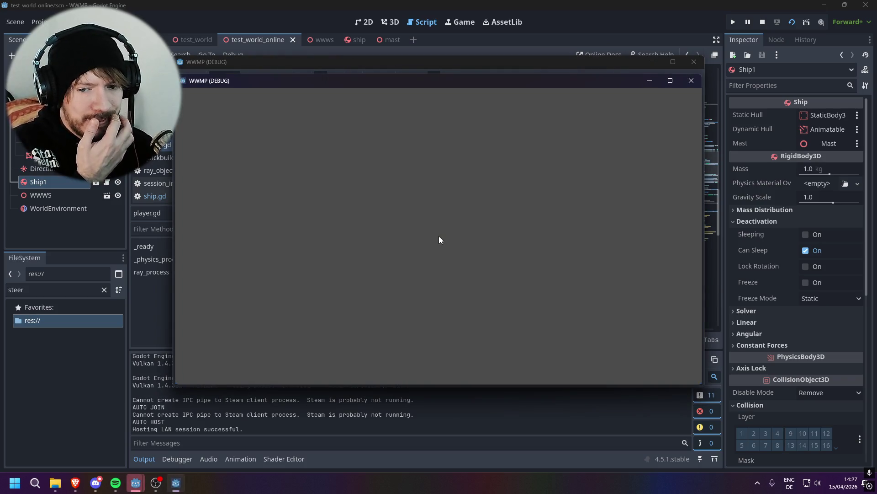
# Focus the debug game, test zooming in and out with the mouse wheel, then stop it
pyautogui.press('super')
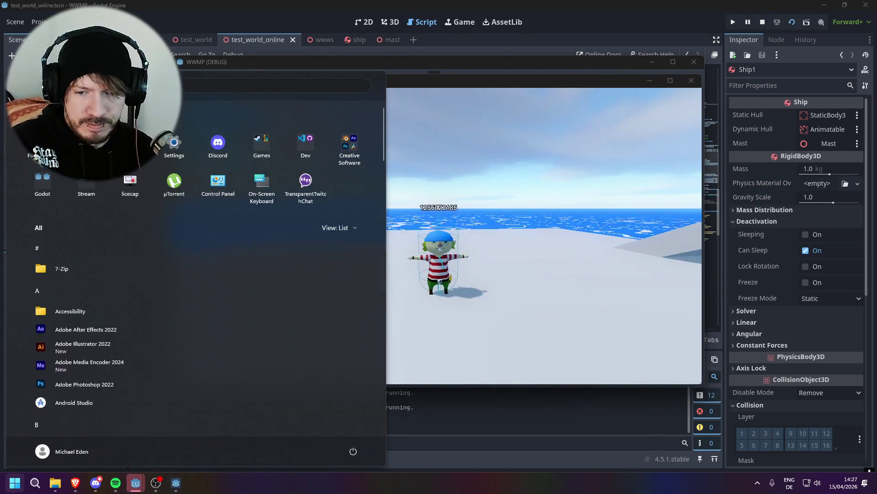
pyautogui.press('super')
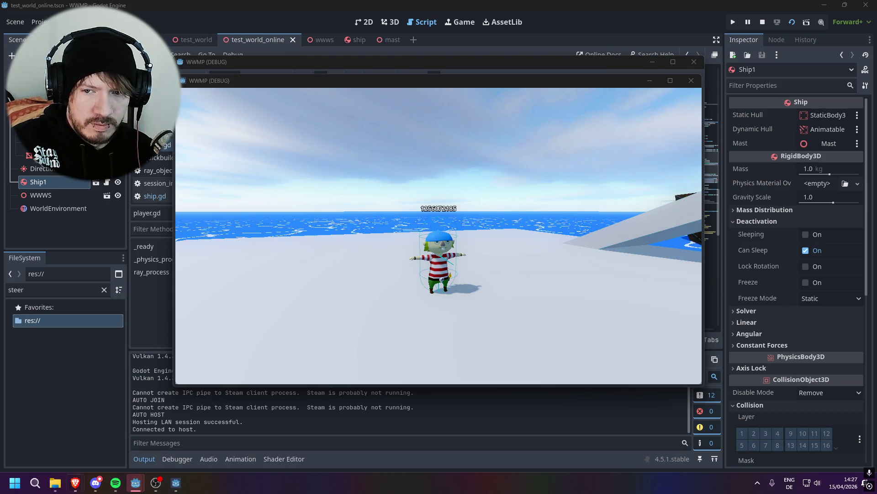
pyautogui.click(465, 237)
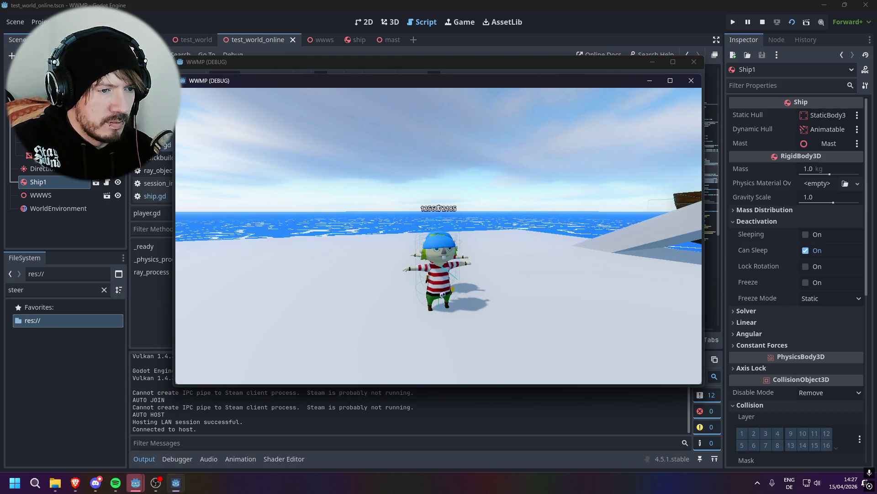
pyautogui.scroll(-3, 438, 235)
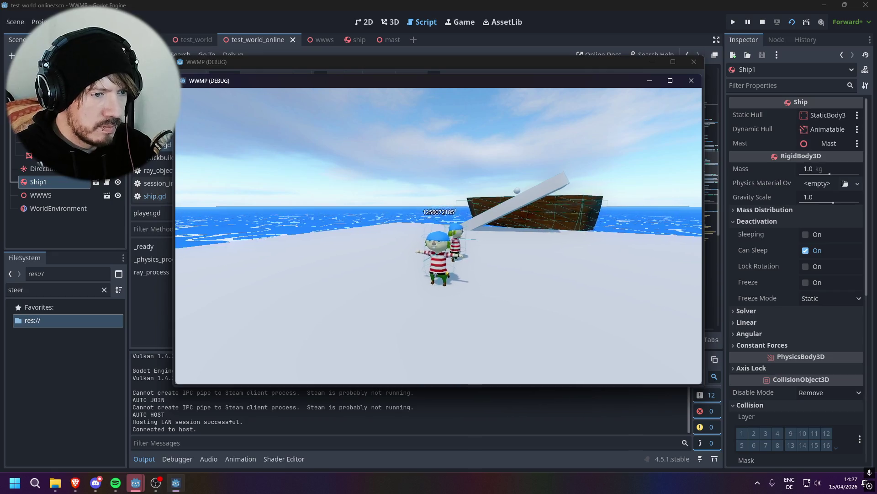
pyautogui.scroll(3, 438, 235)
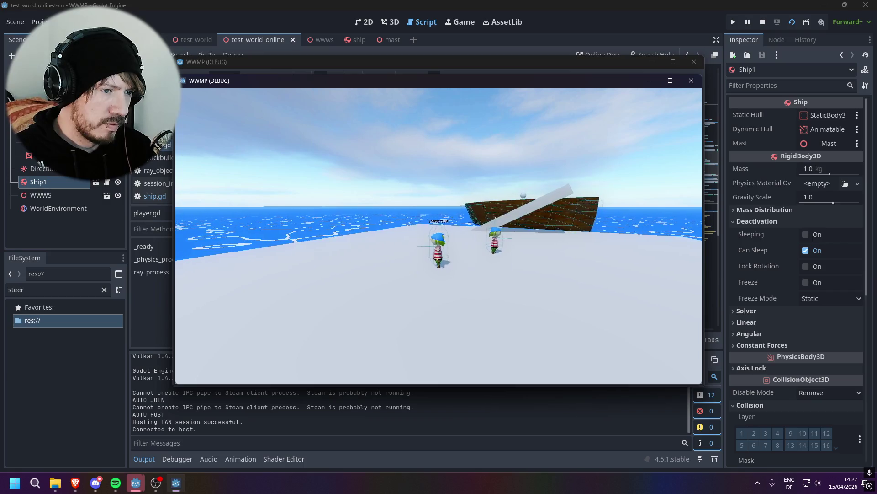
pyautogui.scroll(-3, 439, 235)
pyautogui.scroll(3, 438, 236)
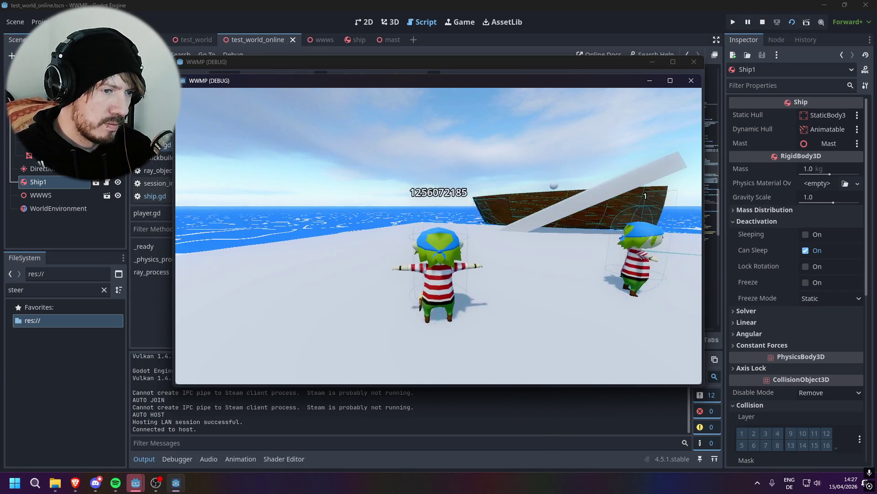
pyautogui.scroll(-3, 439, 235)
pyautogui.scroll(3, 439, 235)
pyautogui.scroll(-3, 439, 235)
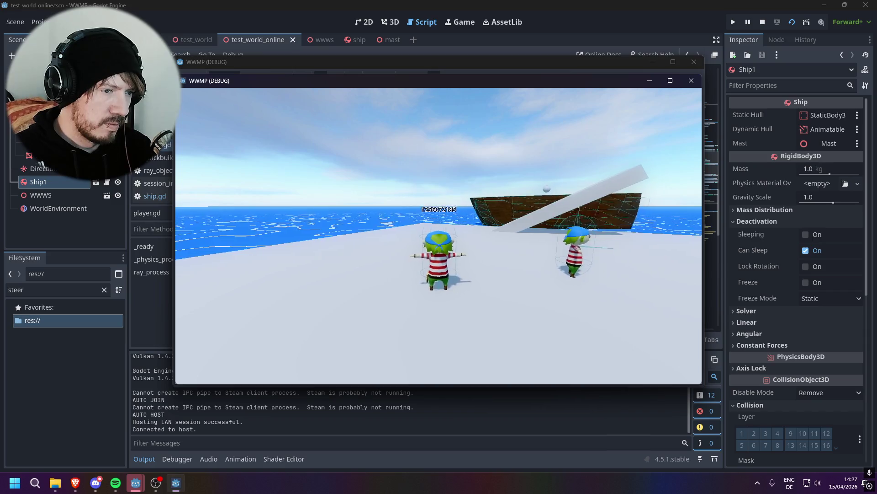
pyautogui.scroll(3, 439, 235)
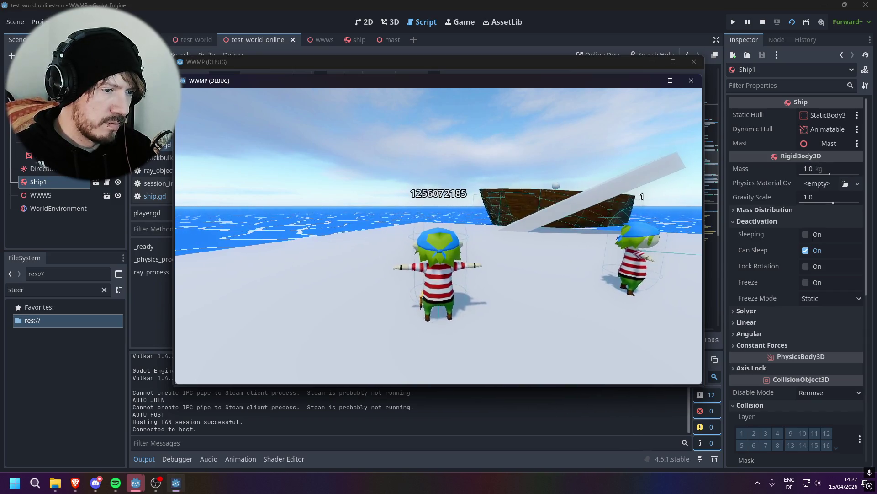
pyautogui.scroll(-3, 438, 235)
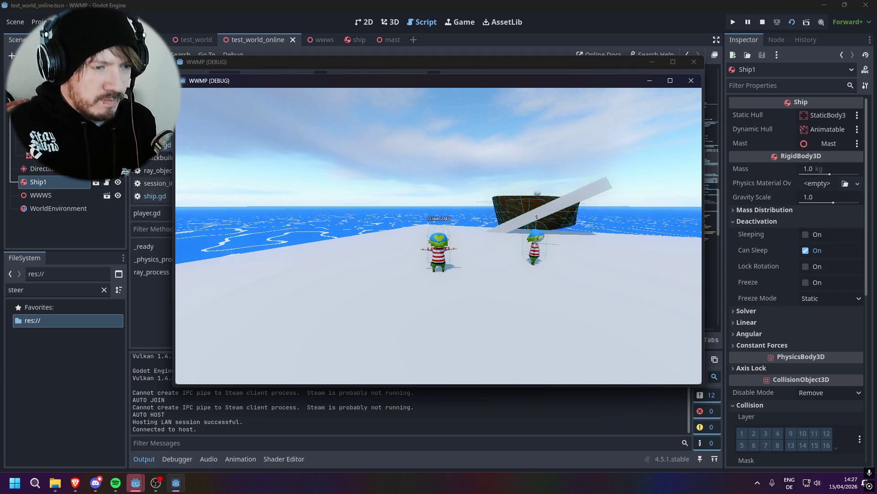
pyautogui.scroll(2, 439, 235)
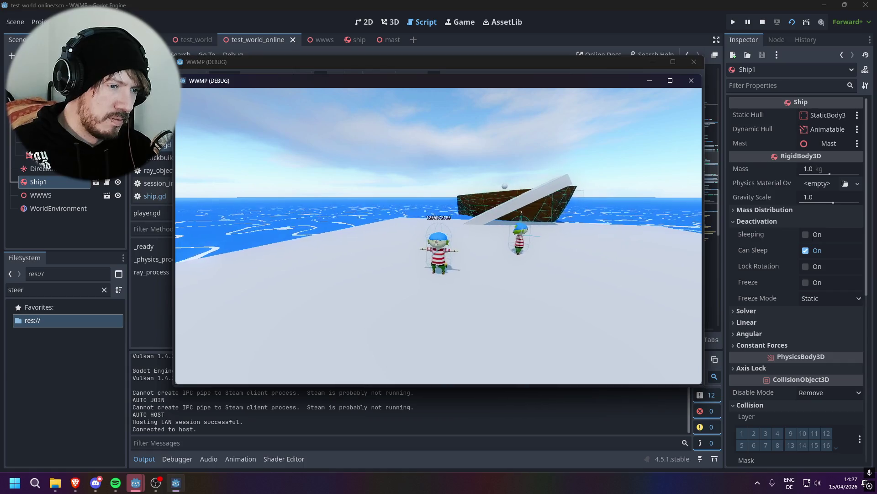
pyautogui.scroll(2, 440, 239)
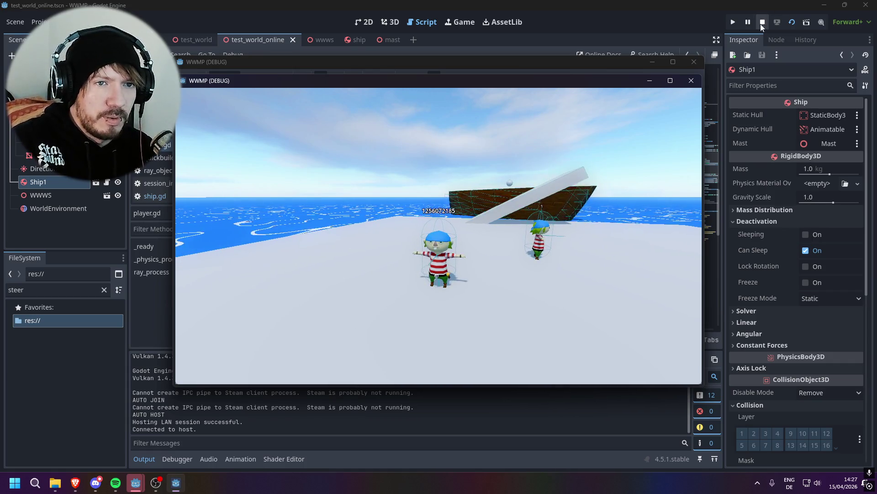
pyautogui.click(762, 22)
# Review the camera distance lerp and its if/else block on lines 91–94
pyautogui.click(486, 251)
pyautogui.scroll(-4, 476, 192)
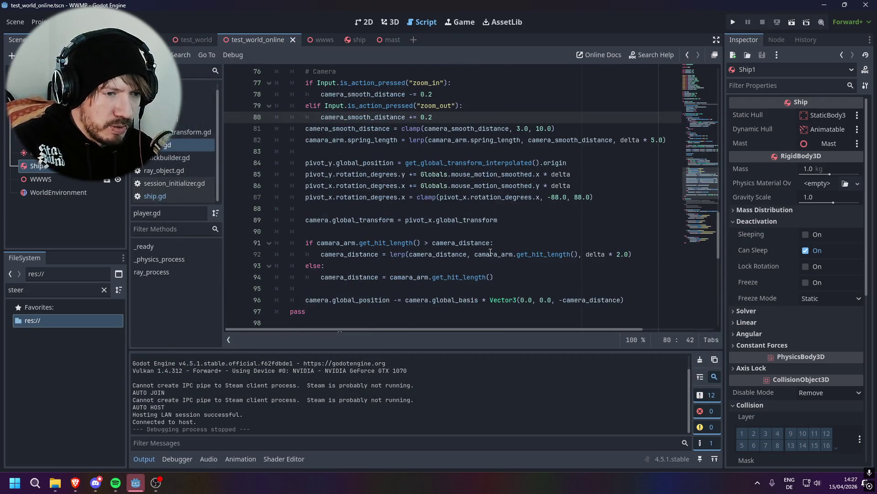
pyautogui.click(560, 234)
pyautogui.scroll(1, 542, 240)
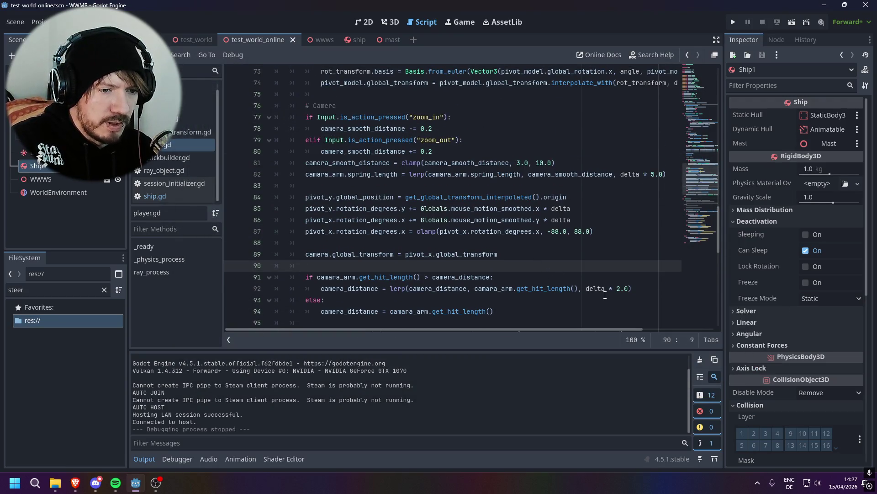
pyautogui.moveTo(585, 289); pyautogui.dragTo(629, 288)
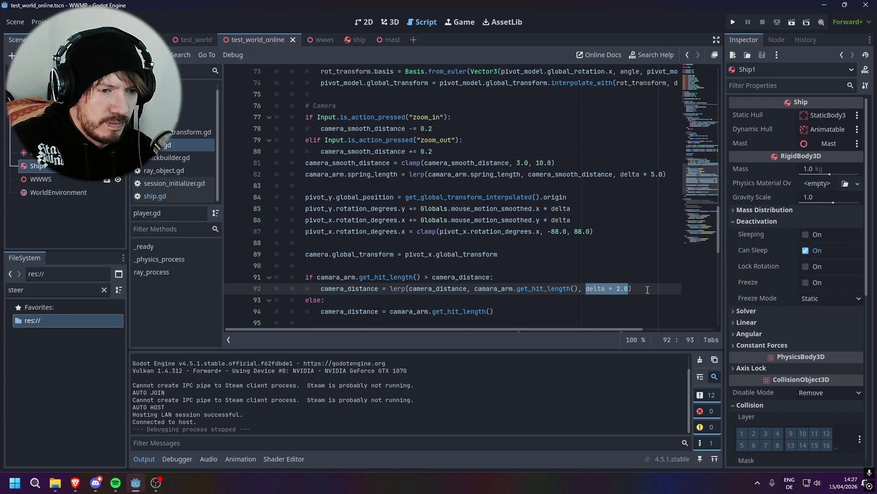
pyautogui.click(648, 290)
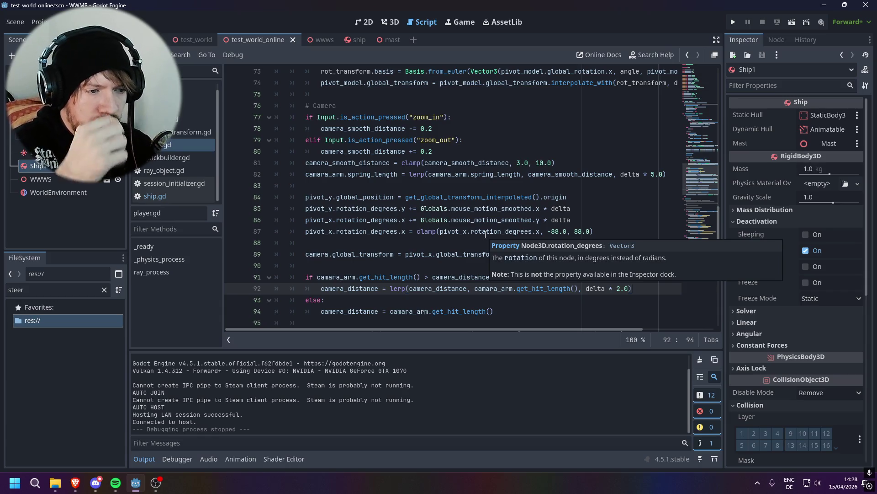
pyautogui.scroll(-1, 465, 291)
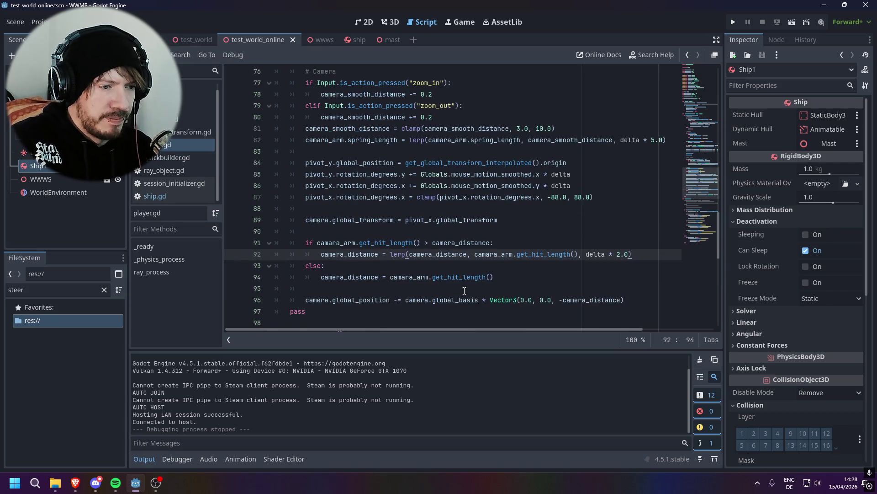
pyautogui.click(507, 281)
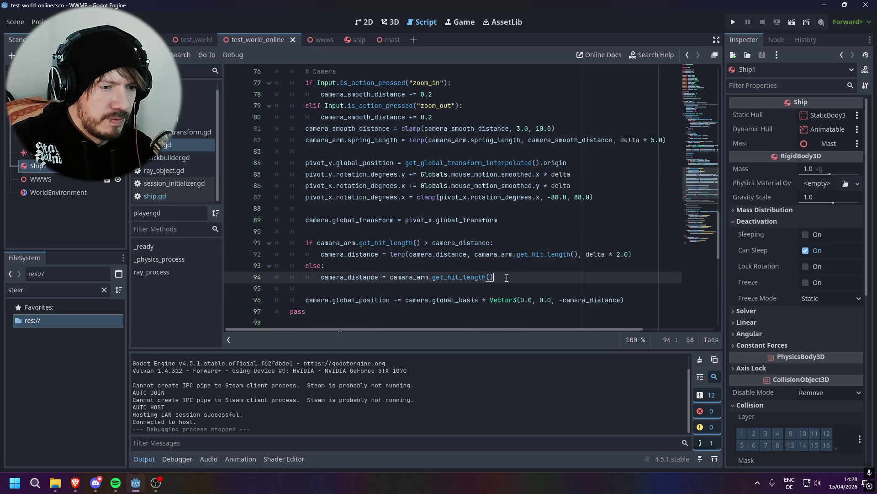
pyautogui.moveTo(310, 242)
pyautogui.mouseDown()
pyautogui.moveTo(457, 247)
pyautogui.moveTo(508, 282)
pyautogui.mouseUp()
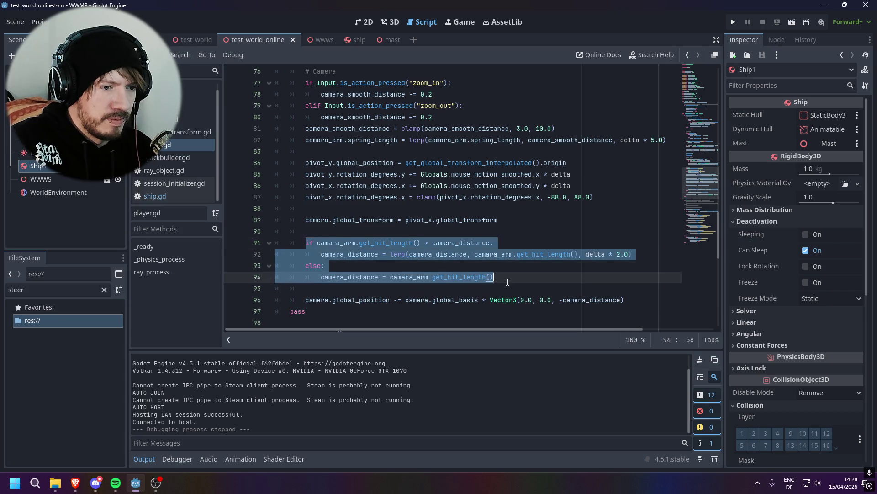
pyautogui.click(511, 281)
pyautogui.scroll(1, 510, 281)
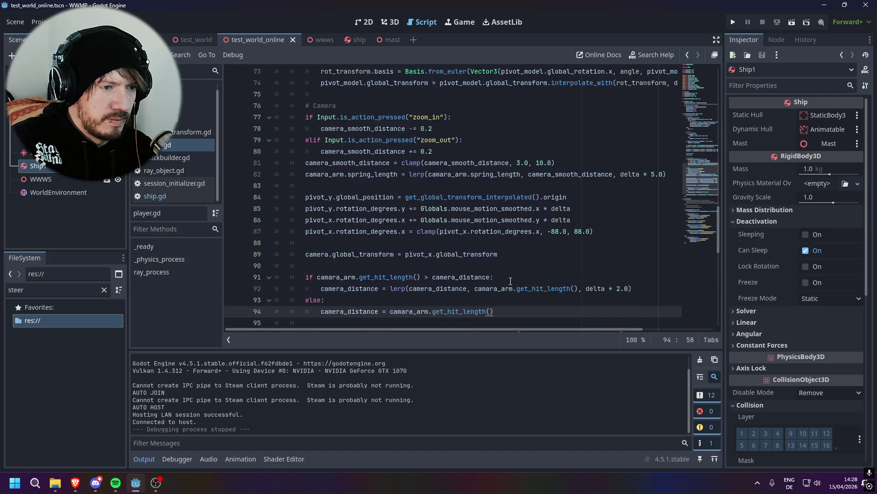
pyautogui.scroll(-1, 510, 281)
pyautogui.scroll(1, 510, 282)
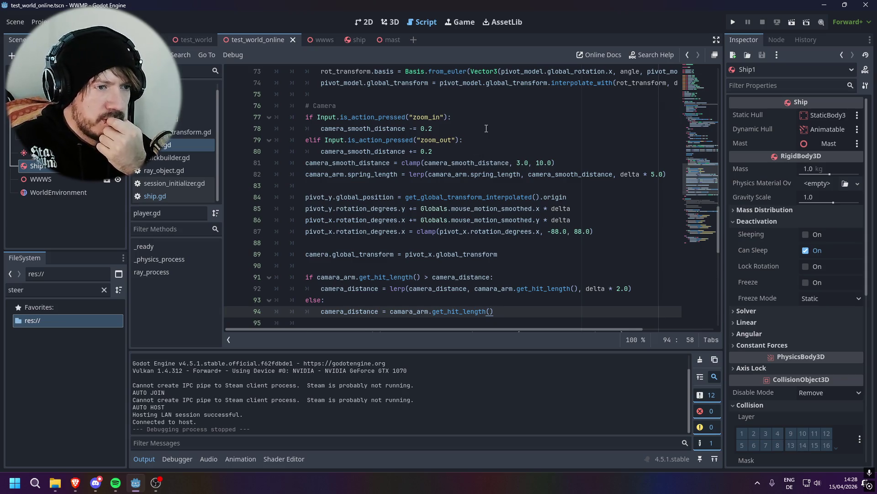
pyautogui.scroll(-1, 487, 128)
pyautogui.scroll(1, 486, 128)
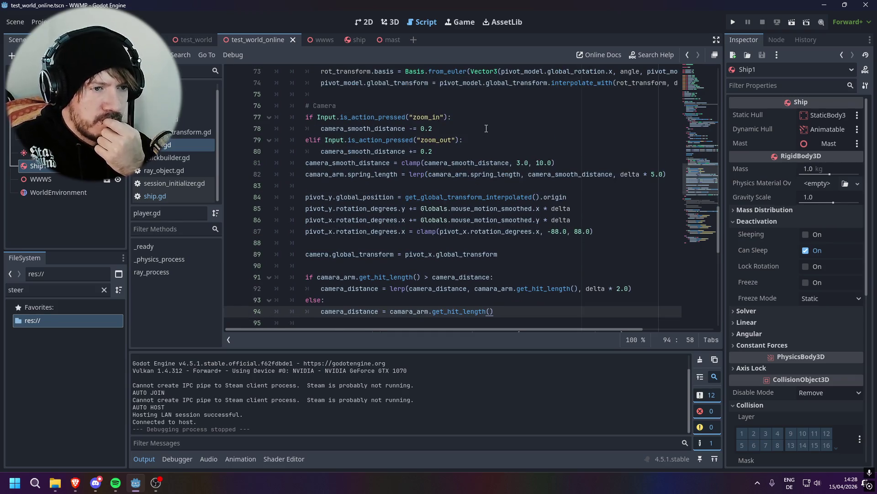
pyautogui.scroll(-1, 486, 128)
pyautogui.scroll(1, 486, 130)
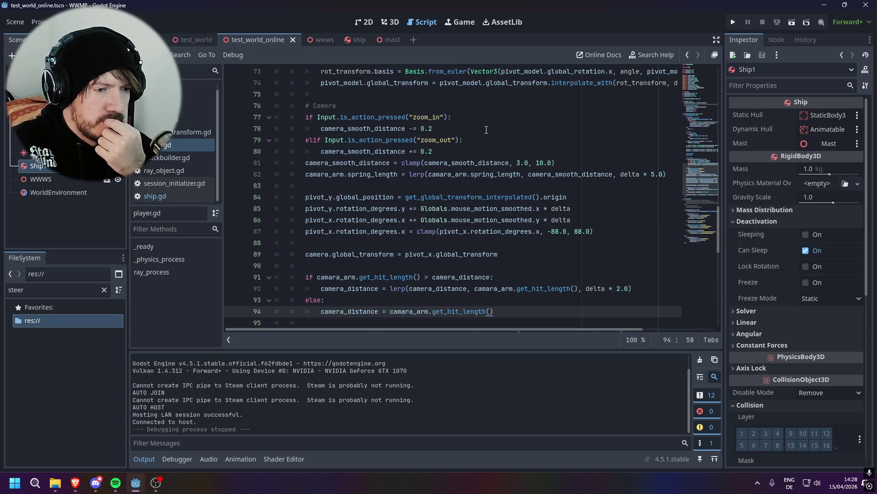
# Set the spring length lerp factor to delta * 2.0, save, and run the game
pyautogui.click(486, 130)
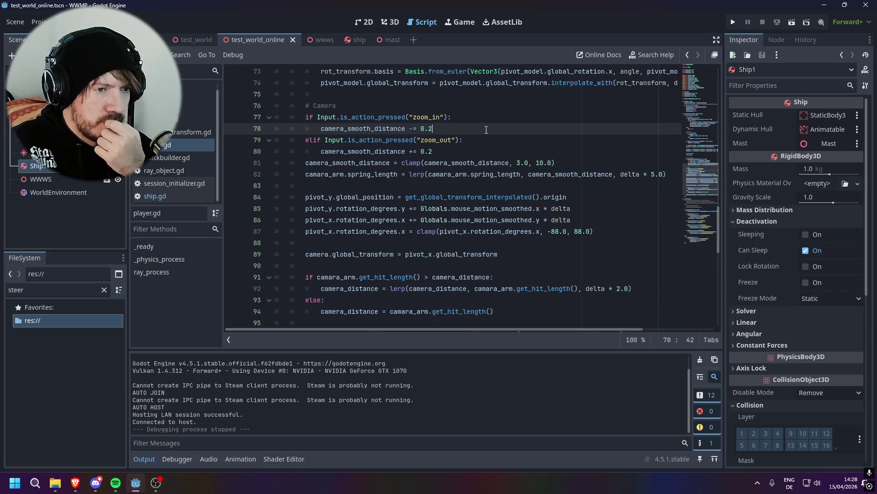
pyautogui.doubleClick(654, 174)
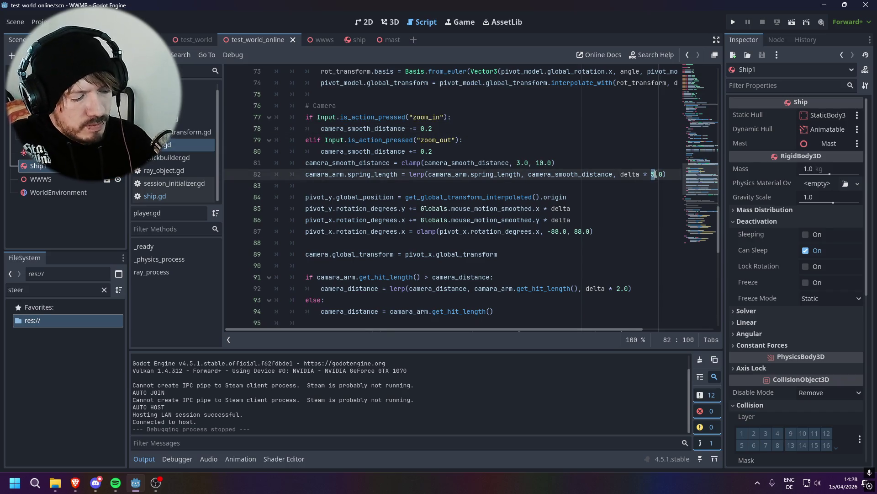
pyautogui.write('3')
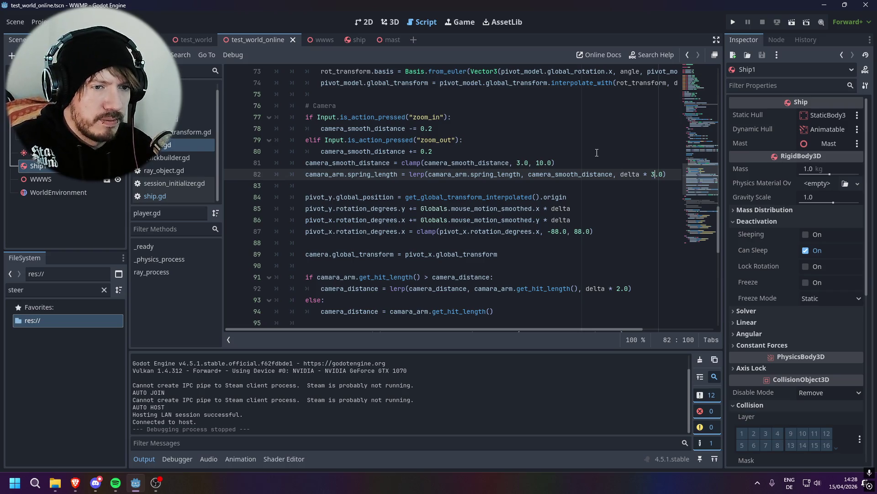
pyautogui.press('BackSpace')
pyautogui.write('2')
pyautogui.hotkey('ctrl', 's')
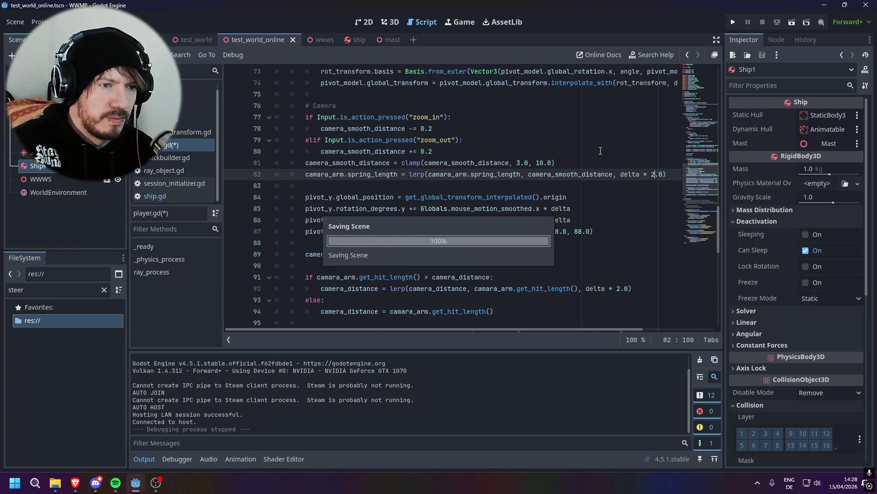
pyautogui.scroll(1, 600, 151)
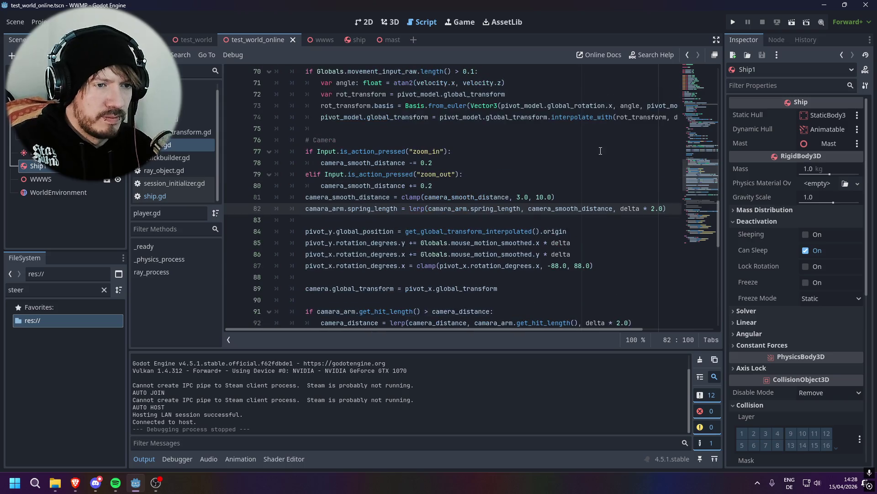
pyautogui.click(430, 185)
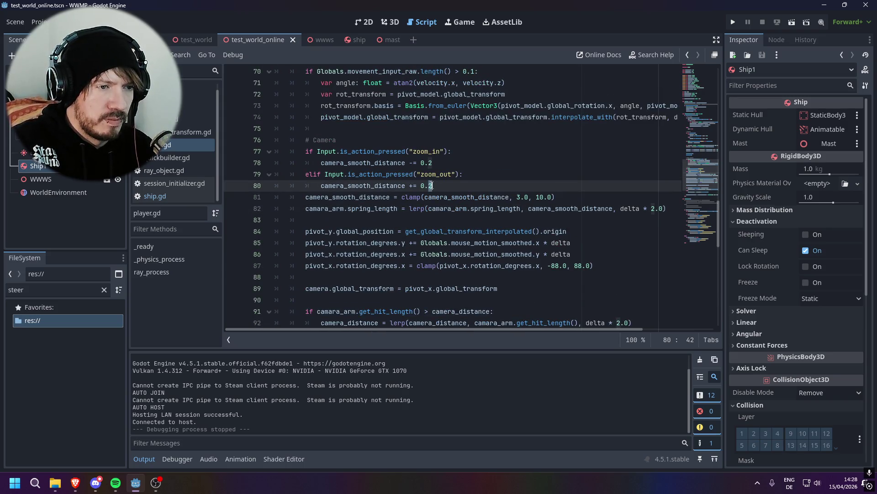
pyautogui.click(479, 172)
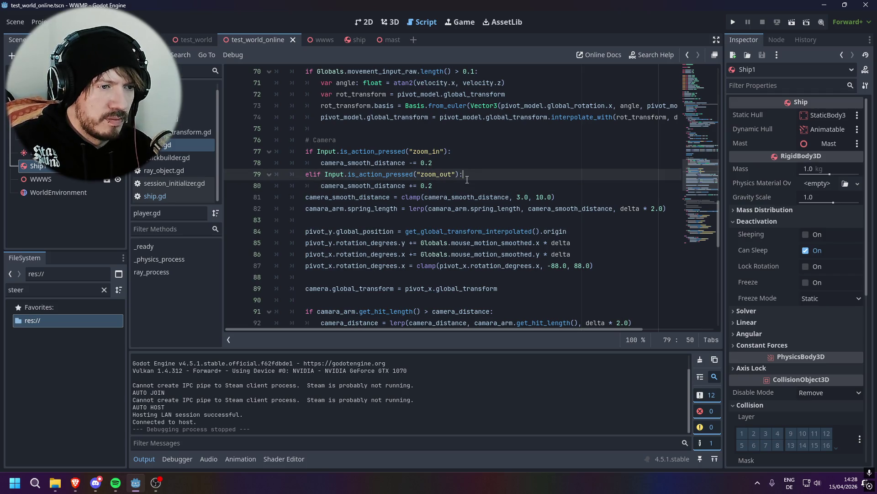
pyautogui.click(788, 25)
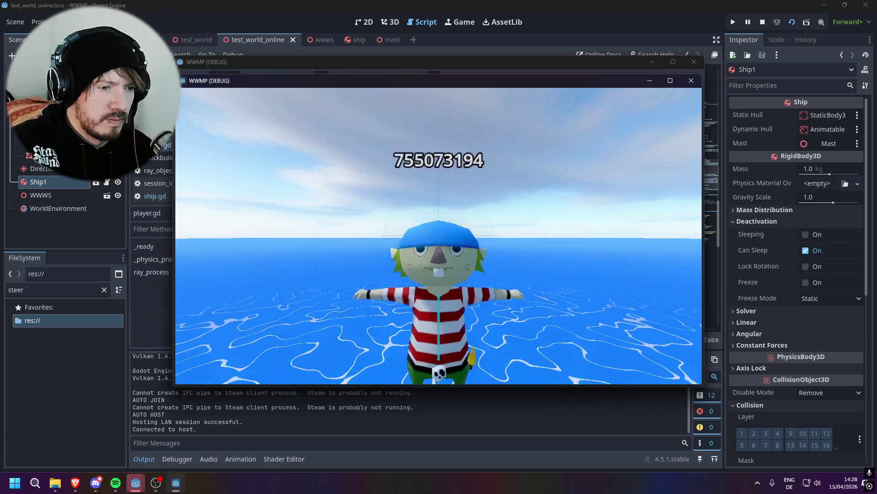
# Walk the player toward the ship with W and zoom the camera in
pyautogui.press('w')
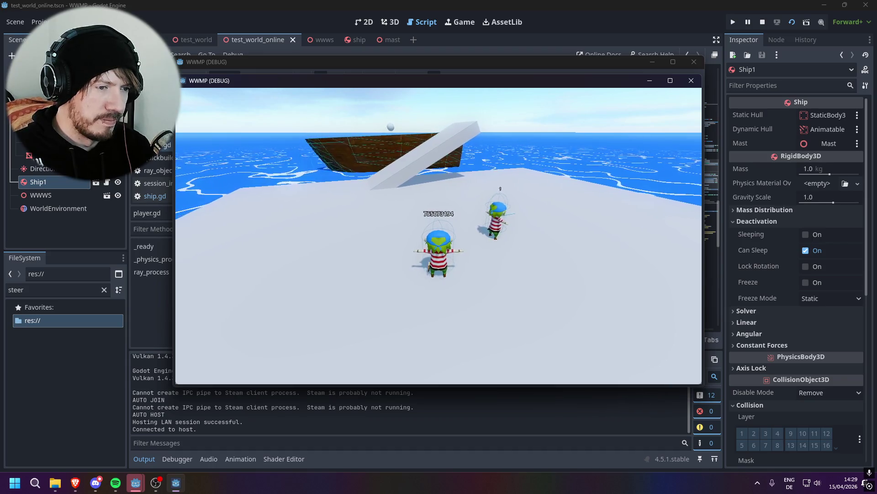
pyautogui.scroll(3, 438, 238)
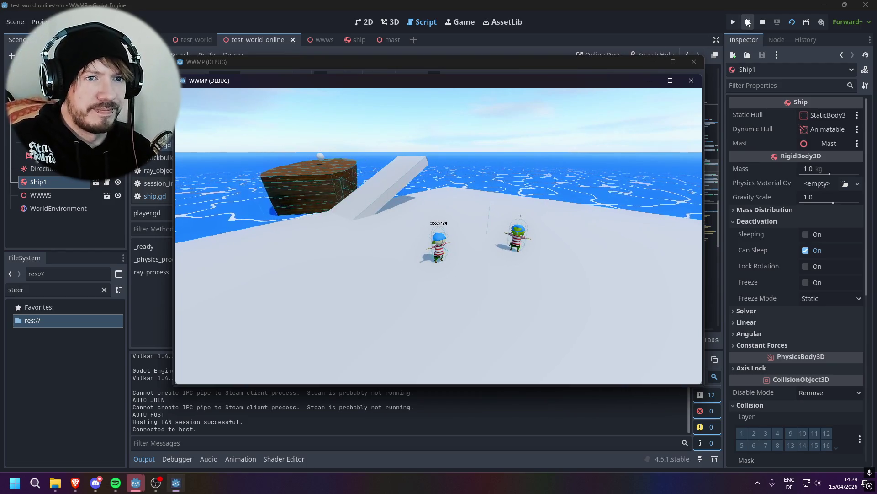
# Stop the game and review camera_distance's occurrences around lines 91–94
pyautogui.click(763, 22)
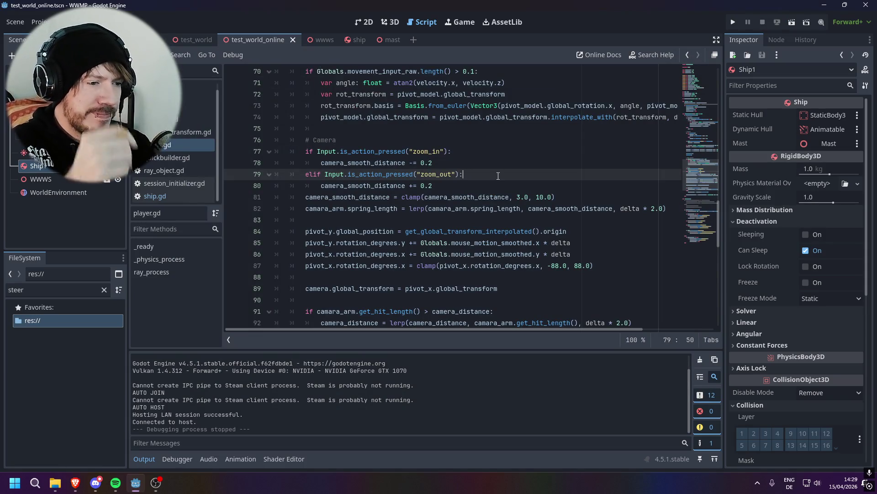
pyautogui.scroll(-2, 498, 176)
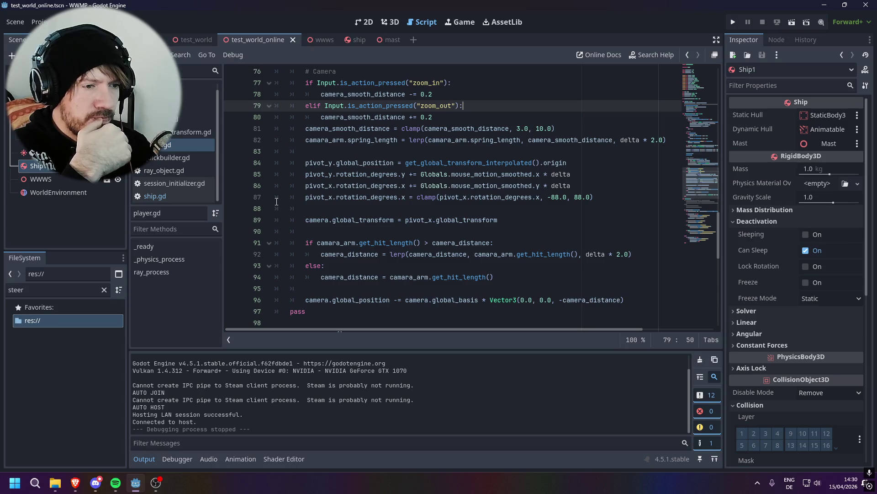
pyautogui.doubleClick(449, 243)
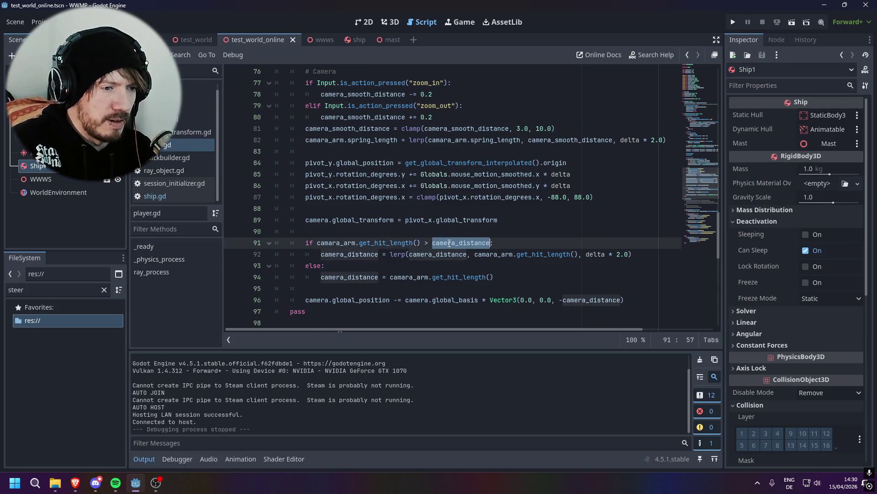
pyautogui.scroll(2, 449, 242)
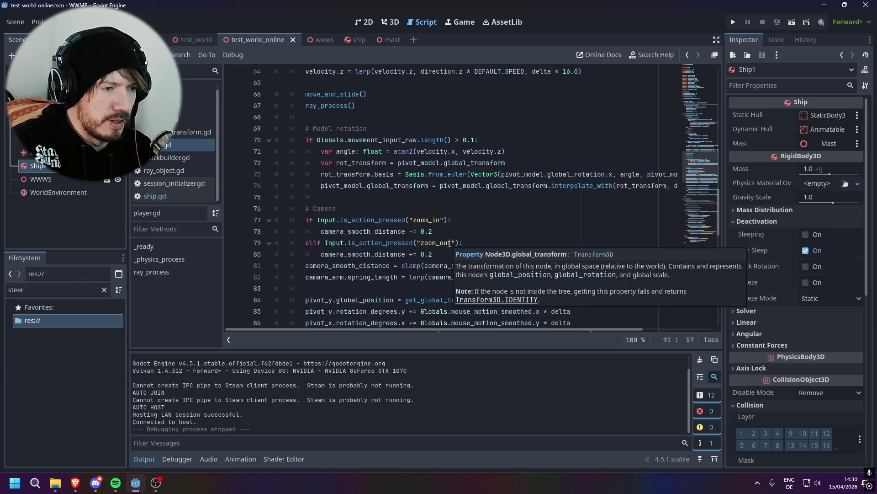
pyautogui.scroll(3, 449, 242)
pyautogui.scroll(-3, 449, 242)
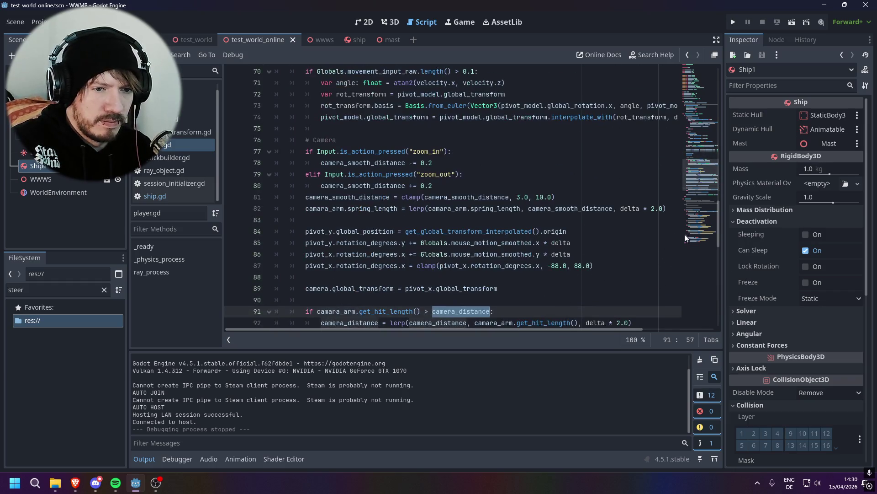
pyautogui.moveTo(719, 244)
pyautogui.mouseDown()
pyautogui.moveTo(727, 102)
pyautogui.moveTo(709, 308)
pyautogui.moveTo(704, 257)
pyautogui.mouseUp()
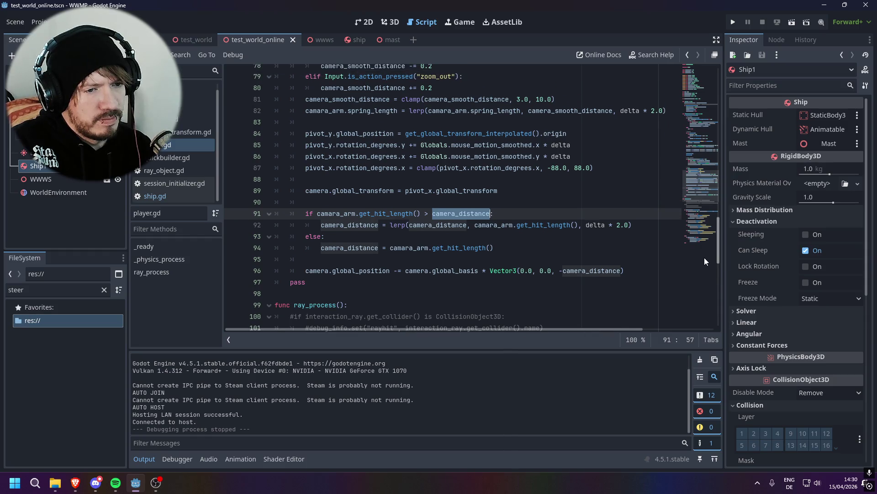
pyautogui.click(534, 248)
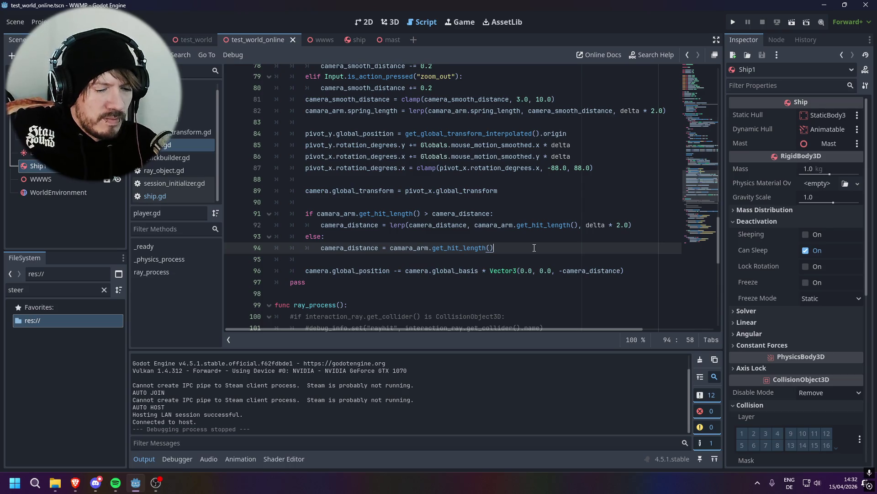
# Review the zoom-in statement, clamp and lerp lines (78–82) by selecting them in turn
pyautogui.scroll(5, 510, 247)
pyautogui.click(511, 247)
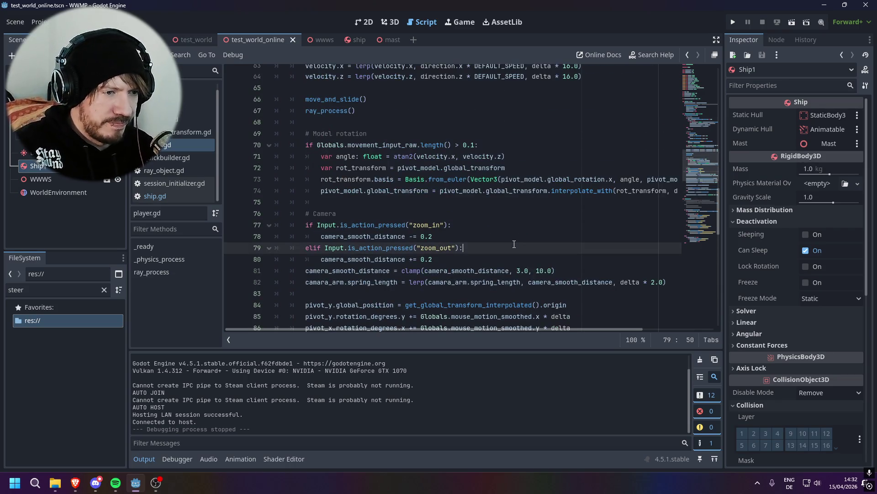
pyautogui.press('Up')
pyautogui.moveTo(322, 235); pyautogui.dragTo(452, 236)
pyautogui.click(476, 236)
pyautogui.moveTo(428, 282); pyautogui.dragTo(520, 284)
pyautogui.hotkey('ctrl', 'c')
pyautogui.click(461, 247)
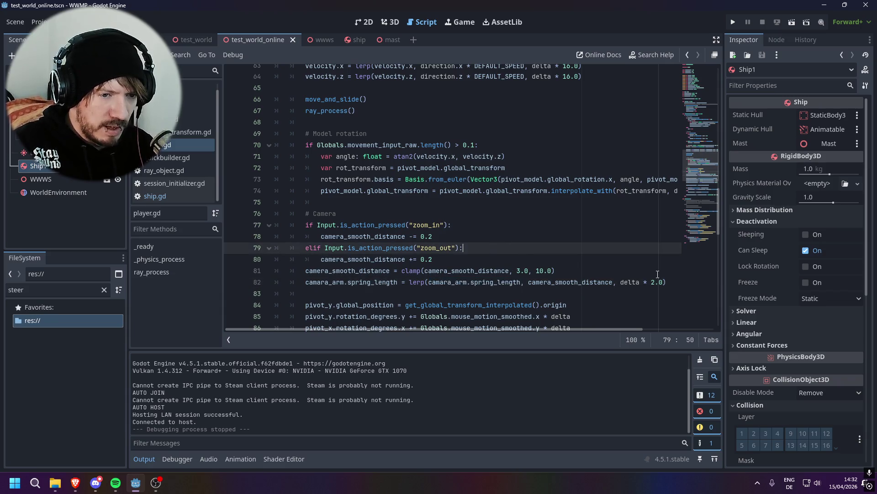
pyautogui.moveTo(667, 282); pyautogui.dragTo(307, 272)
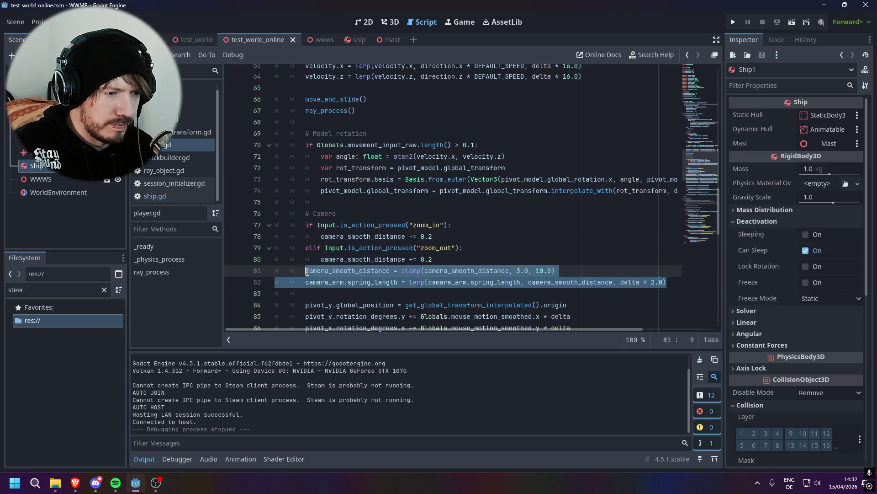
pyautogui.click(425, 263)
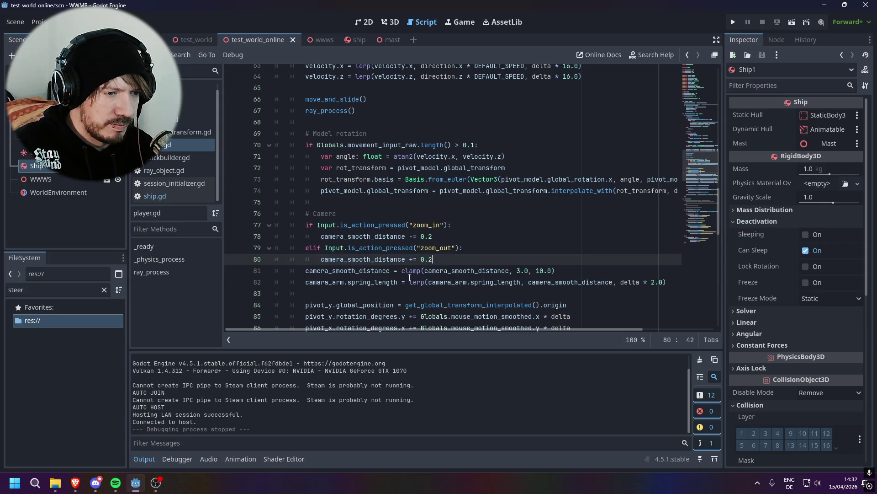
# Replace both camera_smooth_distance references on clamp line 81 with camara_arm.spring_length, undoing a premature lerp deletion
pyautogui.doubleClick(356, 269)
pyautogui.hotkey('ctrl', 'v')
pyautogui.doubleClick(467, 271)
pyautogui.hotkey('ctrl', 'v')
pyautogui.moveTo(667, 283); pyautogui.dragTo(252, 287)
pyautogui.moveTo(425, 283)
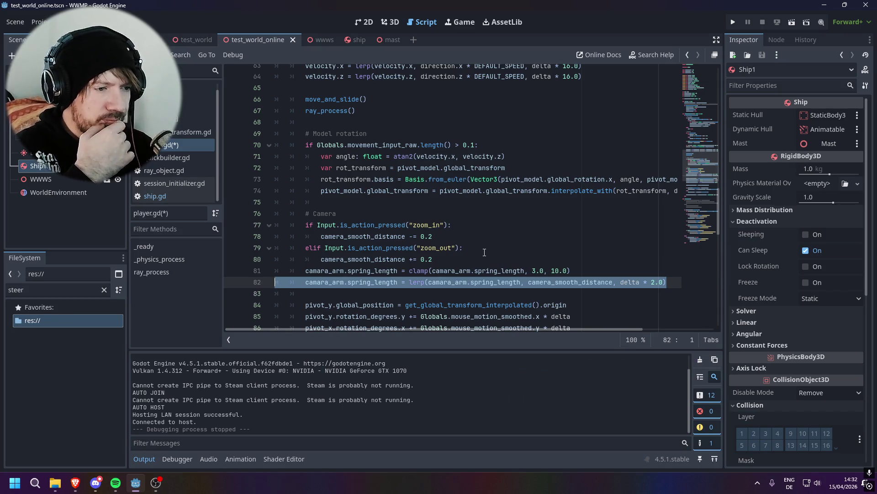
pyautogui.press('BackSpace')
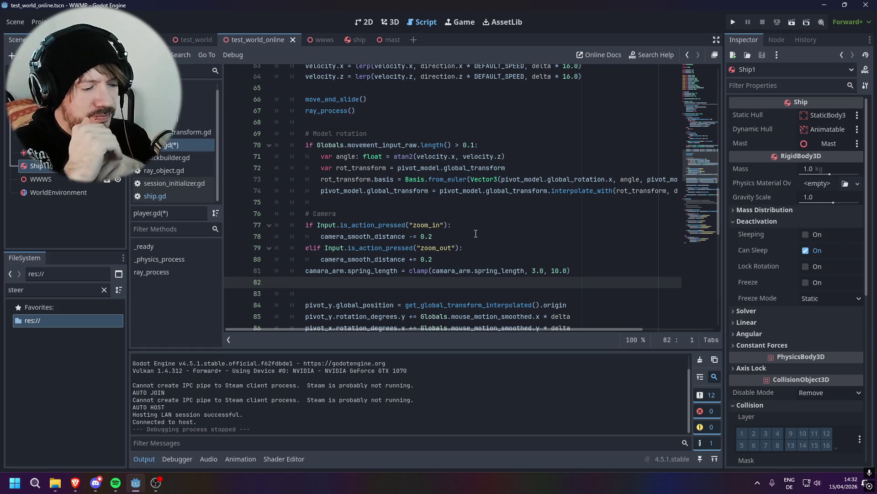
pyautogui.hotkey('ctrl', 'z')
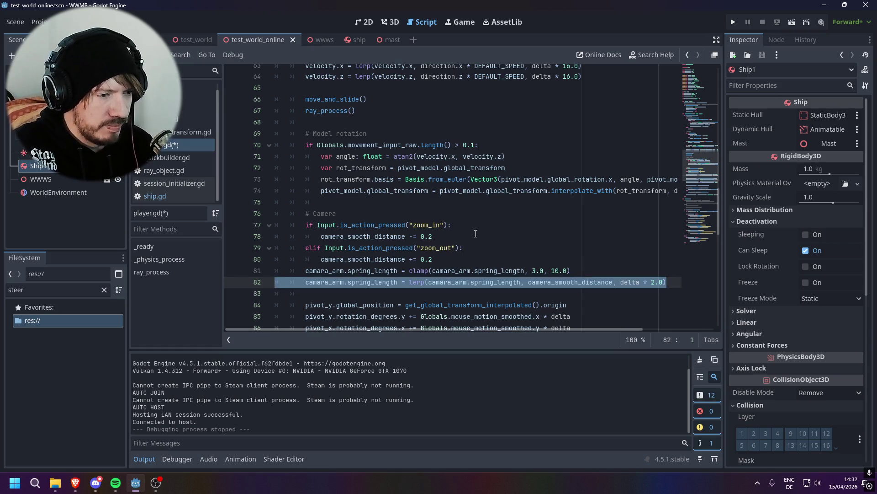
# Replace camera_smooth_distance with camara_arm.spring_length on lines 78 and 80
pyautogui.click(468, 246)
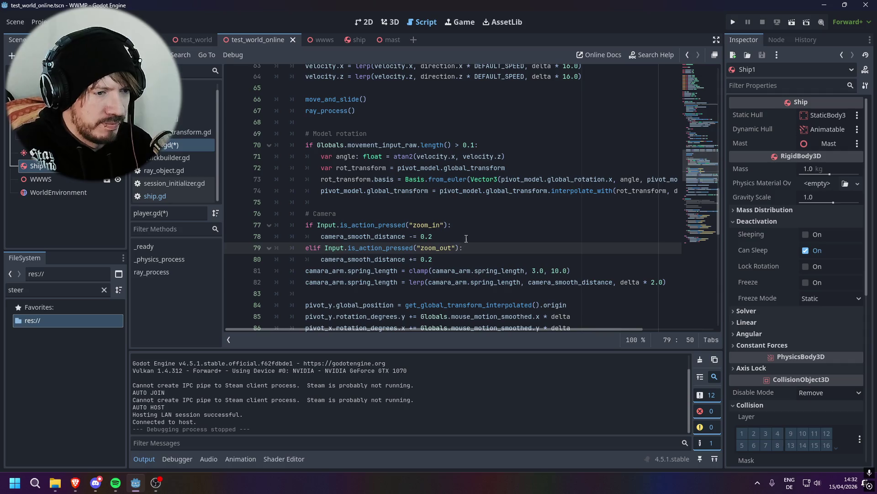
pyautogui.click(471, 230)
pyautogui.moveTo(321, 236)
pyautogui.mouseDown()
pyautogui.moveTo(419, 238)
pyautogui.moveTo(406, 238)
pyautogui.mouseUp()
pyautogui.hotkey('ctrl', 'v')
pyautogui.doubleClick(384, 259)
pyautogui.hotkey('ctrl', 'v')
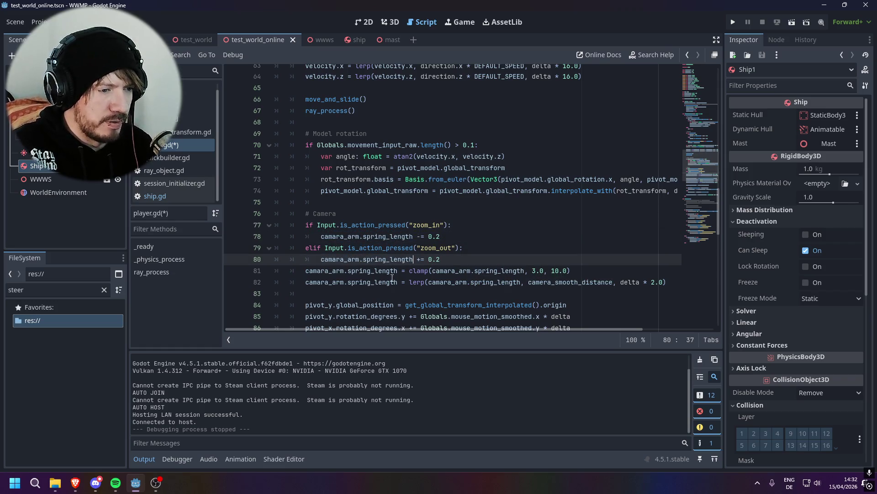
# Delete the lerp smoothing line 82 and run the current scene to test zoom
pyautogui.doubleClick(384, 270)
pyautogui.moveTo(305, 270); pyautogui.dragTo(525, 271)
pyautogui.click(400, 283)
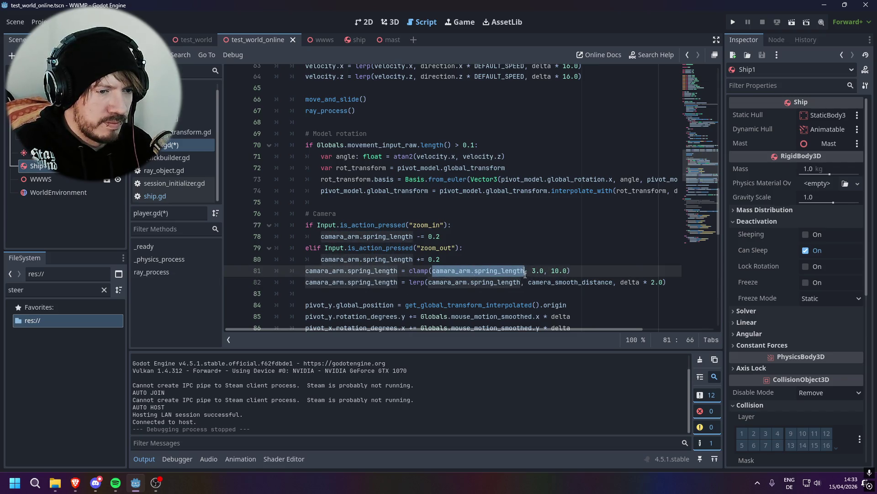
pyautogui.press('Right')
pyautogui.moveTo(666, 282); pyautogui.dragTo(229, 280)
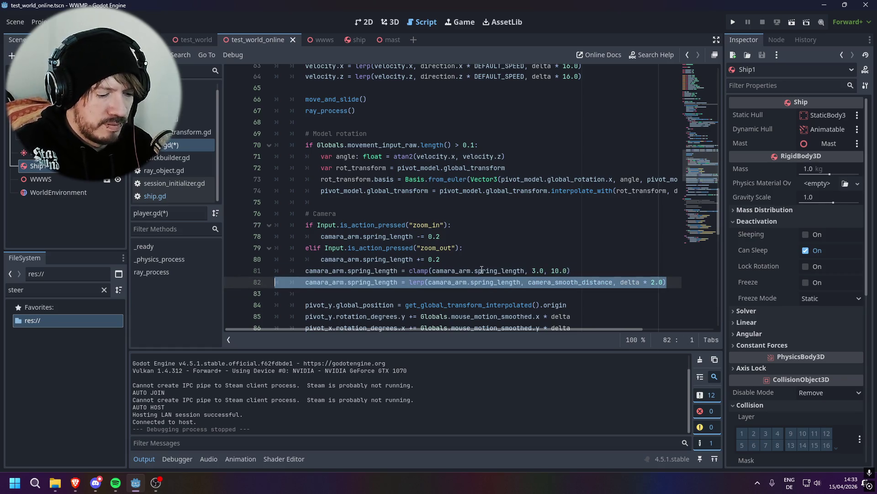
pyautogui.press('BackSpace')
pyautogui.press('BackSpace')
pyautogui.click(524, 252)
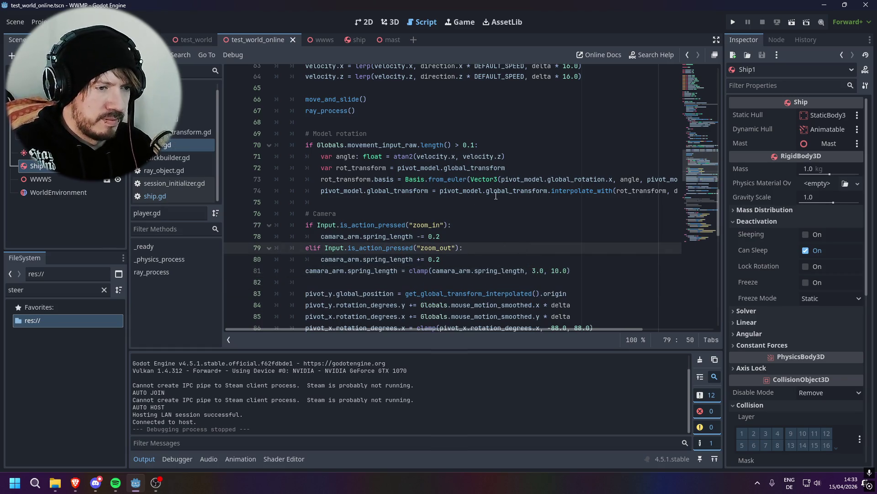
pyautogui.click(792, 22)
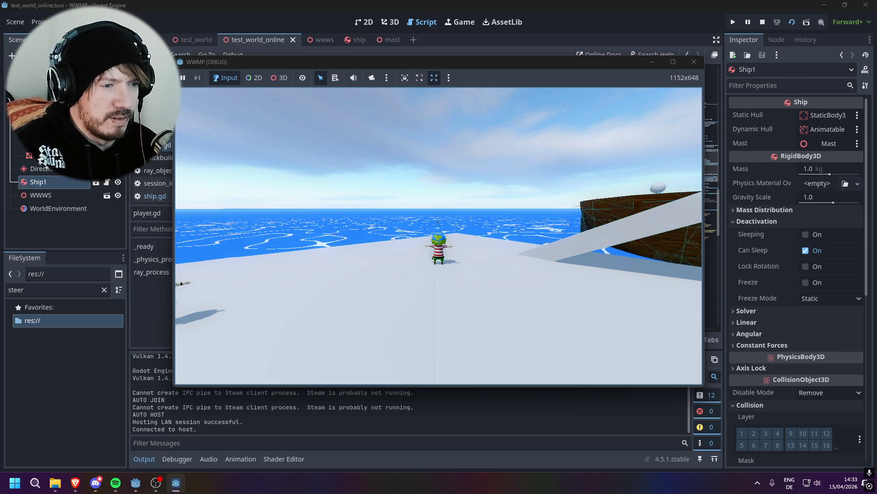
# Stop the game, view the ship in the 3D scene, and select the WWWS node
pyautogui.click(762, 22)
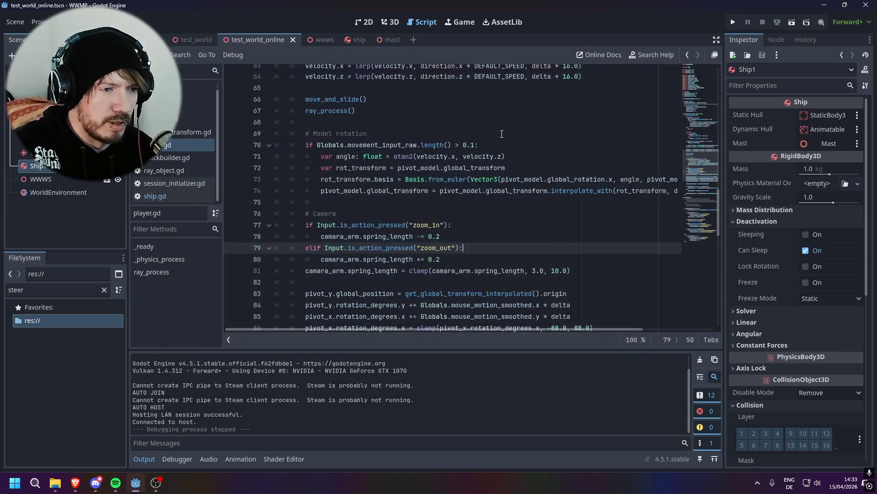
pyautogui.click(391, 22)
pyautogui.moveTo(396, 165); pyautogui.dragTo(395, 165)
pyautogui.click(32, 209)
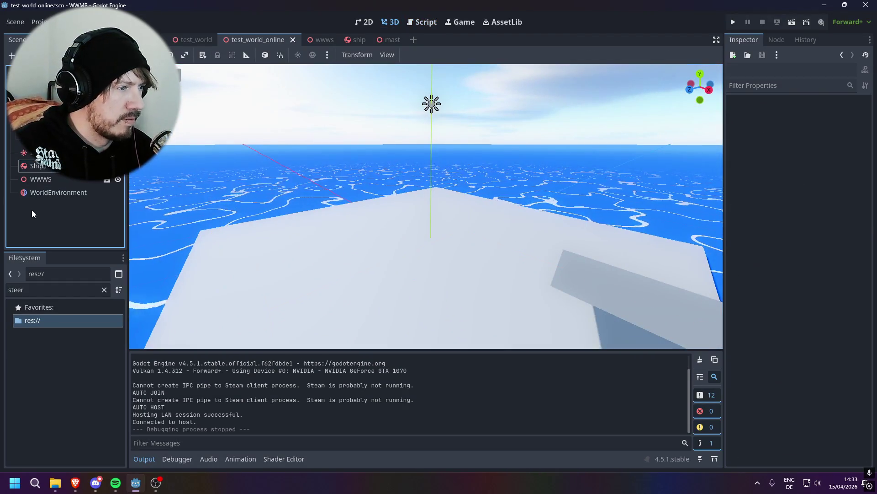
pyautogui.click(46, 180)
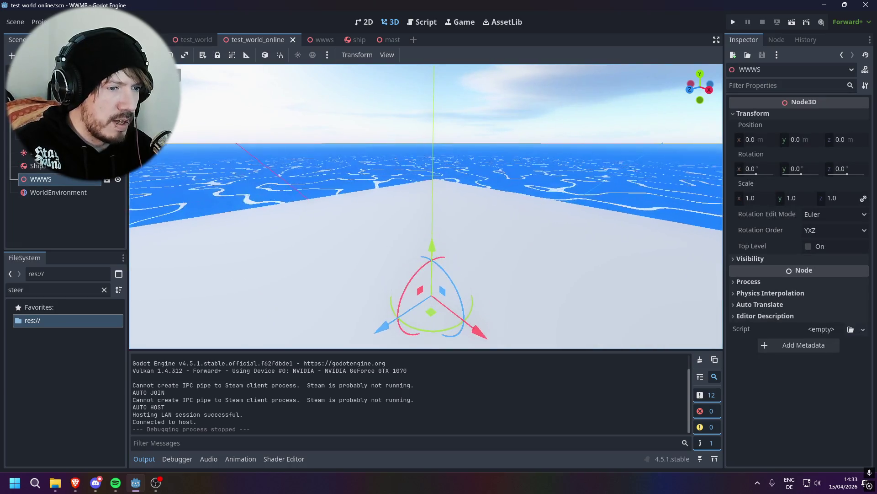
pyautogui.scroll(-5, 426, 206)
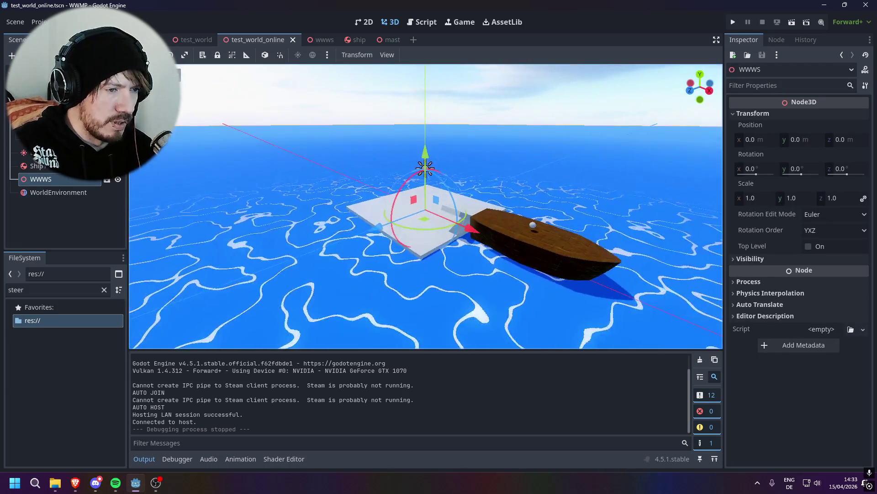
pyautogui.scroll(3, 426, 206)
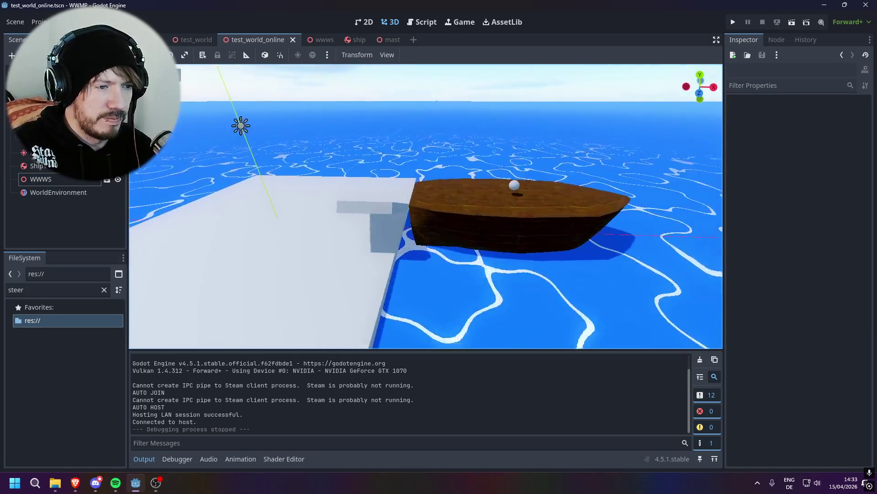
# Look over player.gd's camera code, then bring up the ChatGPT conversation in Brave
pyautogui.click(424, 23)
pyautogui.click(530, 173)
pyautogui.scroll(2, 457, 219)
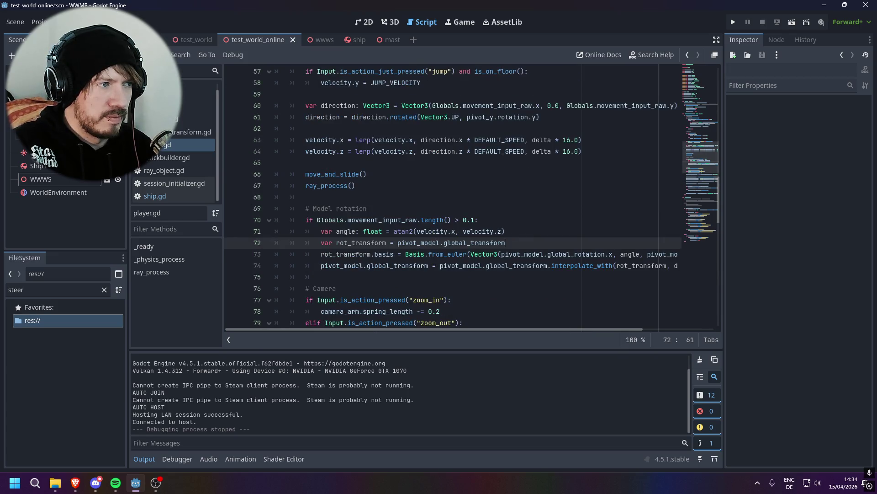
pyautogui.moveTo(76, 482)
pyautogui.click(43, 429)
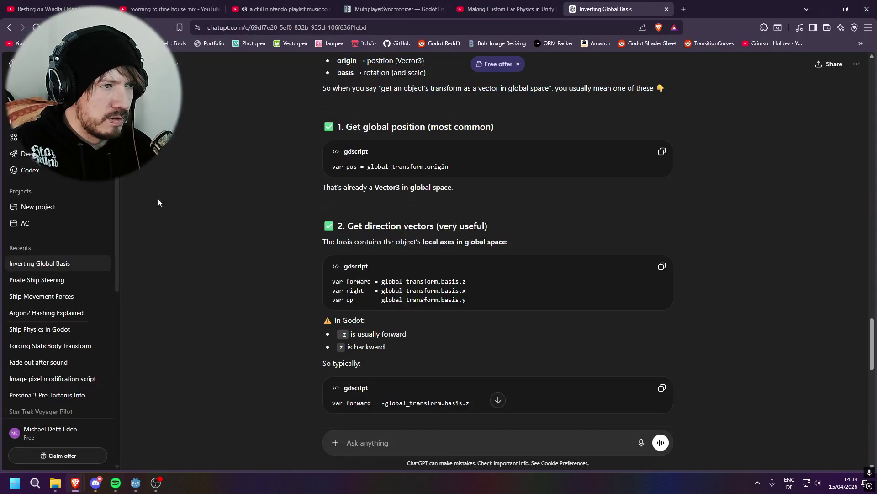
# Search 'godot input map mouse wheel' in a new tab, highlight the just-released note, and return to Godot
pyautogui.click(684, 8)
pyautogui.write('godot')
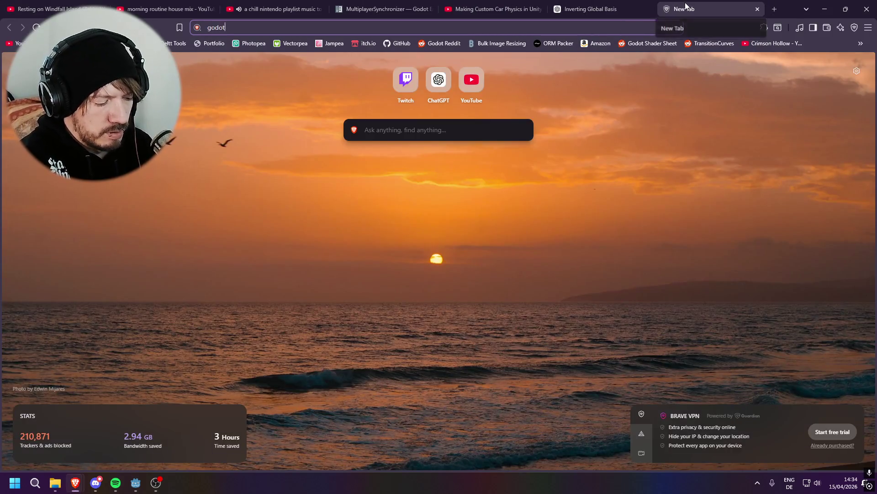
pyautogui.write(' inout map mouse wheel')
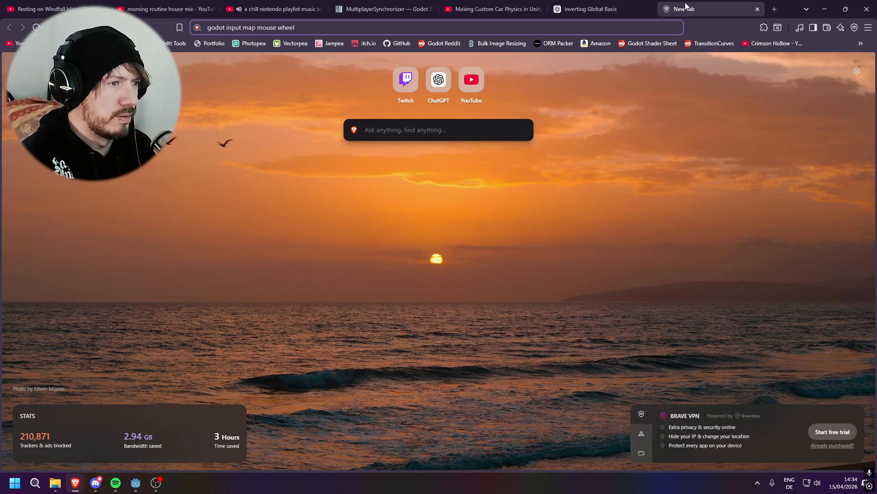
pyautogui.press('Return')
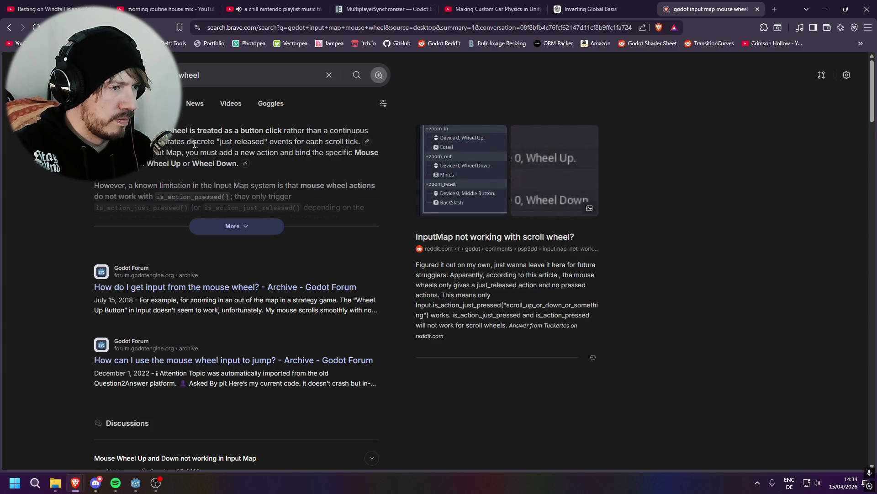
pyautogui.moveTo(210, 144); pyautogui.dragTo(263, 144)
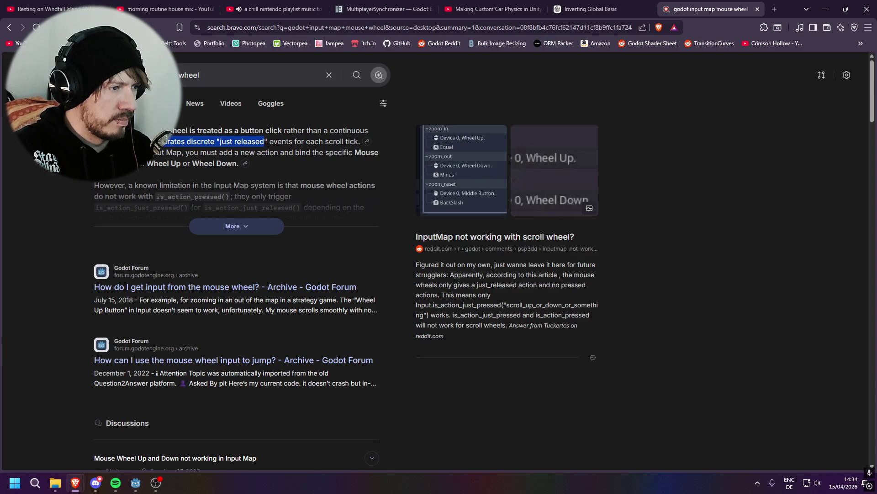
pyautogui.click(136, 483)
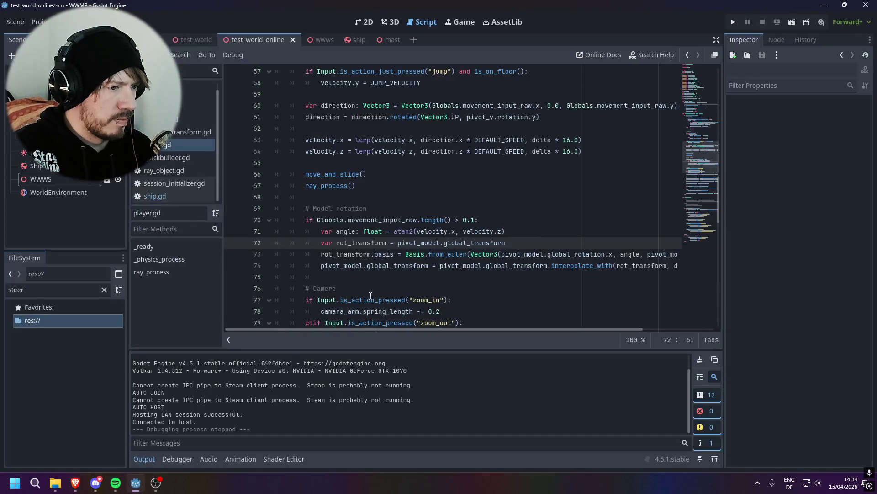
# Append `or Input.is_action_just_released("zoom_in")` to the zoom_in check on line 77
pyautogui.click(494, 214)
pyautogui.click(493, 218)
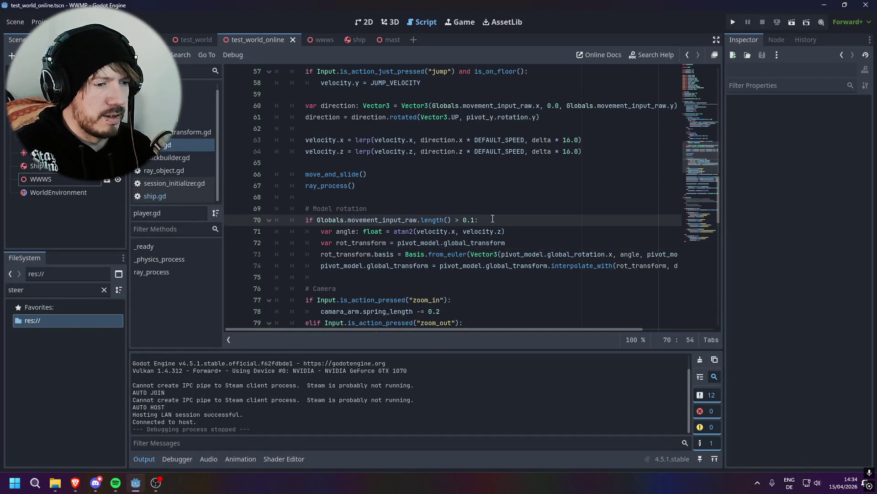
pyautogui.scroll(-3, 493, 219)
pyautogui.click(455, 197)
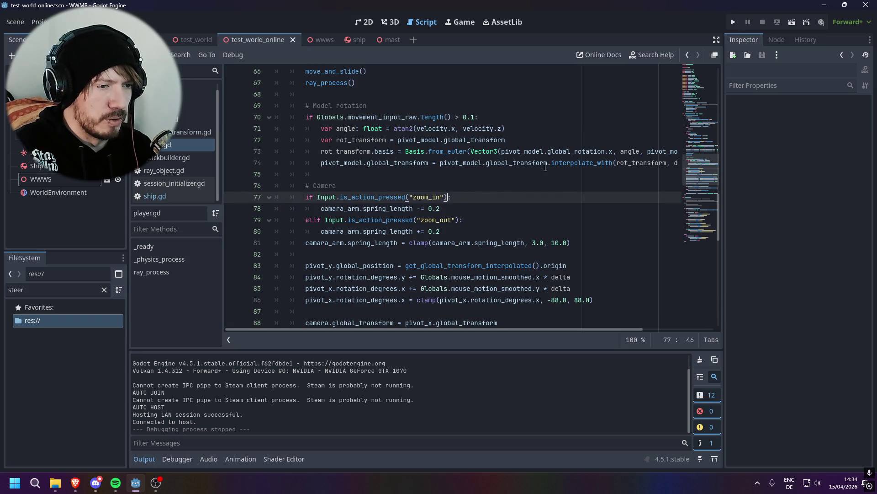
pyautogui.write('or INput')
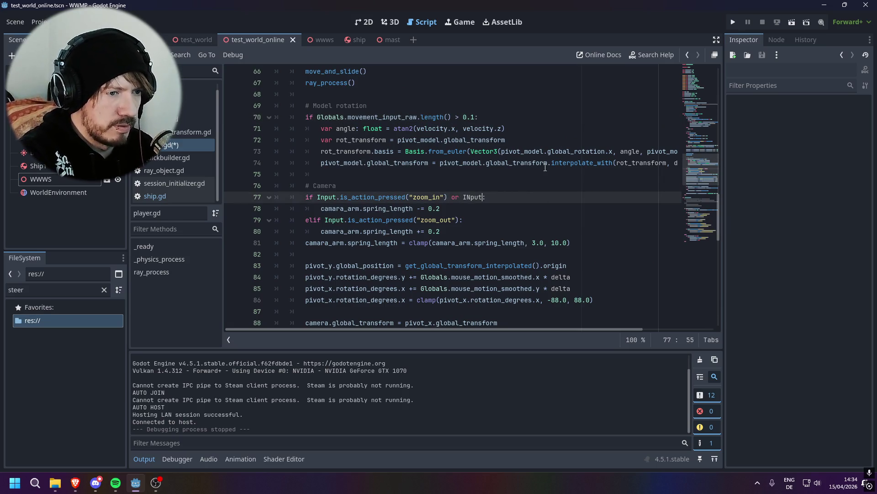
pyautogui.press('BackSpace')
pyautogui.press('BackSpace')
pyautogui.press('BackSpace')
pyautogui.write('nout')
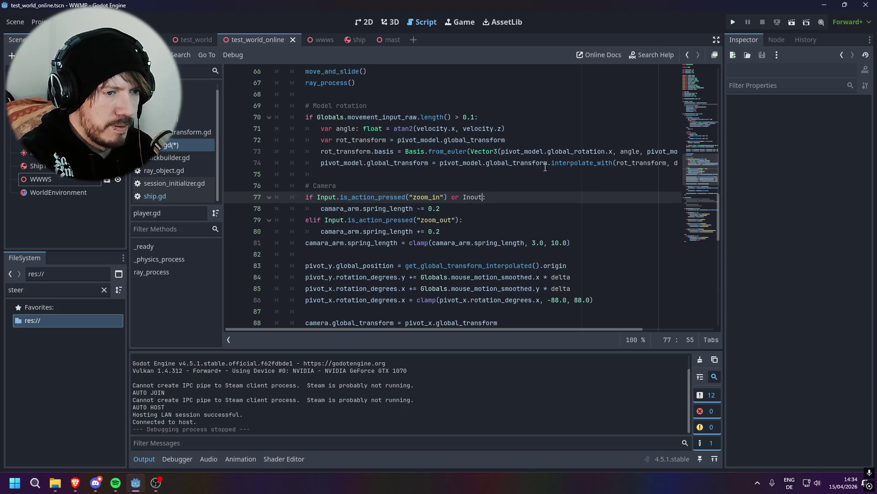
pyautogui.press('BackSpace')
pyautogui.press('BackSpace')
pyautogui.write('put.is')
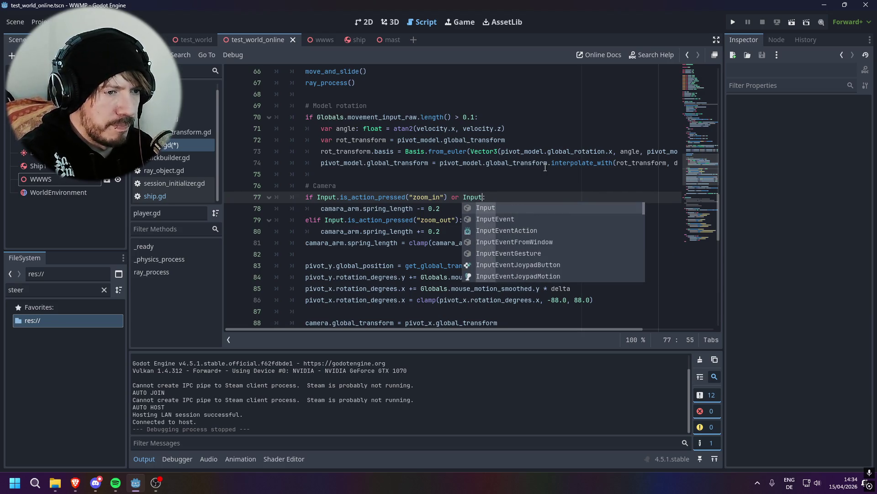
pyautogui.press('Down')
pyautogui.press('Down')
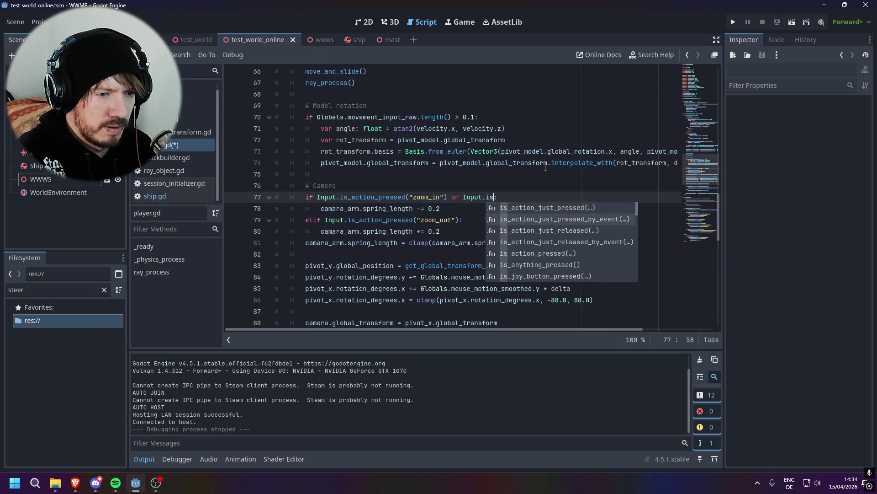
pyautogui.press('Return')
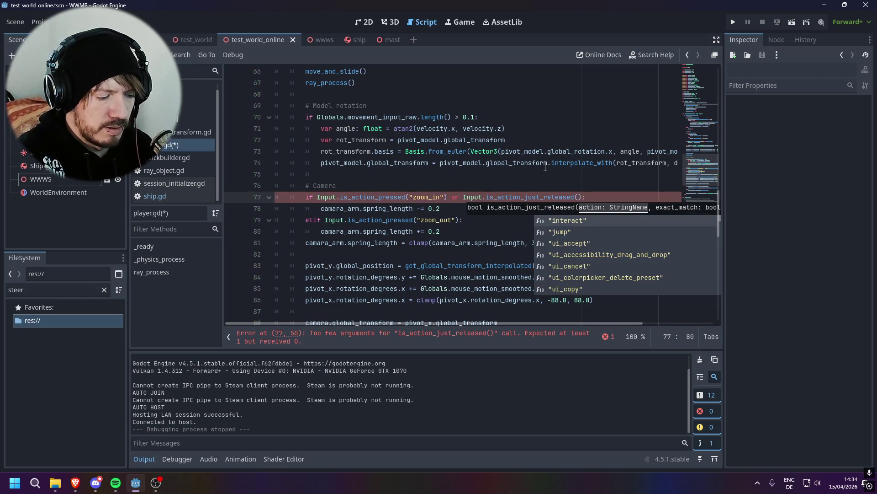
pyautogui.write('zoo')
pyautogui.press('BackSpace')
pyautogui.press('BackSpace')
pyautogui.press('BackSpace')
pyautogui.write('m')
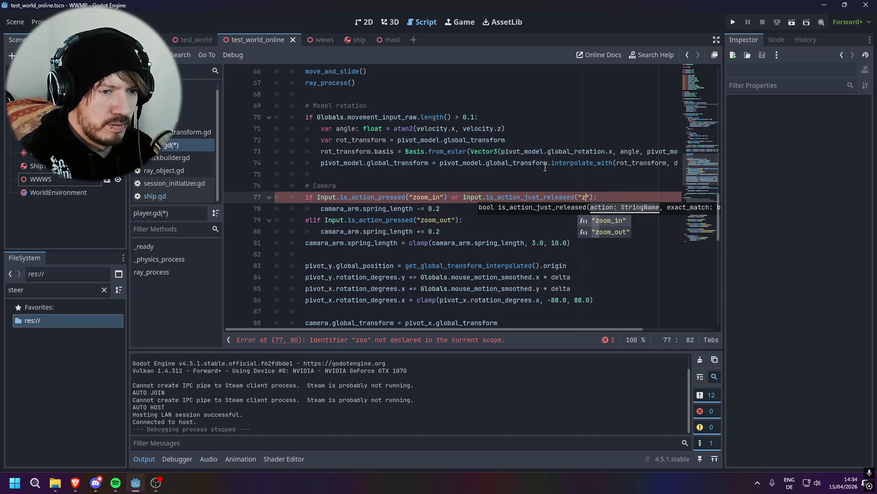
pyautogui.press('Return')
pyautogui.click(519, 176)
# Copy the just-released condition onto the zoom_out check on line 79 and run with F5
pyautogui.moveTo(451, 197); pyautogui.dragTo(610, 197)
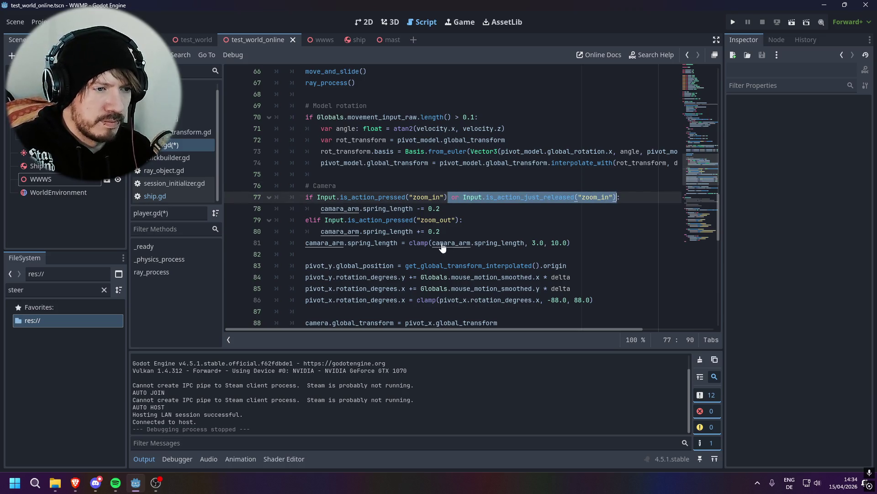
pyautogui.hotkey('ctrl', 'c')
pyautogui.click(459, 220)
pyautogui.hotkey('ctrl', 'v')
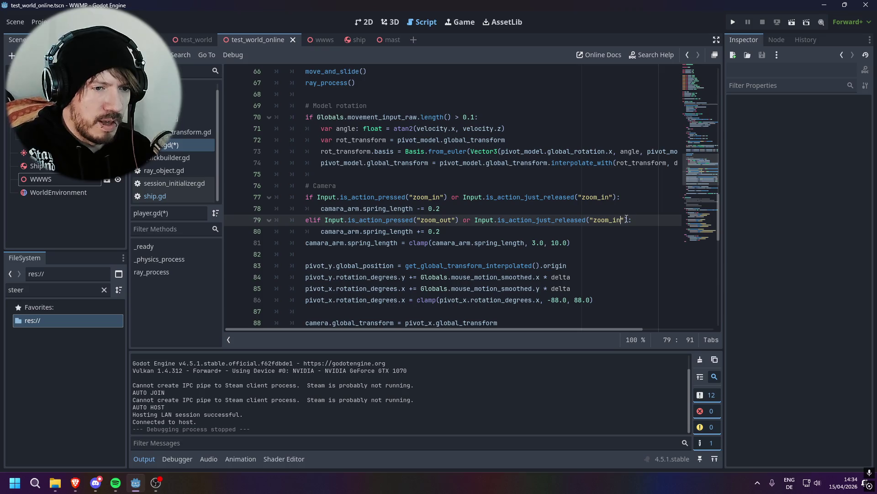
pyautogui.click(656, 209)
pyautogui.press('F5')
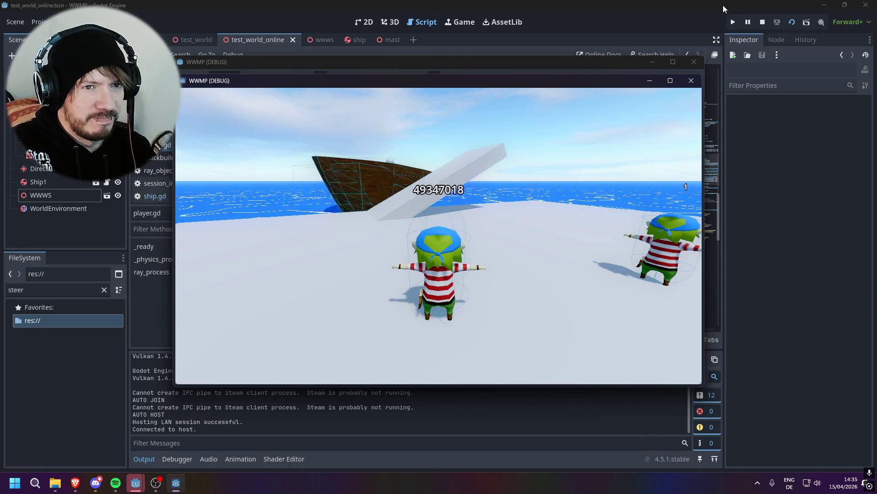
# Stop the test run and put the caret on line 75 of player.gd
pyautogui.click(762, 22)
pyautogui.click(450, 174)
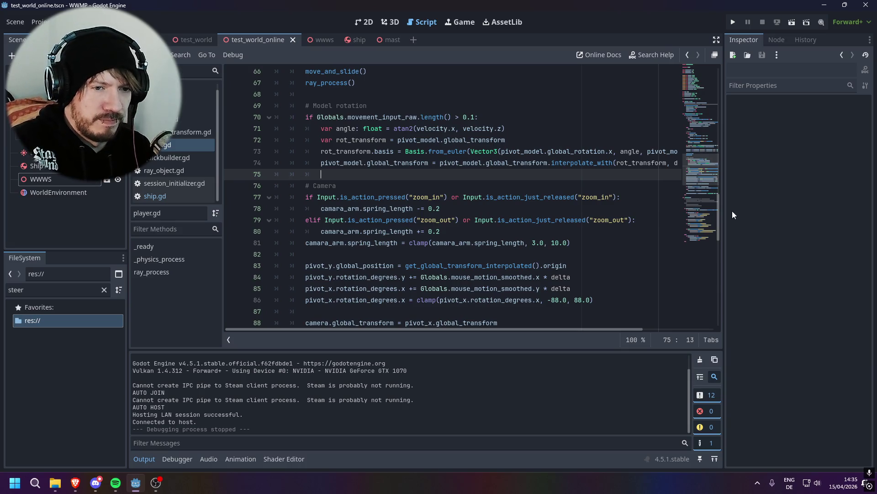
# Rename the camera_smooth_distance variable on line 26 to zoom_in with value 0.0
pyautogui.scroll(20, 721, 130)
pyautogui.scroll(-2, 440, 211)
pyautogui.click(413, 262)
pyautogui.doubleClick(360, 289)
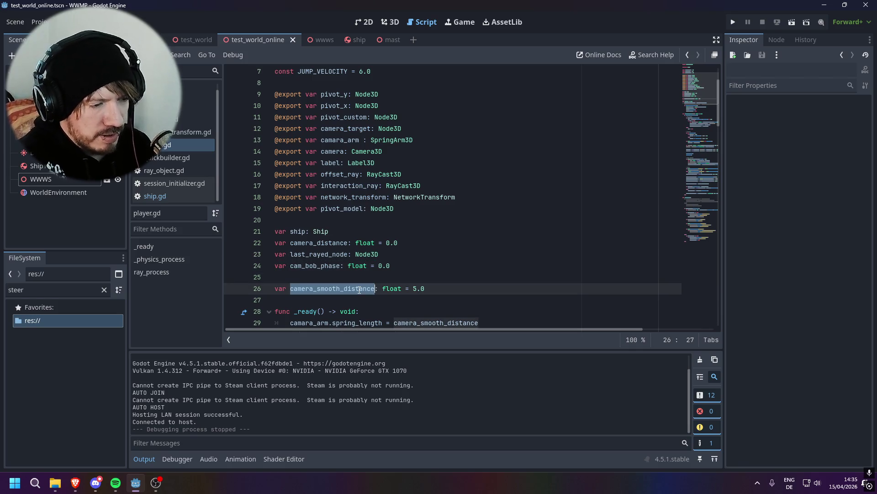
pyautogui.write('zoom_in')
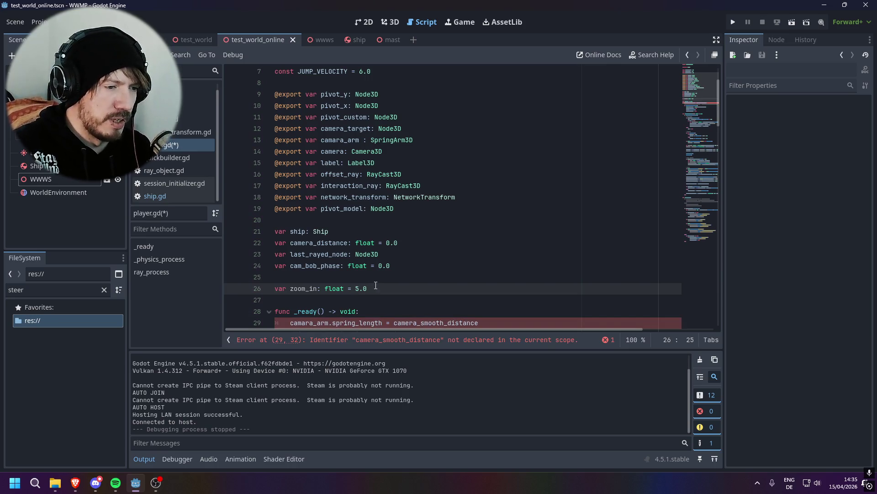
pyautogui.moveTo(359, 288); pyautogui.dragTo(382, 288)
pyautogui.press('BackSpace')
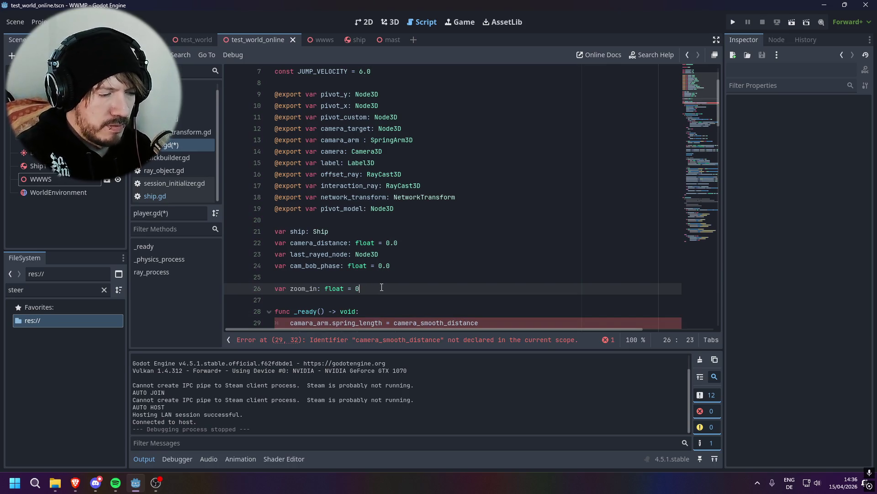
# Delete the _ready line that still uses camera_smooth_distance, then scroll through the script
pyautogui.click(447, 243)
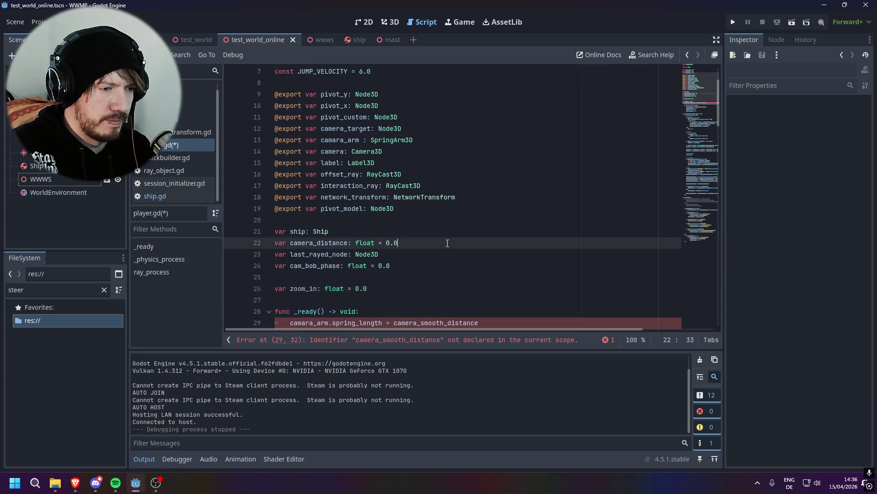
pyautogui.click(303, 287)
pyautogui.click(419, 266)
pyautogui.scroll(-2, 419, 267)
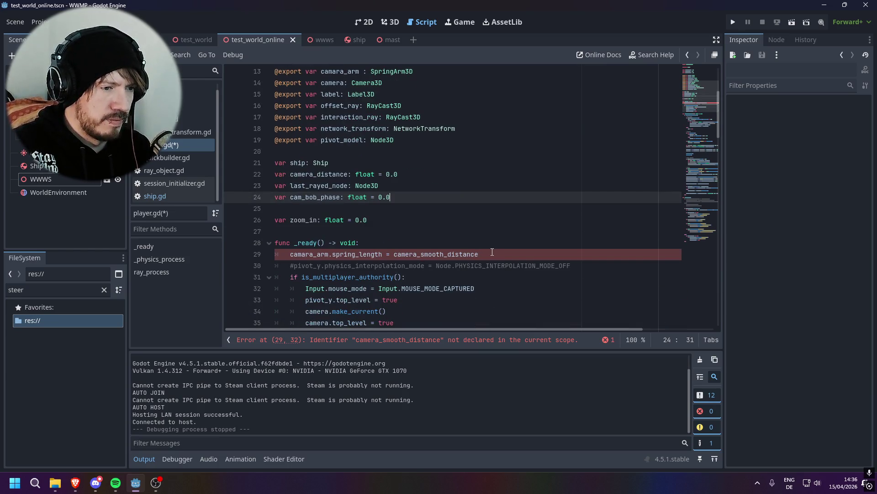
pyautogui.moveTo(489, 254); pyautogui.dragTo(261, 259)
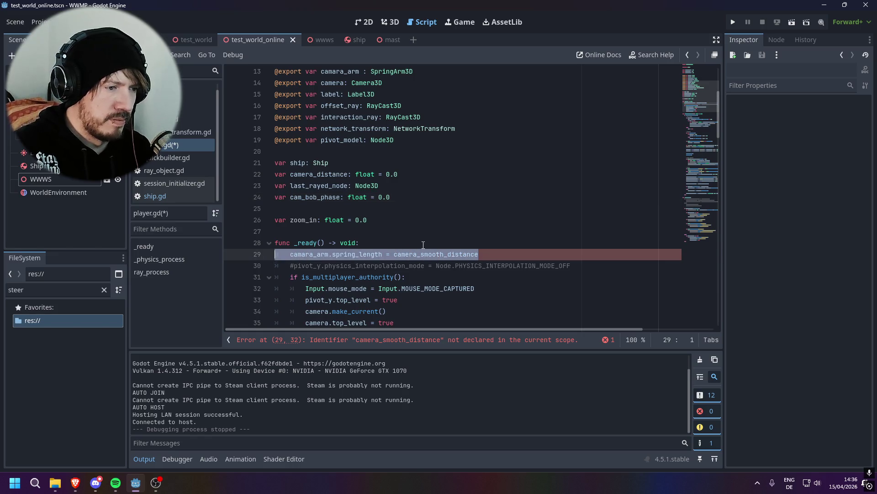
pyautogui.press('BackSpace')
pyautogui.press('BackSpace')
pyautogui.doubleClick(297, 221)
pyautogui.click(388, 220)
pyautogui.scroll(-15, 389, 241)
pyautogui.scroll(-5, 389, 241)
pyautogui.scroll(7, 392, 238)
pyautogui.scroll(-4, 396, 233)
pyautogui.scroll(-5, 396, 233)
pyautogui.scroll(16, 396, 234)
pyautogui.scroll(-6, 396, 235)
pyautogui.scroll(3, 396, 235)
pyautogui.scroll(-1, 396, 236)
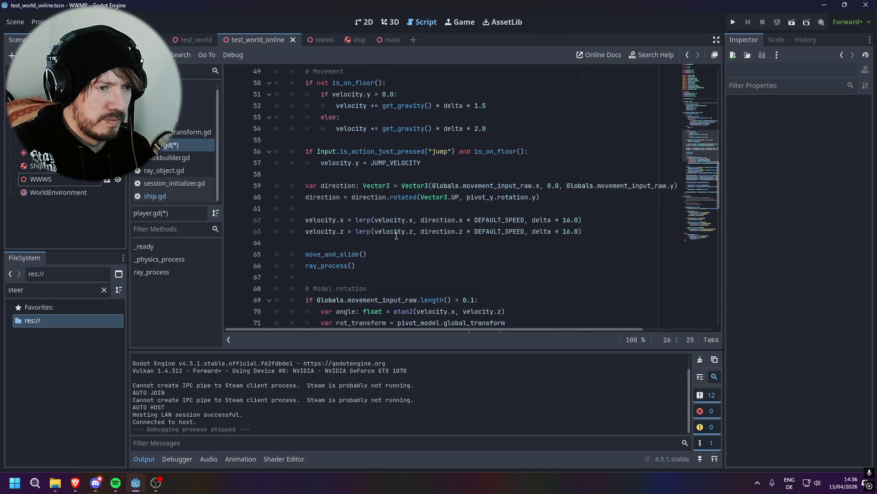
# Review the camara_arm zoom code on lines 77–79 of player.gd
pyautogui.scroll(1, 385, 244)
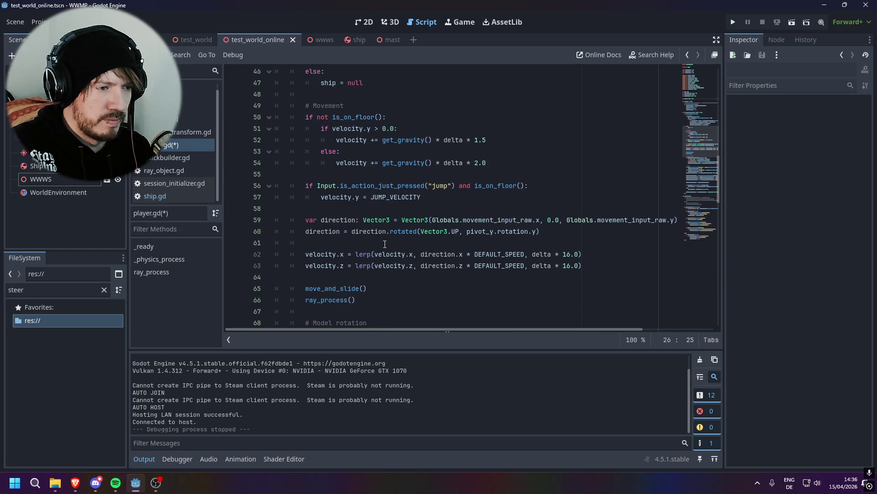
pyautogui.scroll(2, 385, 244)
pyautogui.scroll(-9, 385, 244)
pyautogui.scroll(2, 387, 245)
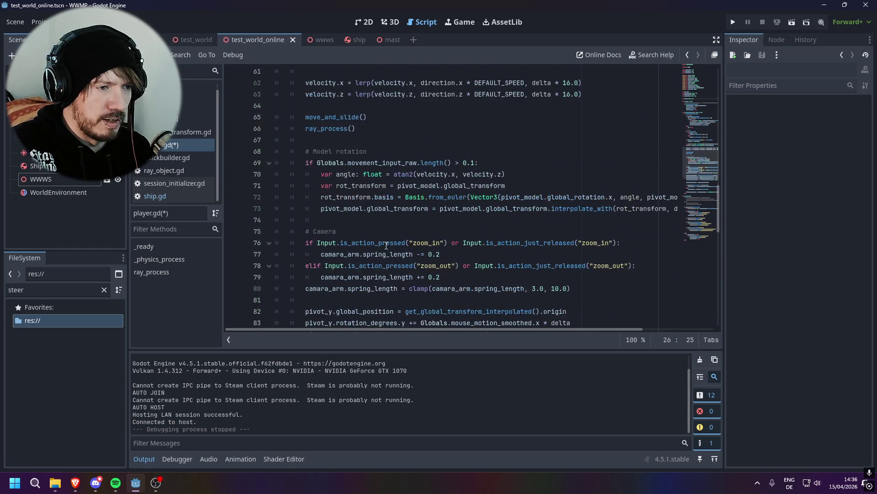
pyautogui.doubleClick(340, 254)
pyautogui.scroll(-1, 459, 250)
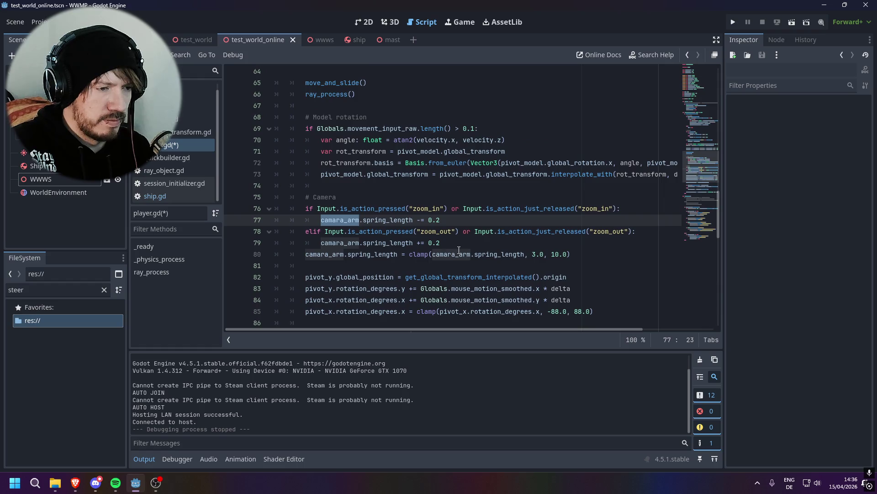
pyautogui.click(474, 219)
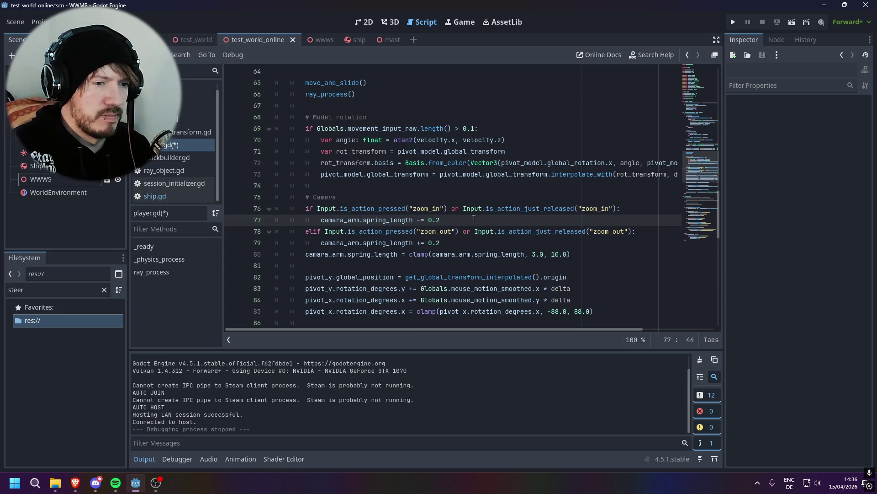
pyautogui.moveTo(718, 232); pyautogui.dragTo(717, 230)
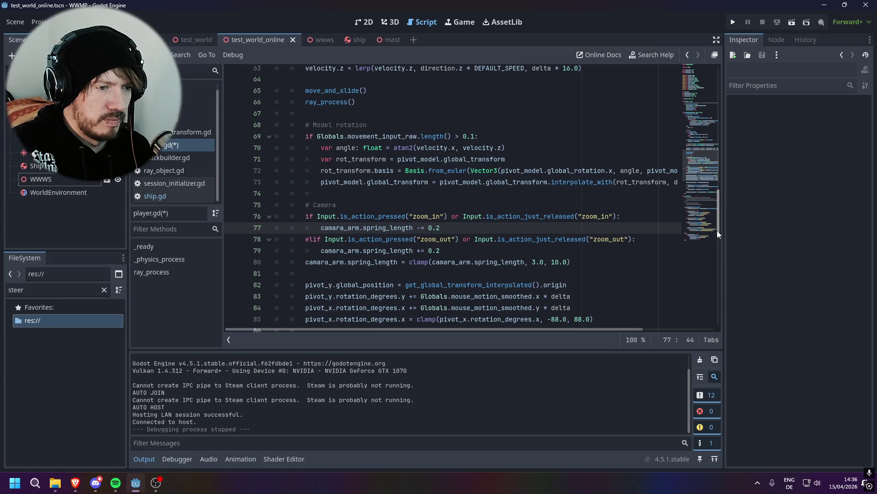
pyautogui.click(477, 251)
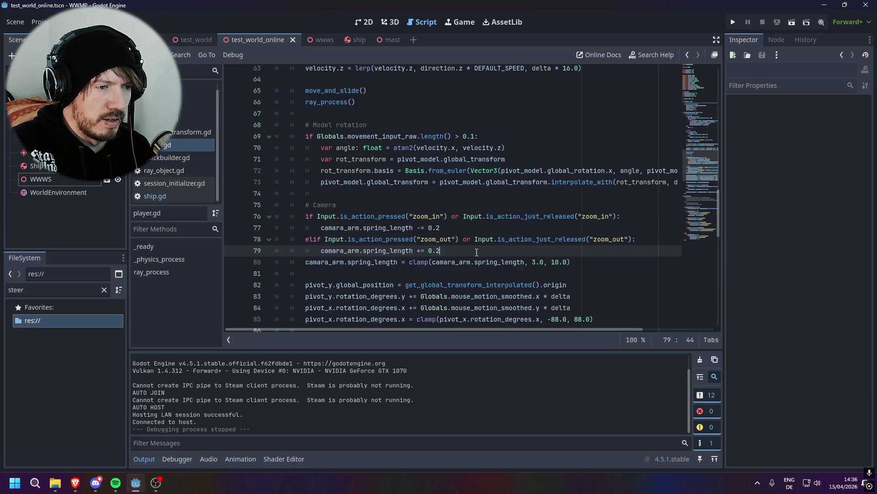
# Delete the unused 'var zoom_in: float = 0.0' declaration and save player.gd
pyautogui.click(711, 109)
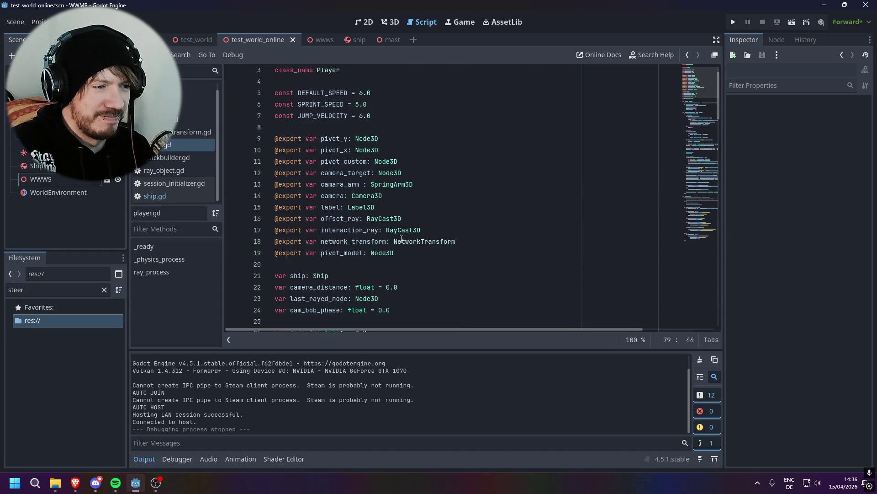
pyautogui.scroll(-4, 374, 206)
pyautogui.click(374, 230)
pyautogui.hotkey('shift', 'Home')
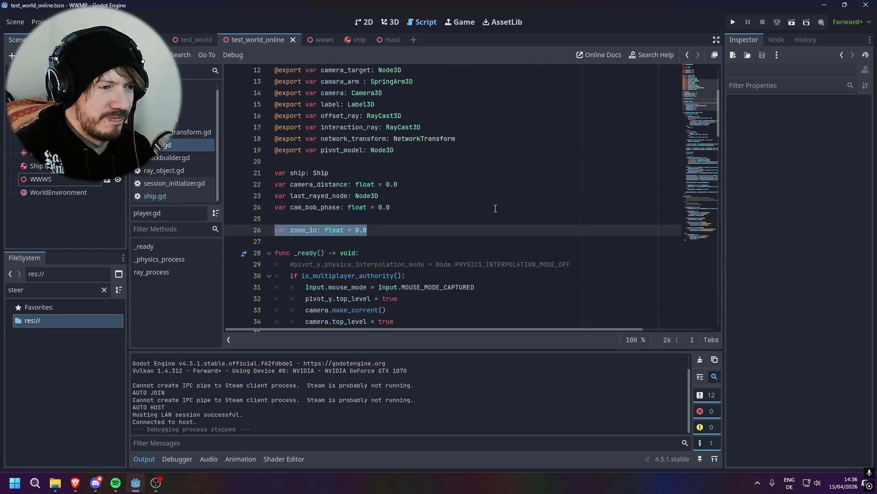
pyautogui.press('BackSpace')
pyautogui.press('BackSpace')
pyautogui.press('BackSpace')
pyautogui.hotkey('ctrl', 's')
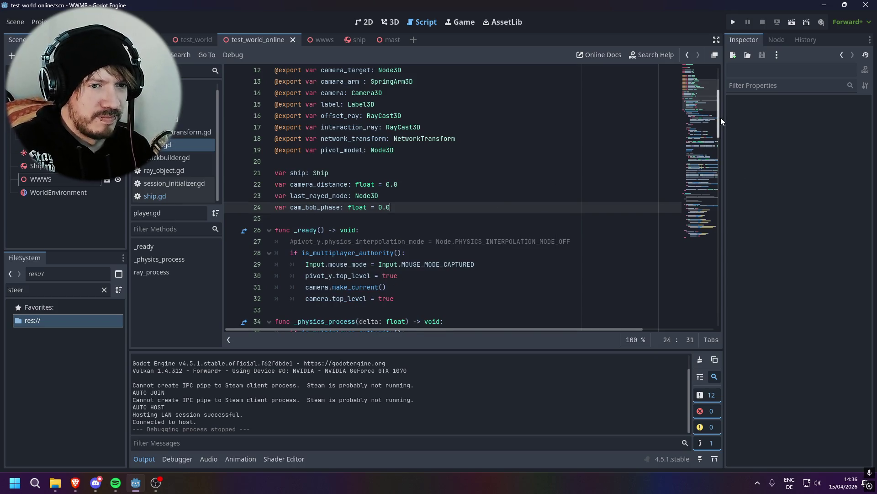
# Check lines 109, 85 and the spring-length clamp, then select the 'or' on line 74
pyautogui.moveTo(720, 121); pyautogui.dragTo(697, 283)
pyautogui.click(562, 251)
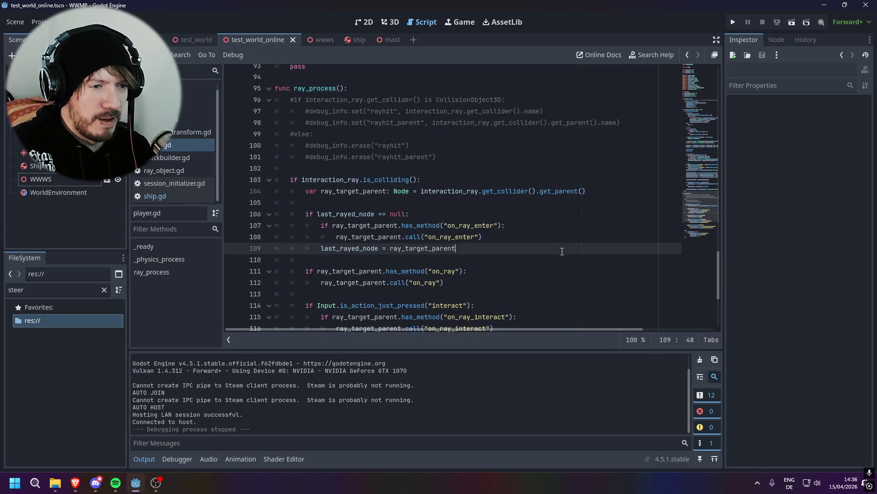
pyautogui.scroll(-5, 562, 251)
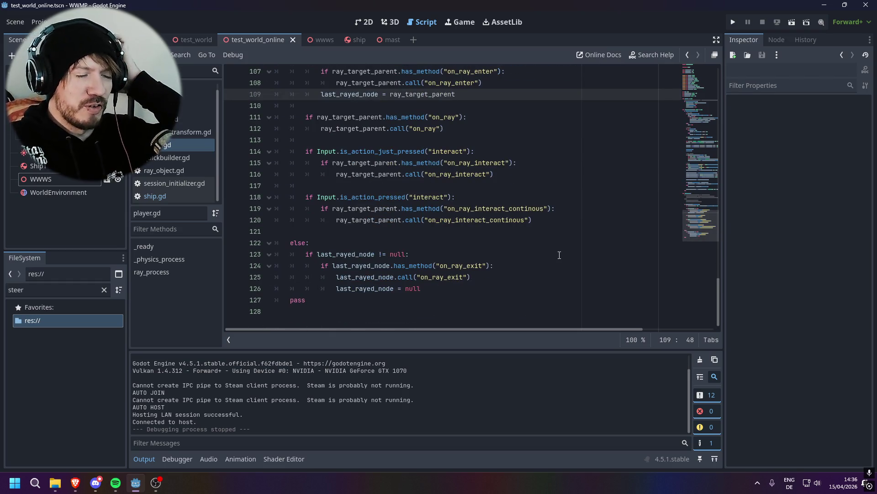
pyautogui.scroll(10, 560, 255)
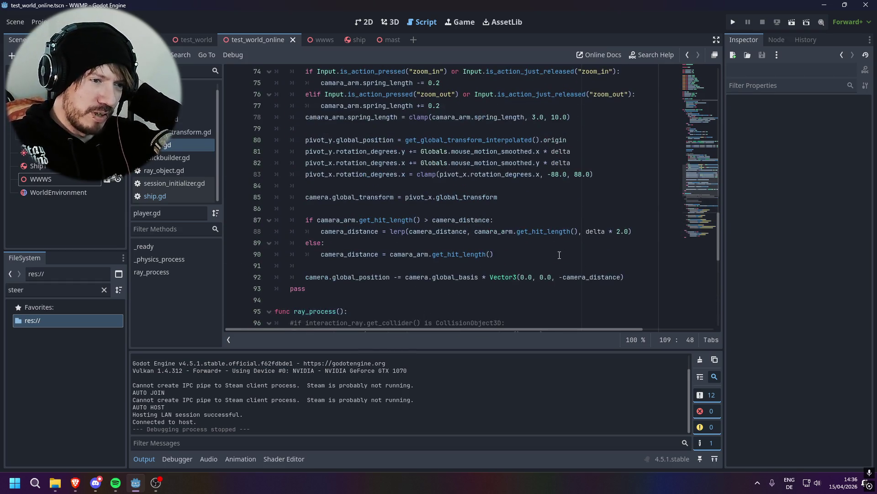
pyautogui.click(518, 196)
pyautogui.scroll(1, 518, 197)
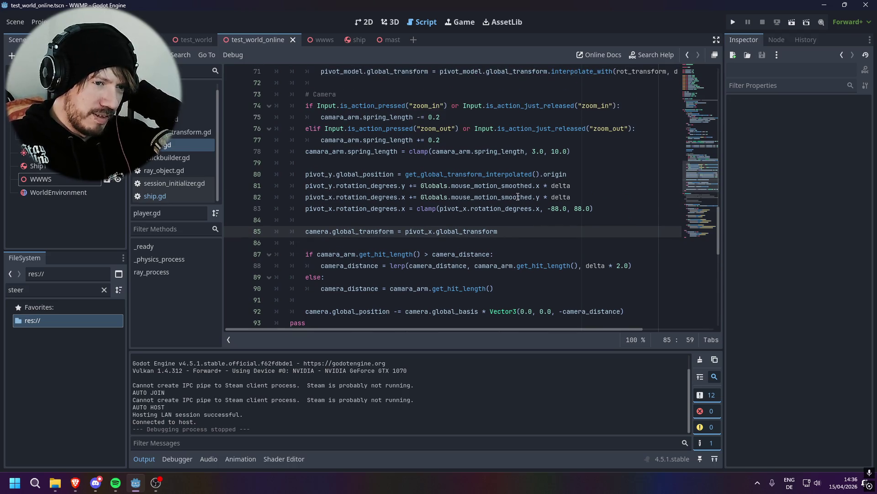
pyautogui.scroll(2, 518, 197)
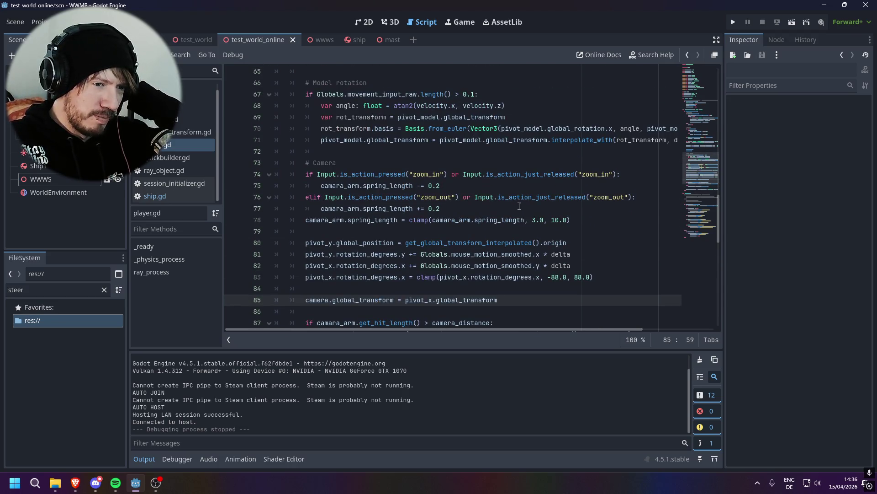
pyautogui.scroll(1, 519, 207)
pyautogui.click(582, 259)
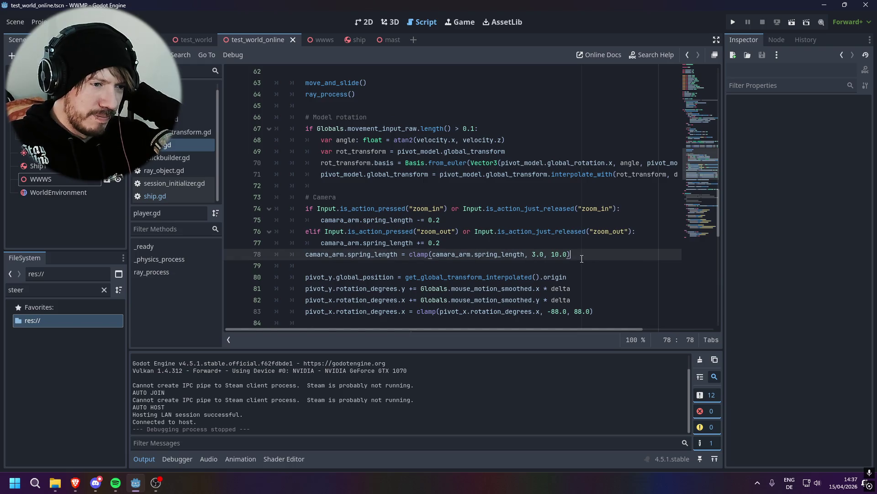
pyautogui.click(509, 244)
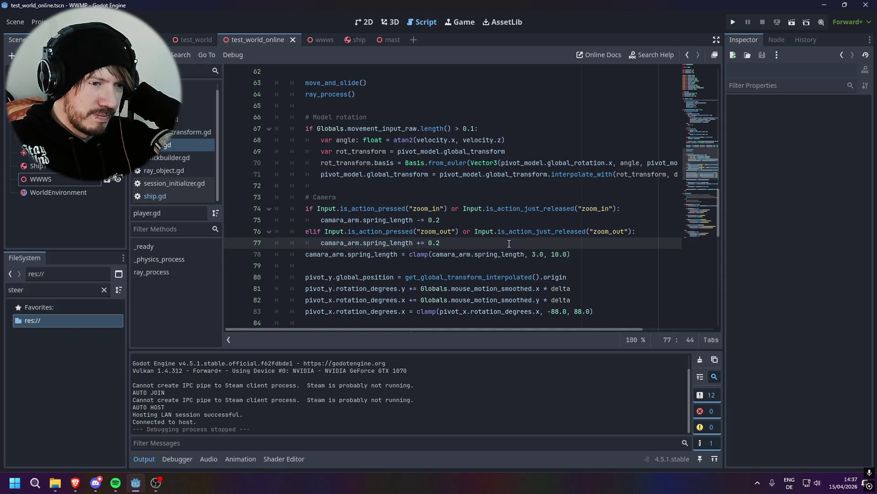
pyautogui.doubleClick(455, 208)
# Split the zoom_in 'or' condition so just_released gets its own elif branch
pyautogui.press('BackSpace')
pyautogui.write(':')
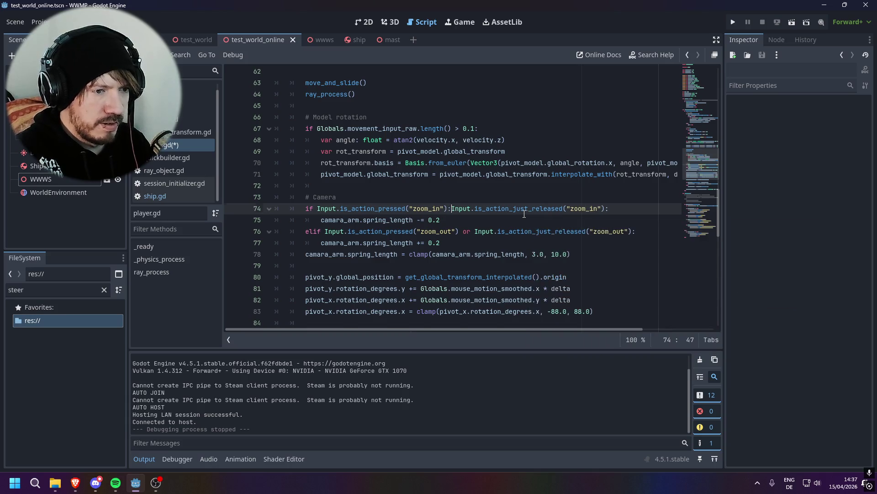
pyautogui.press('Return')
pyautogui.press('BackSpace')
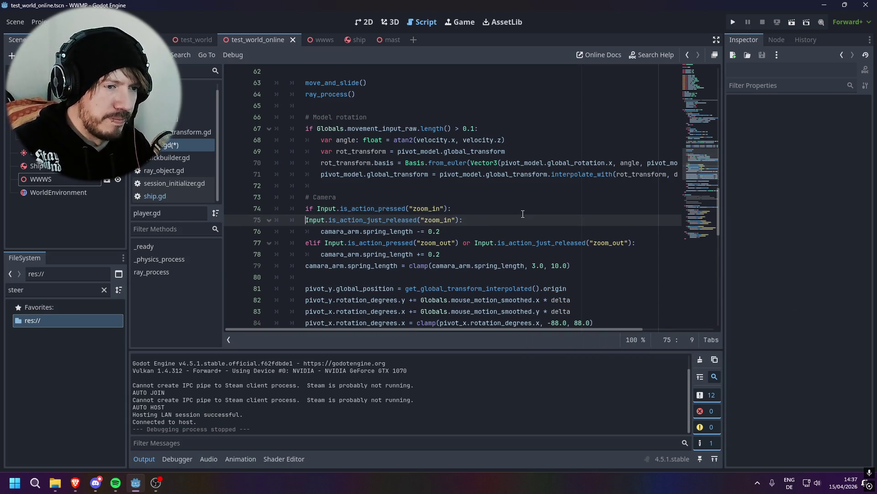
pyautogui.moveTo(464, 219); pyautogui.dragTo(303, 221)
pyautogui.hotkey('ctrl', 'c')
pyautogui.press('BackSpace')
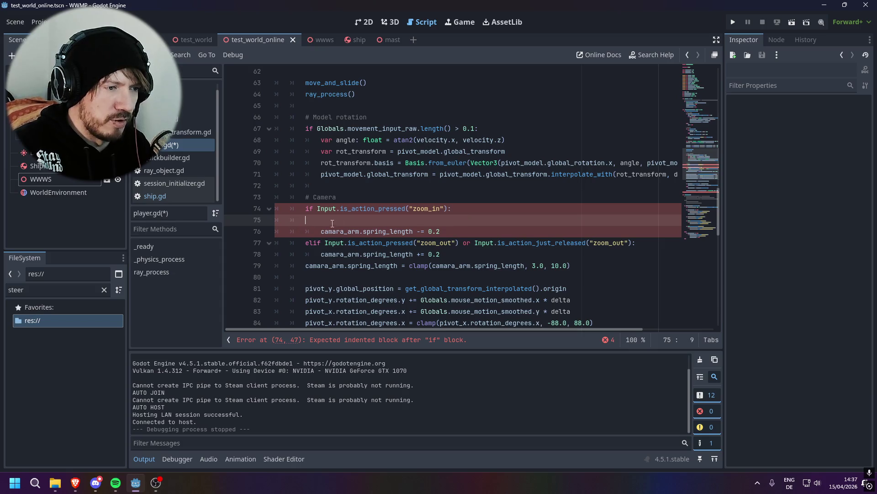
pyautogui.press('BackSpace')
pyautogui.press('BackSpace')
pyautogui.click(484, 220)
pyautogui.press('Return')
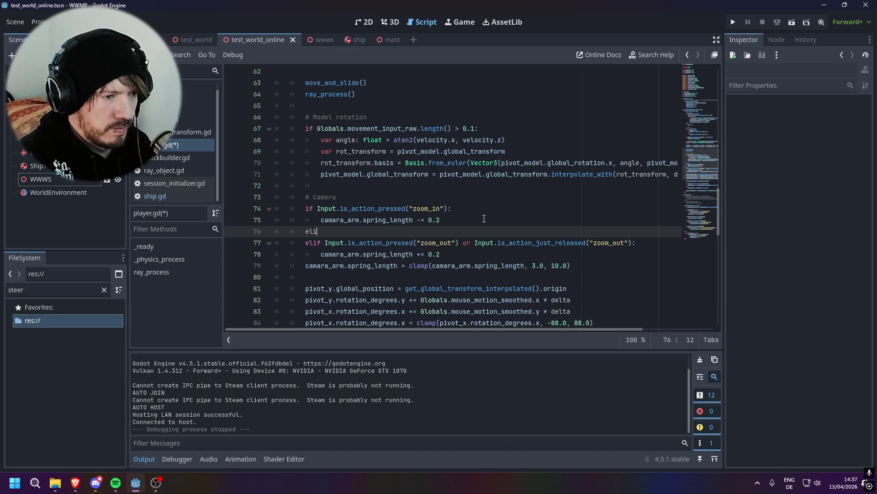
pyautogui.hotkey('ctrl', 'v')
pyautogui.press('BackSpace')
pyautogui.press('Return')
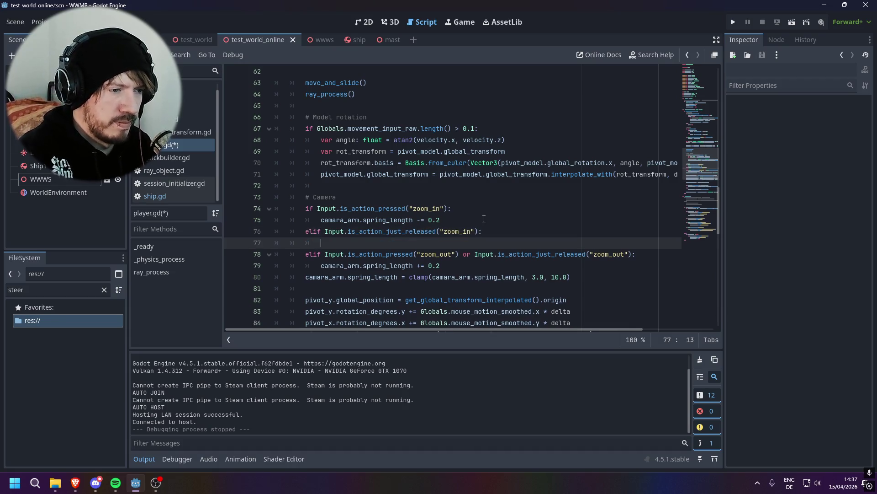
# Give the zoom_in release branch the spring length decrement and duplicate it below zoom_out
pyautogui.moveTo(320, 220); pyautogui.dragTo(457, 224)
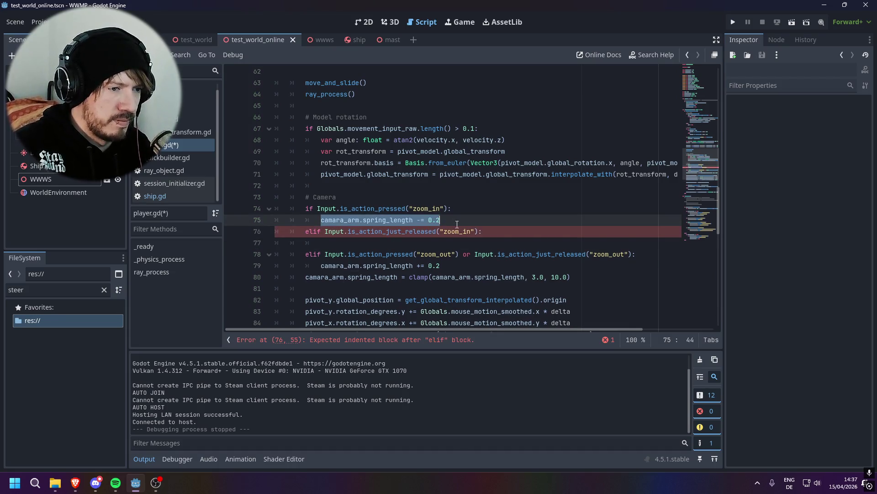
pyautogui.hotkey('ctrl', 'c')
pyautogui.click(401, 246)
pyautogui.hotkey('ctrl', 'v')
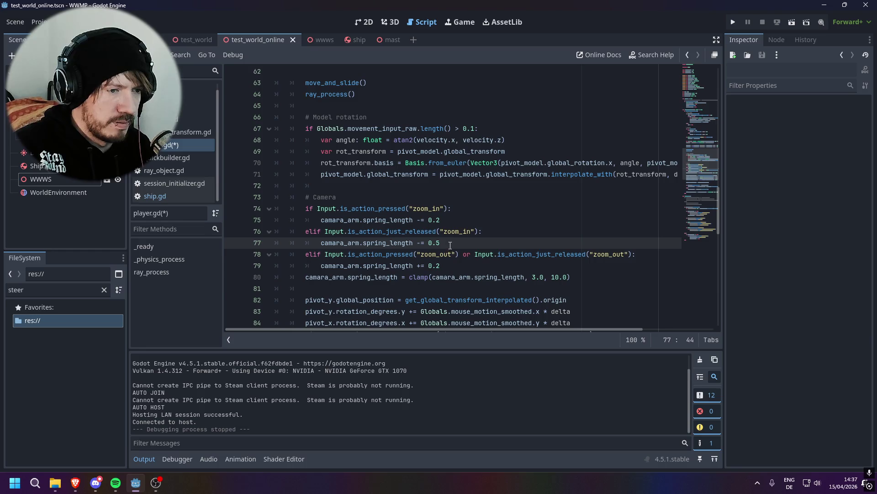
pyautogui.moveTo(450, 245); pyautogui.dragTo(313, 232)
pyautogui.click(461, 267)
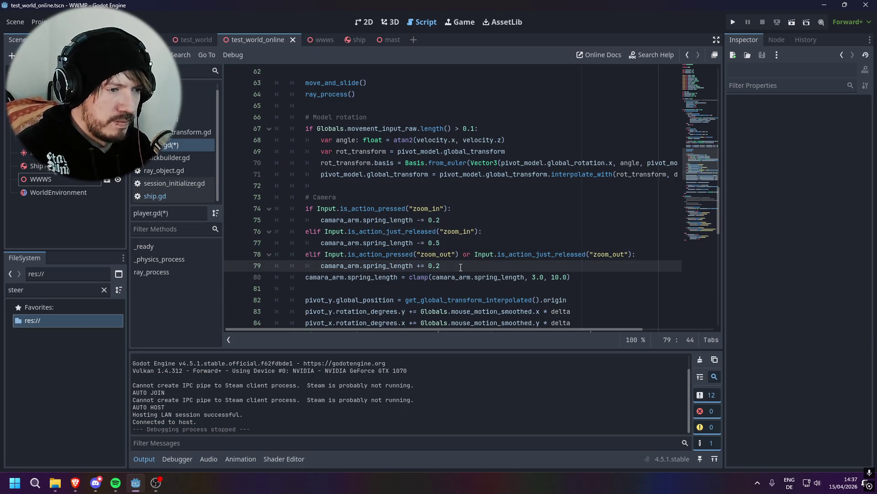
pyautogui.press('Return')
pyautogui.hotkey('ctrl', 'v')
# Turn the duplicate into a zoom_out release branch adding 0.5, then run the game
pyautogui.click(474, 275)
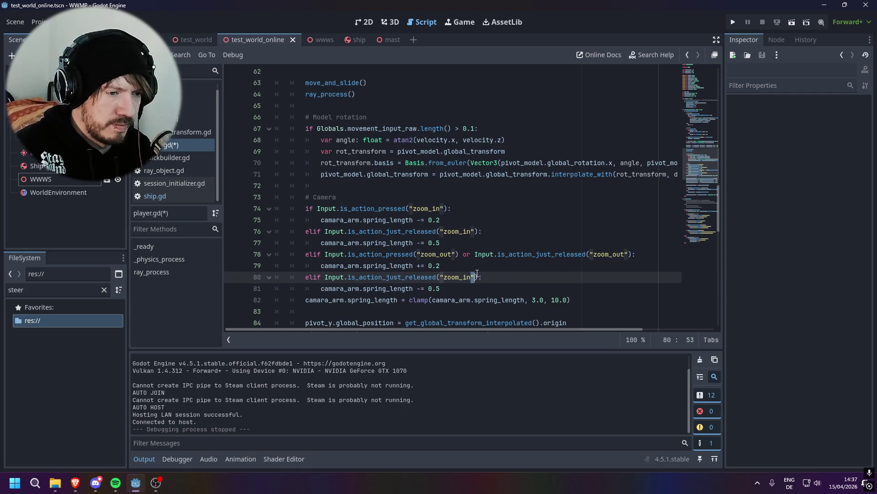
pyautogui.press('Left')
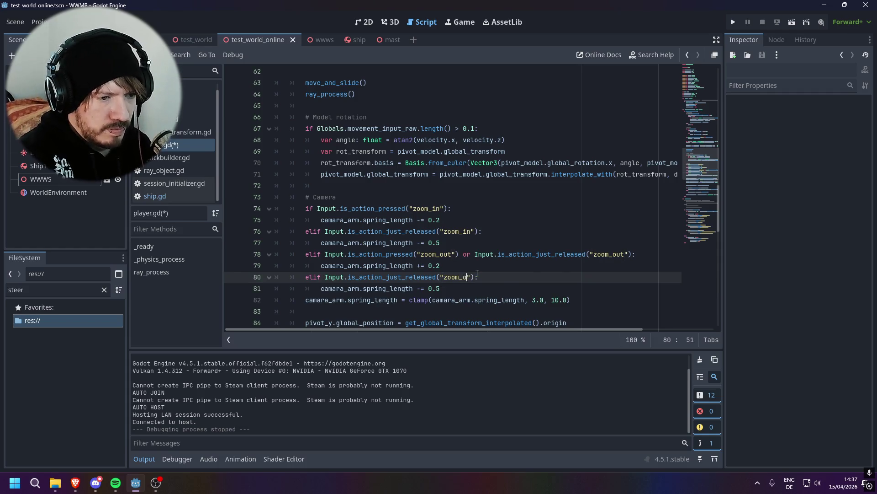
pyautogui.write('ut')
pyautogui.click(437, 288)
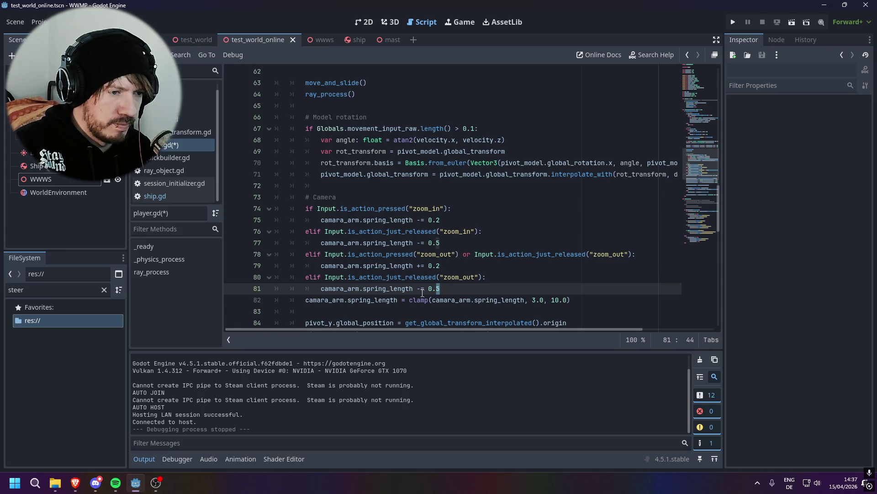
pyautogui.write('+')
pyautogui.press('F6')
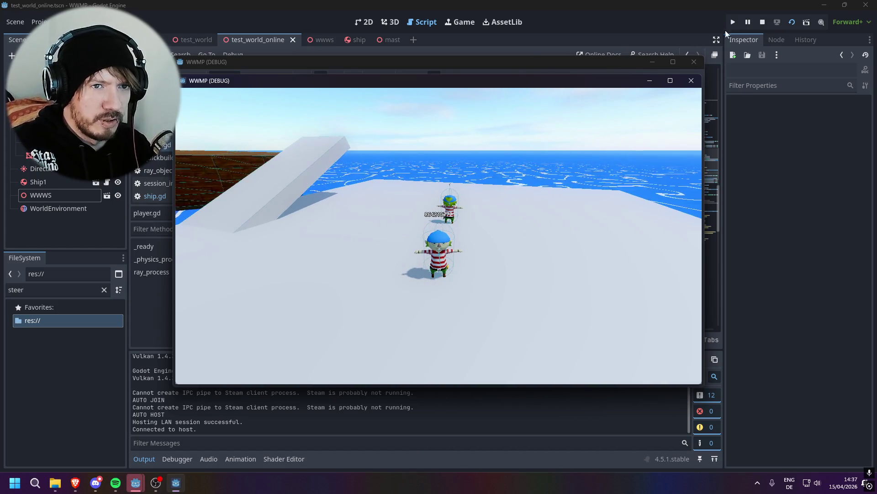
# Stop the test game, review the camera zoom code on lines 66-75, and open ship.gd
pyautogui.click(762, 22)
pyautogui.click(509, 193)
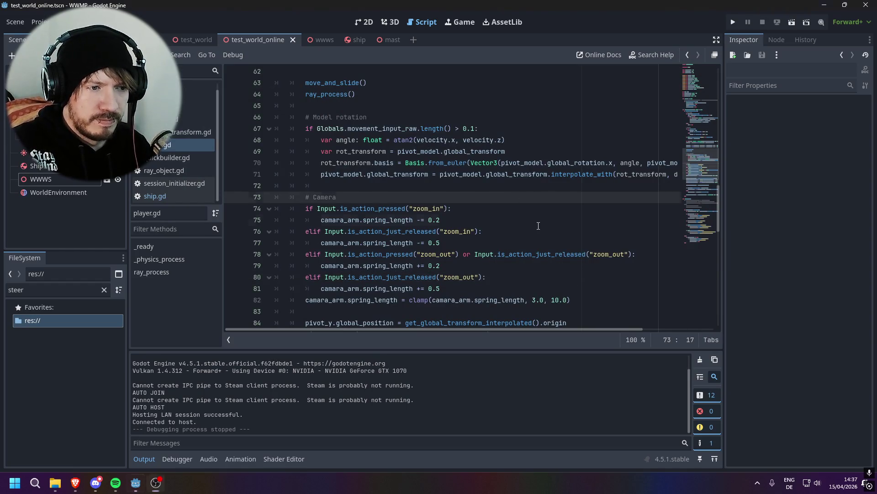
pyautogui.click(522, 215)
pyautogui.click(459, 199)
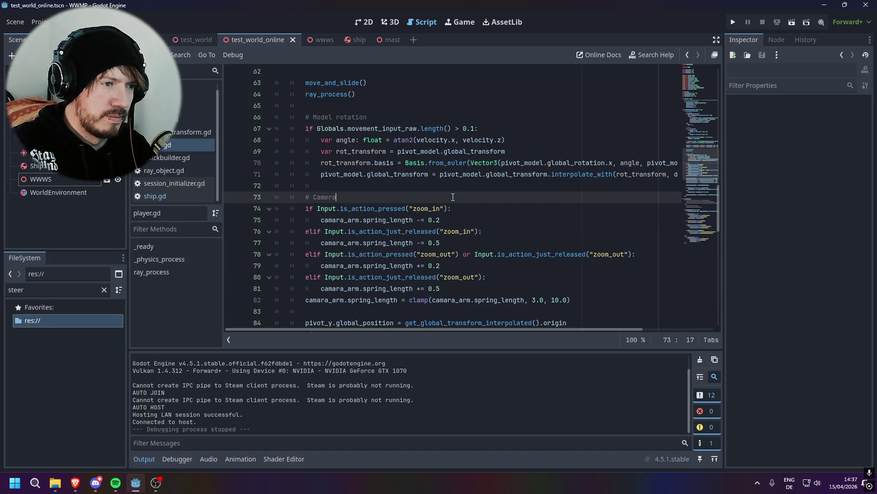
pyautogui.click(537, 119)
pyautogui.click(537, 131)
pyautogui.click(534, 143)
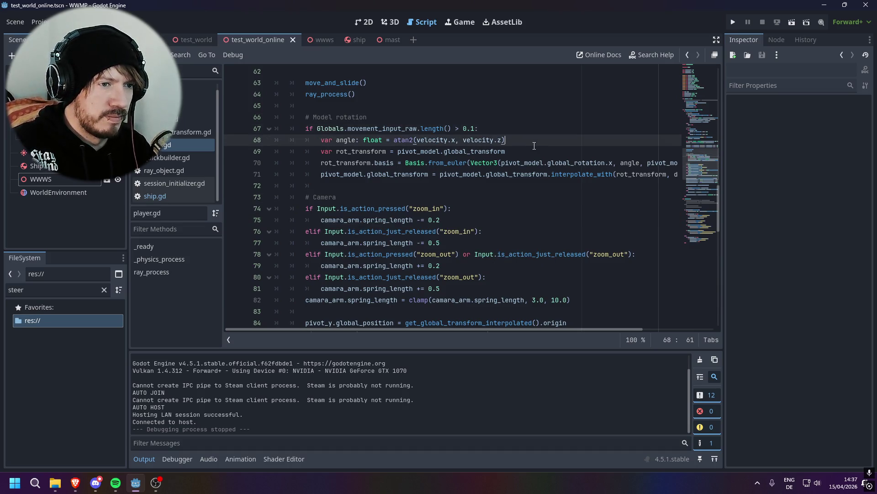
pyautogui.click(162, 196)
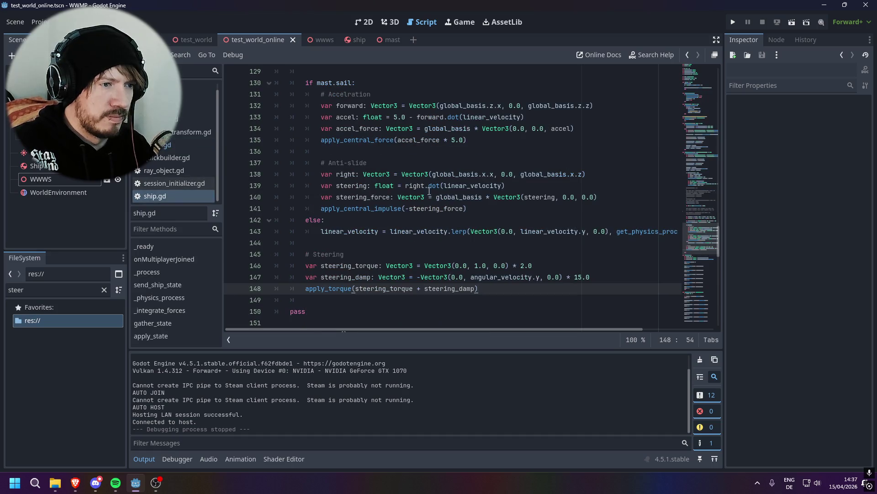
# Switch to helm.gd, save it, and place the caret after the ship variable
pyautogui.click(387, 167)
pyautogui.click(198, 94)
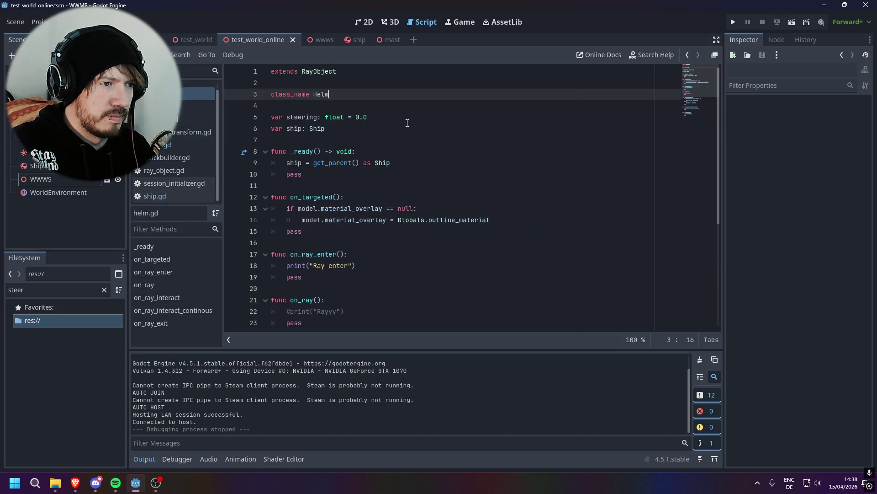
pyautogui.click(407, 120)
pyautogui.hotkey('ctrl', 's')
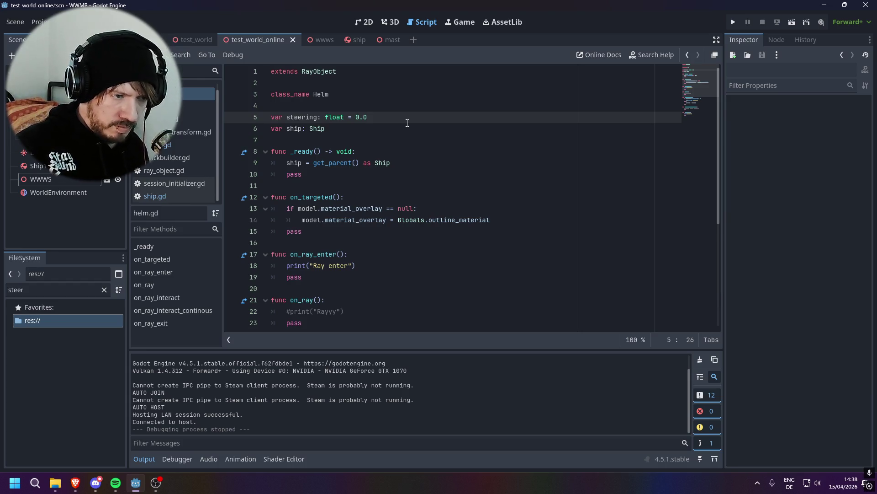
pyautogui.click(407, 125)
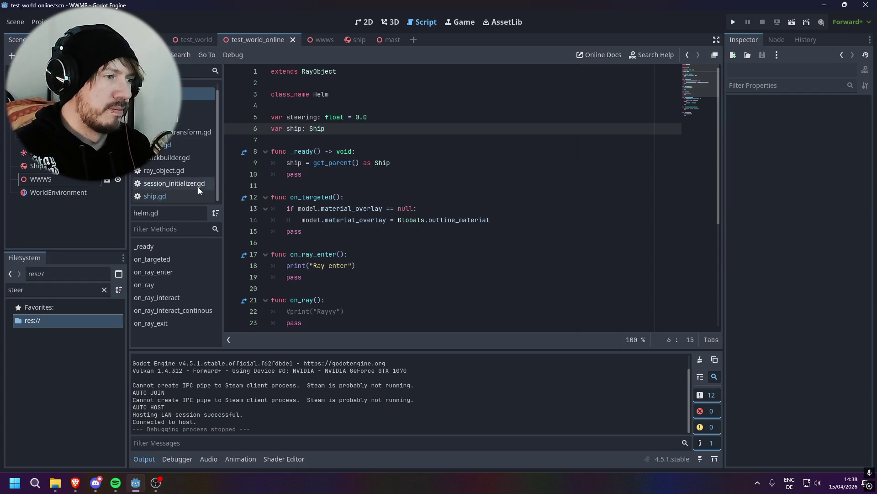
# Copy the sync_interval and sync_timer declarations from network_transform.gd into helm.gd below var ship
pyautogui.click(171, 134)
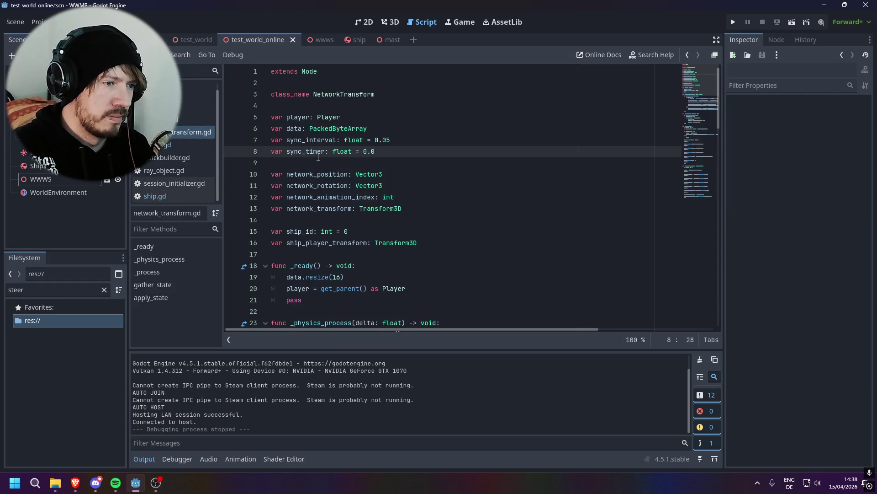
pyautogui.moveTo(393, 150); pyautogui.dragTo(269, 128)
pyautogui.click(379, 154)
pyautogui.moveTo(379, 153)
pyautogui.mouseDown()
pyautogui.moveTo(286, 129)
pyautogui.moveTo(271, 139)
pyautogui.mouseUp()
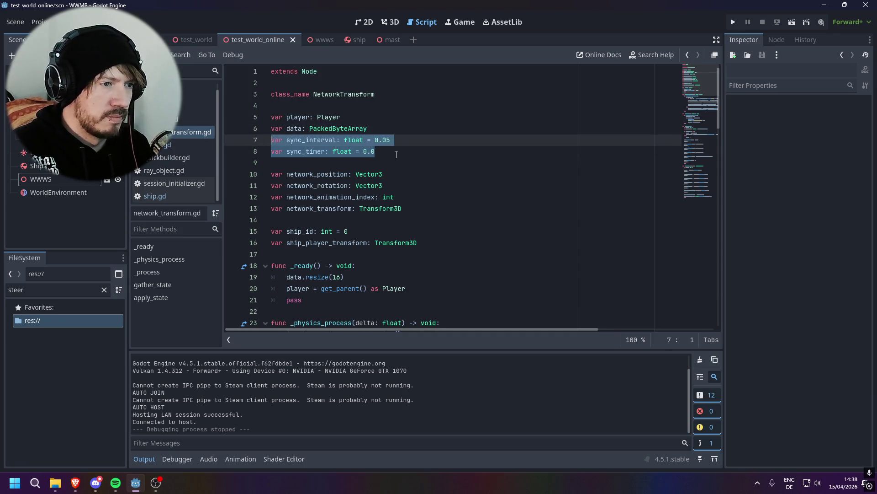
pyautogui.click(379, 152)
pyautogui.click(192, 93)
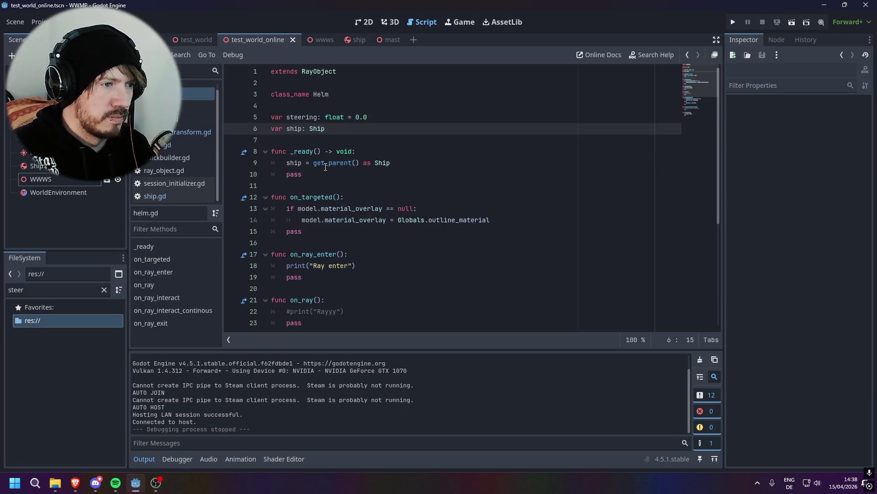
pyautogui.press('Return')
pyautogui.hotkey('ctrl', 'v')
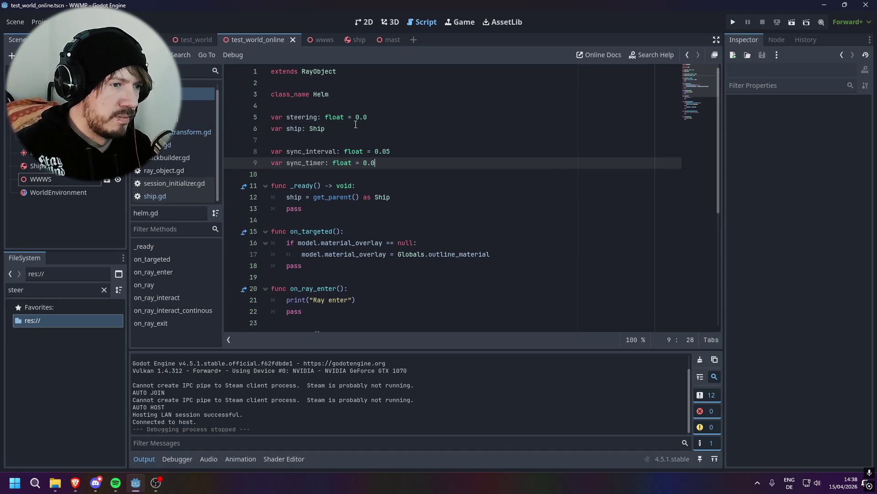
# Change sync_interval to 0.1 in helm.gd and save
pyautogui.click(389, 151)
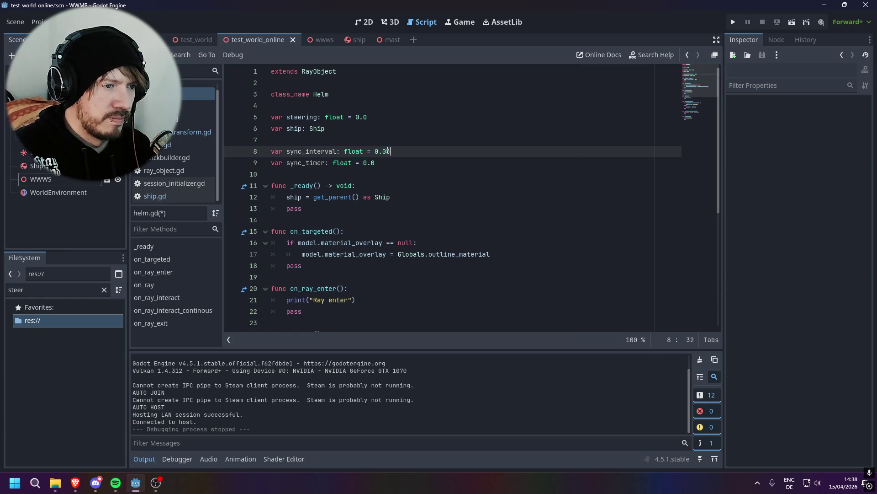
pyautogui.write('1')
pyautogui.hotkey('ctrl', 's')
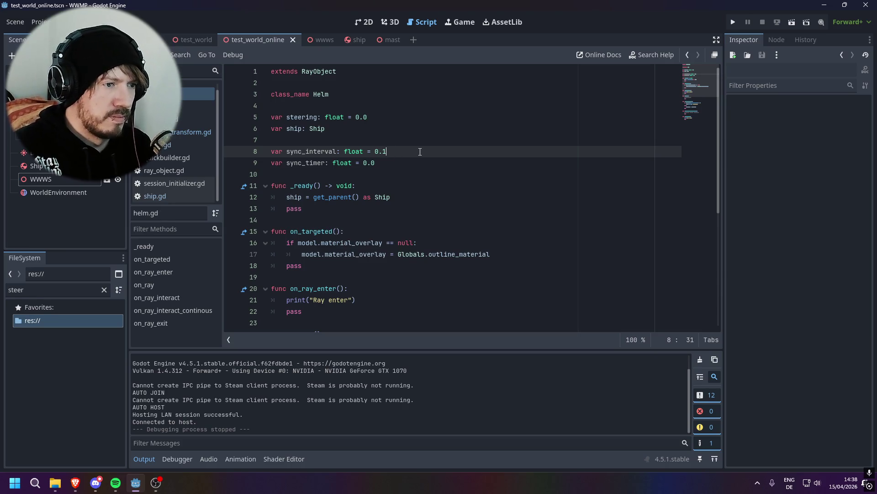
pyautogui.click(415, 162)
pyautogui.click(405, 152)
pyautogui.press('BackSpace')
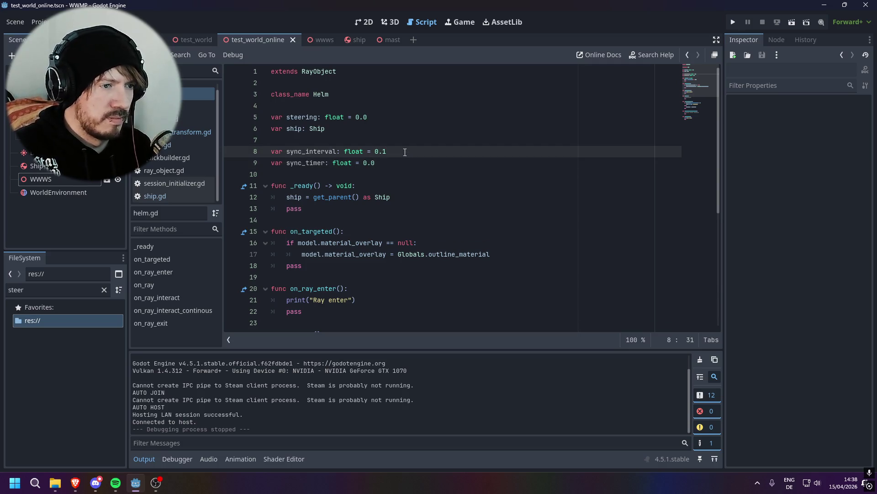
pyautogui.write('1')
pyautogui.click(395, 164)
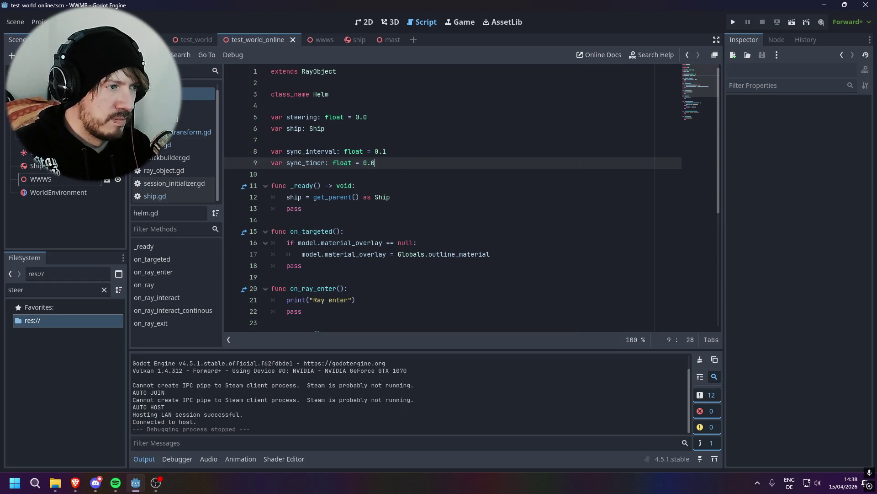
# Copy the _process function from network_transform.gd and place the caret after _ready's pass in helm.gd
pyautogui.click(192, 132)
pyautogui.scroll(-2, 422, 152)
pyautogui.click(421, 151)
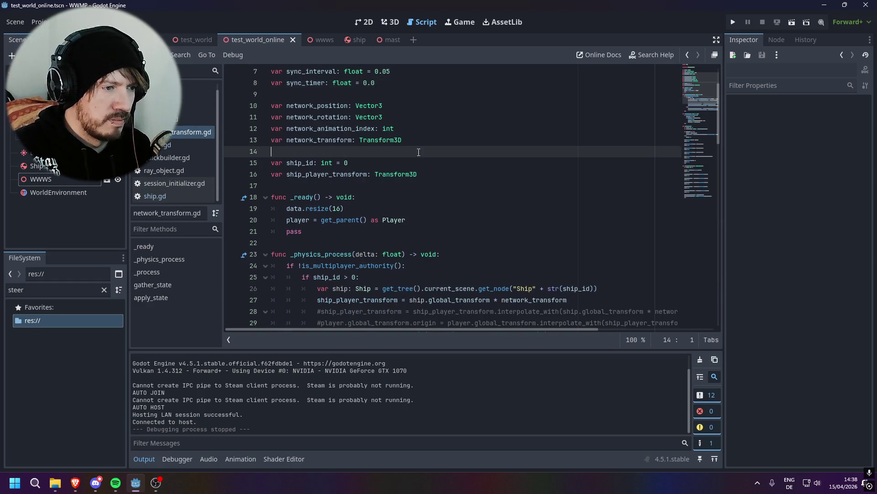
pyautogui.scroll(-3, 342, 212)
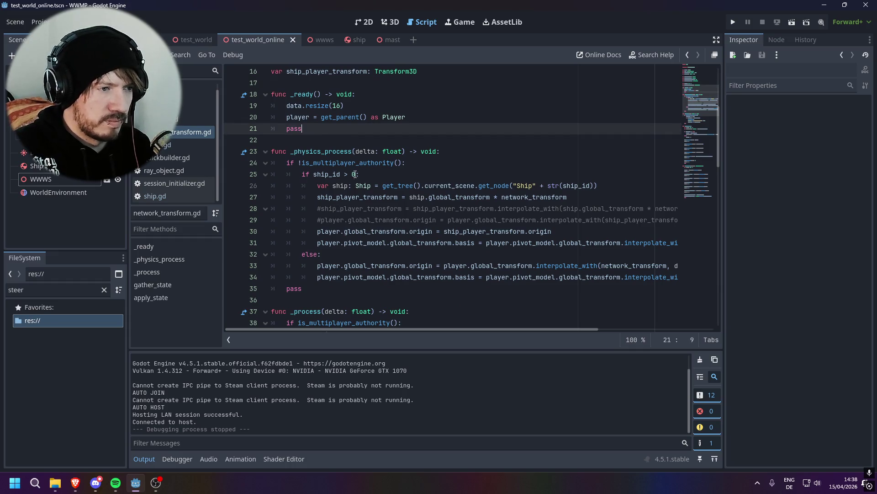
pyautogui.scroll(-4, 329, 215)
pyautogui.click(323, 258)
pyautogui.moveTo(323, 258); pyautogui.dragTo(471, 177)
pyautogui.hotkey('ctrl', 'c')
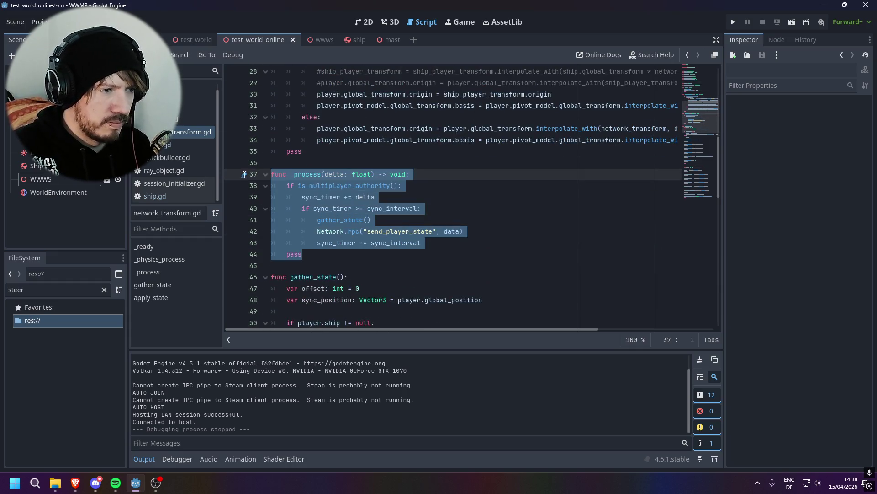
pyautogui.click(471, 185)
pyautogui.click(149, 196)
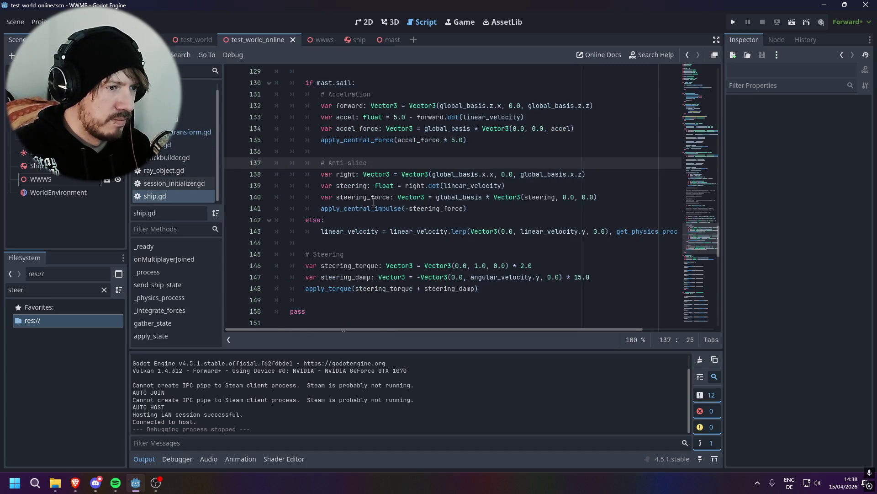
pyautogui.click(197, 94)
pyautogui.click(349, 209)
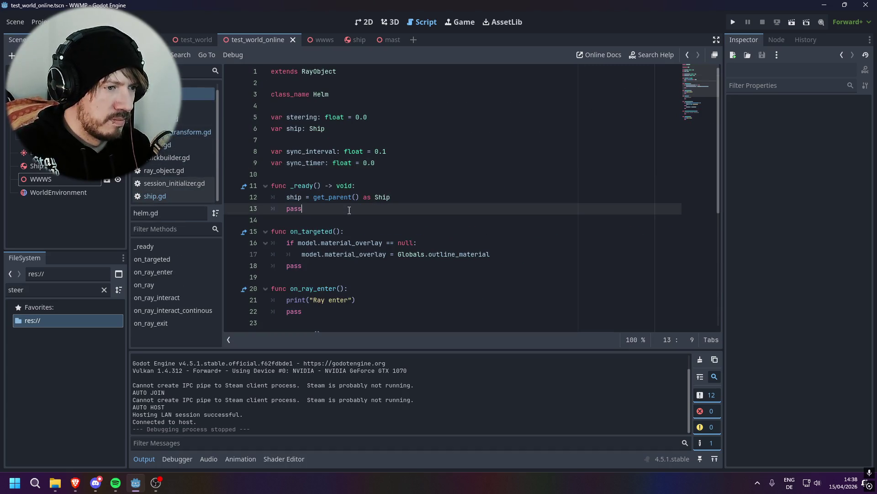
# Paste the copied _process function on a new line below _ready in helm.gd
pyautogui.press('Return')
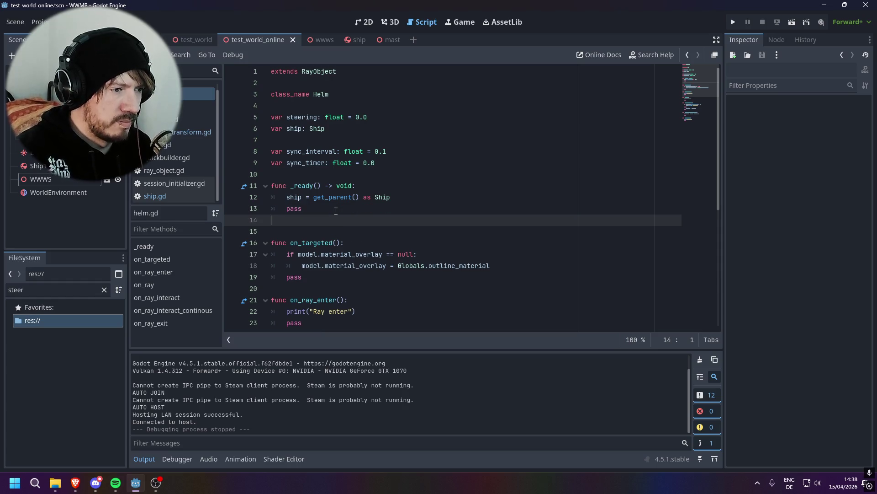
pyautogui.hotkey('ctrl', 'v')
pyautogui.scroll(-1, 411, 192)
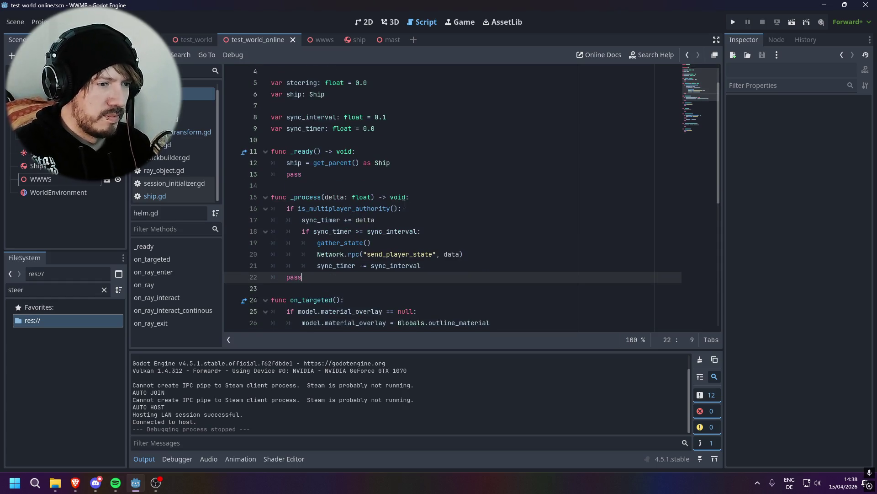
pyautogui.click(432, 173)
pyautogui.scroll(1, 368, 209)
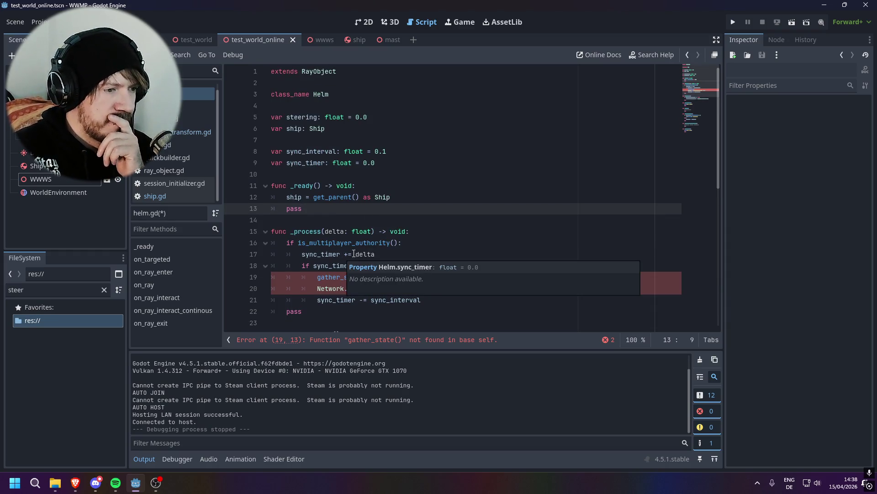
# Review the pasted authority check, timer logic, and the sync_timer and sync_interval declarations
pyautogui.click(403, 254)
pyautogui.scroll(-1, 404, 257)
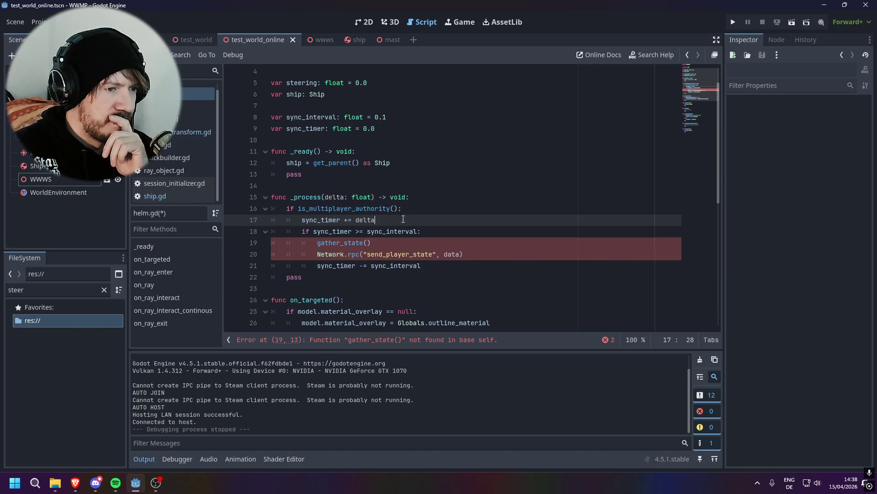
pyautogui.moveTo(402, 208); pyautogui.dragTo(230, 209)
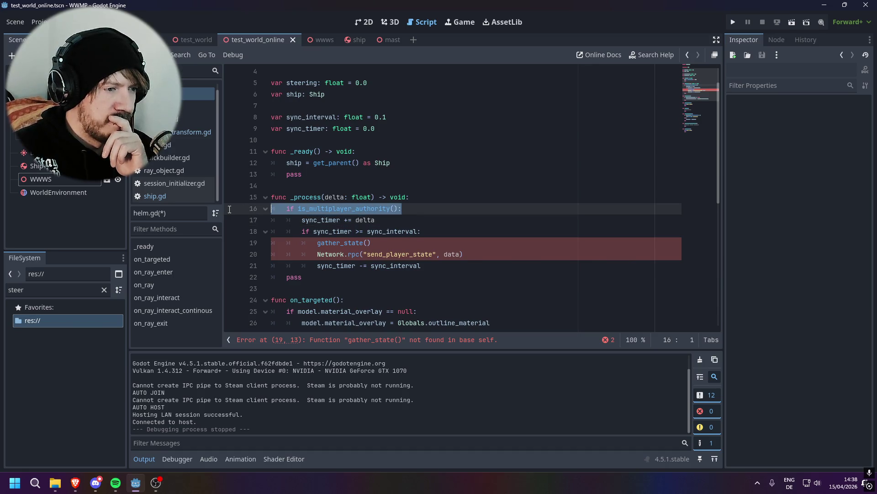
pyautogui.click(495, 228)
pyautogui.scroll(1, 495, 228)
pyautogui.scroll(-1, 495, 228)
pyautogui.scroll(1, 494, 229)
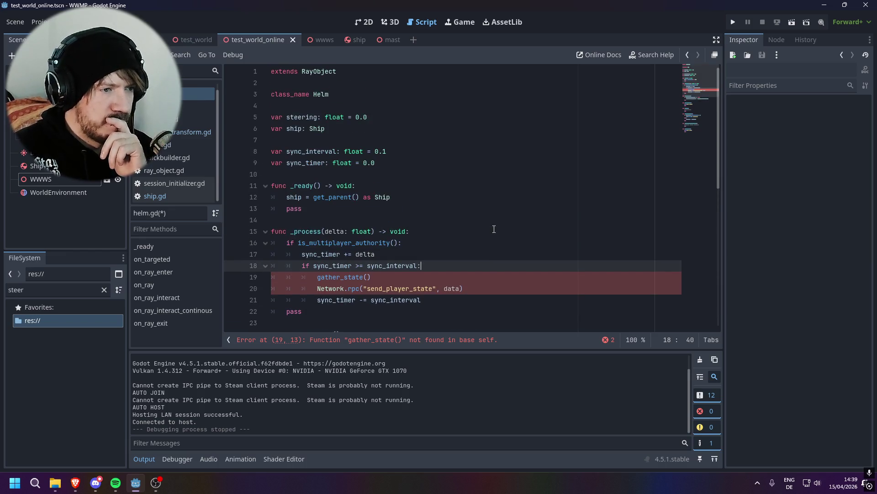
pyautogui.click(393, 165)
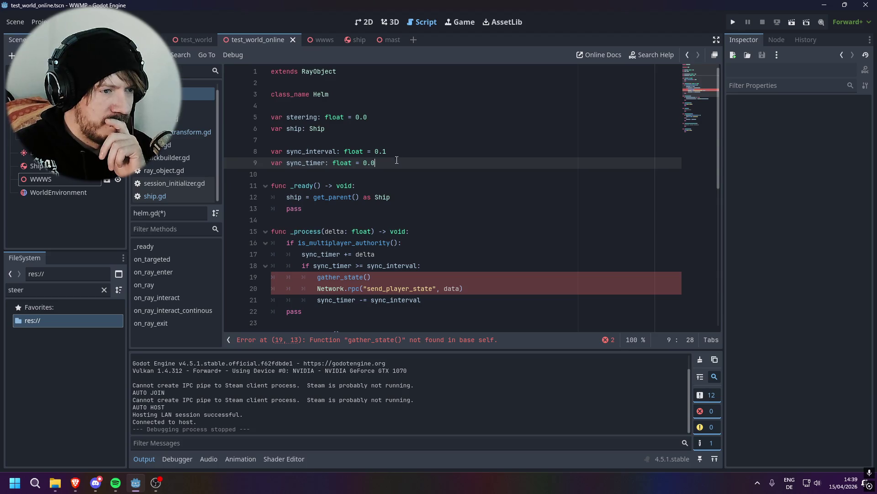
pyautogui.click(404, 151)
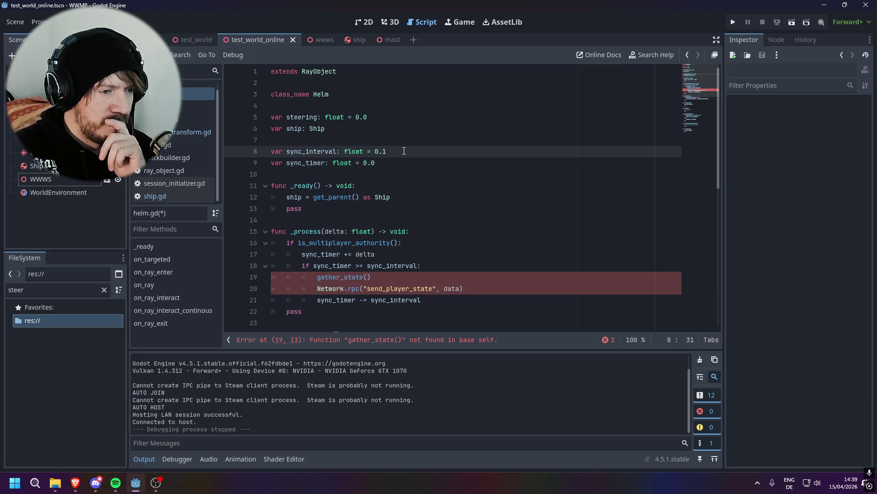
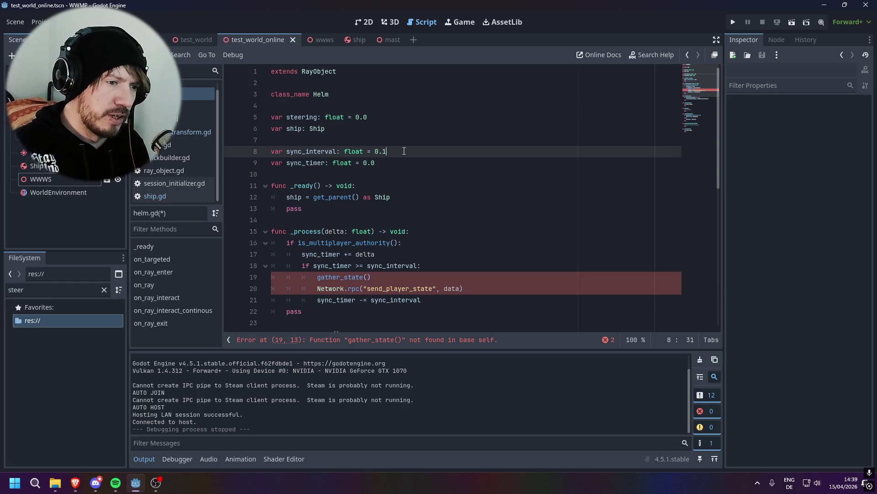
# Delete the gather_state and send_player_state calls from _process in helm.gd
pyautogui.click(394, 162)
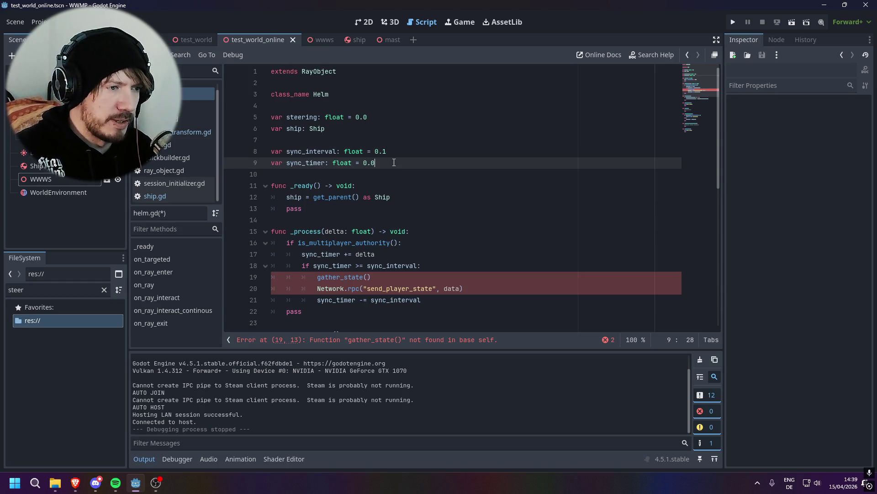
pyautogui.click(411, 151)
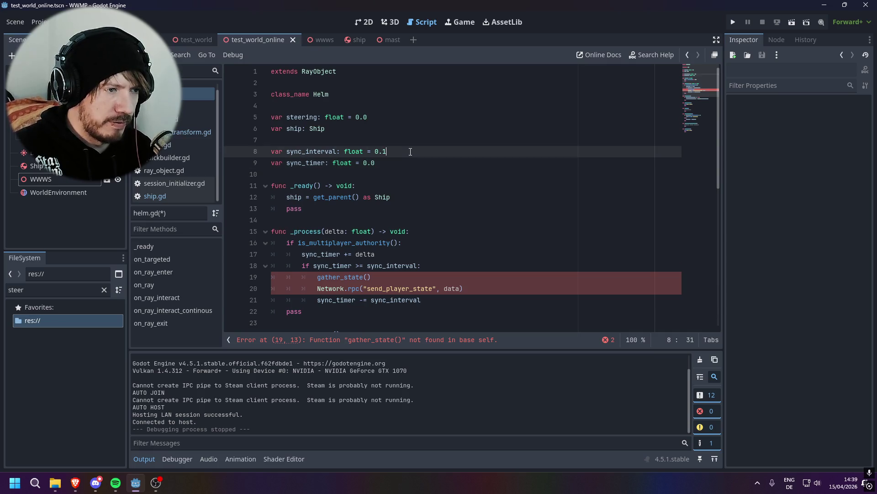
pyautogui.click(404, 161)
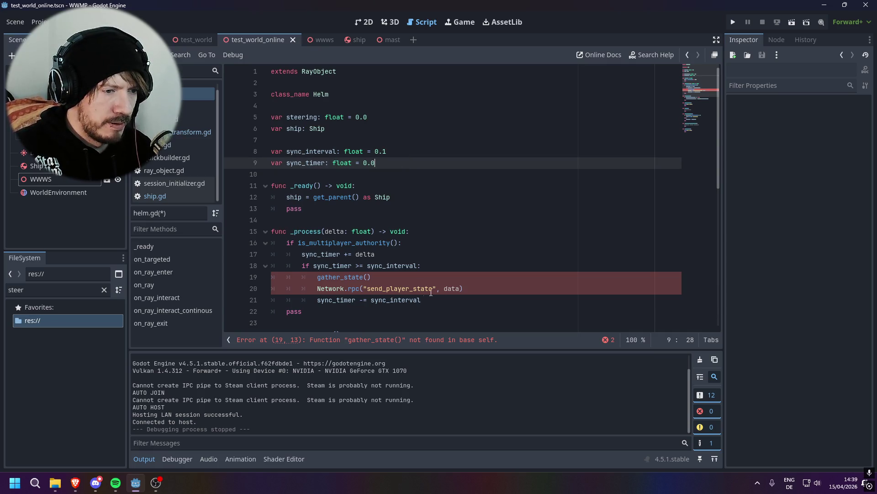
pyautogui.click(409, 288)
pyautogui.press('Up')
pyautogui.press('Down')
pyautogui.press('End')
pyautogui.hotkey('shift', 'Up')
pyautogui.hotkey('shift', 'Up')
pyautogui.press('BackSpace')
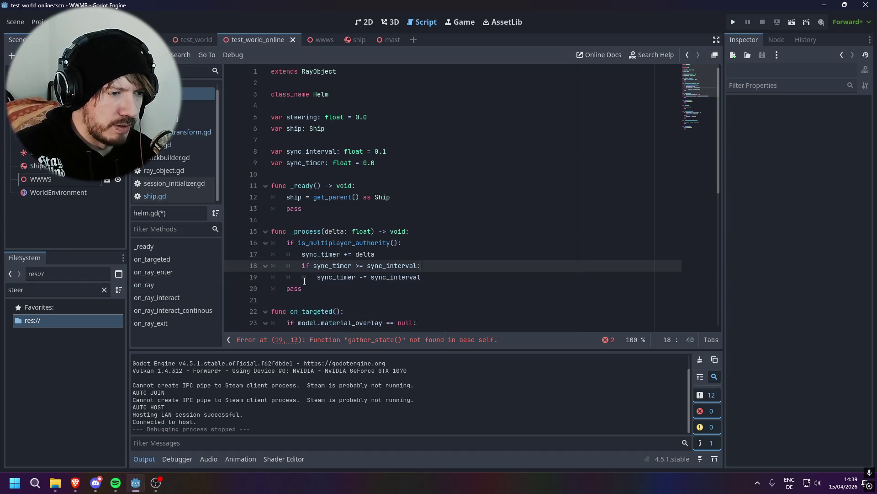
pyautogui.scroll(-5, 303, 280)
pyautogui.scroll(4, 287, 166)
# Copy the steering variable name from its declaration near the top of the script
pyautogui.press('Up')
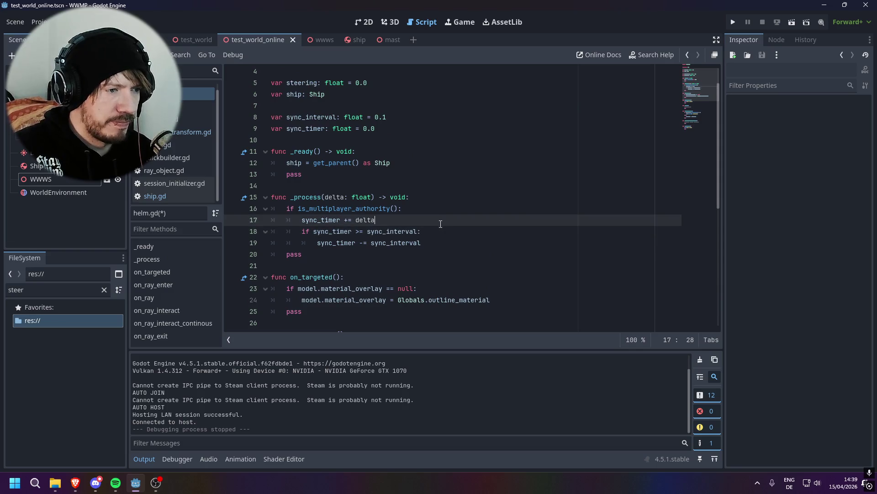
pyautogui.scroll(1, 326, 247)
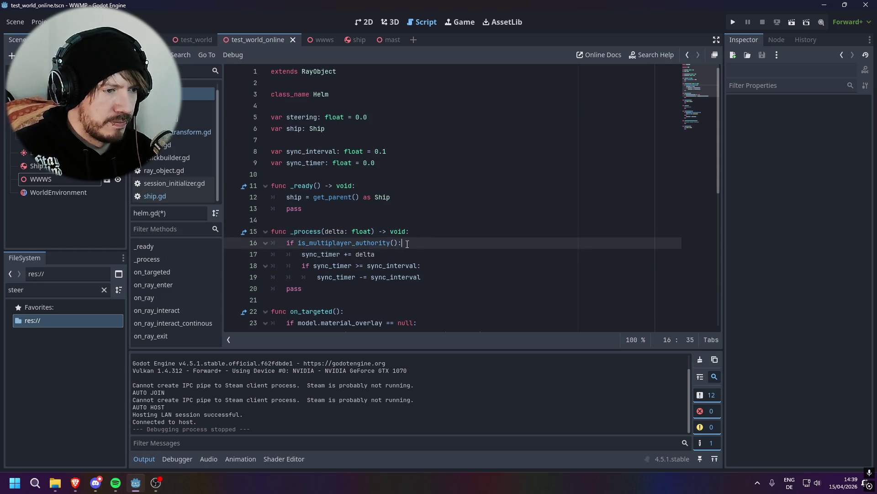
pyautogui.tripleClick(434, 243)
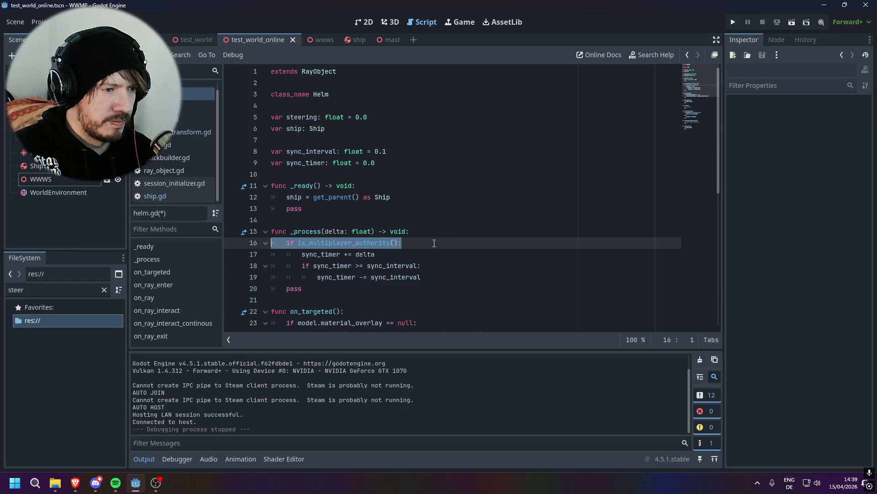
pyautogui.press('Up')
pyautogui.press('Up')
pyautogui.press('Up')
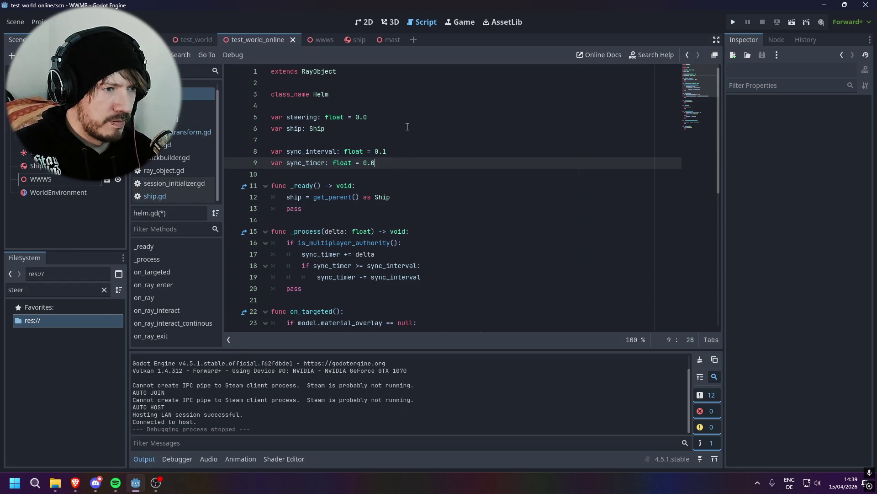
pyautogui.doubleClick(297, 119)
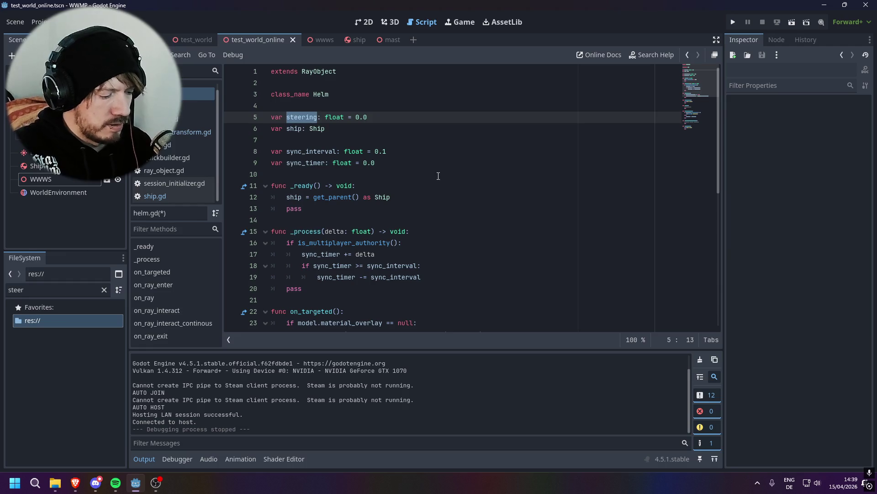
pyautogui.click(381, 135)
pyautogui.doubleClick(302, 118)
pyautogui.hotkey('ctrl', 'c')
pyautogui.click(359, 128)
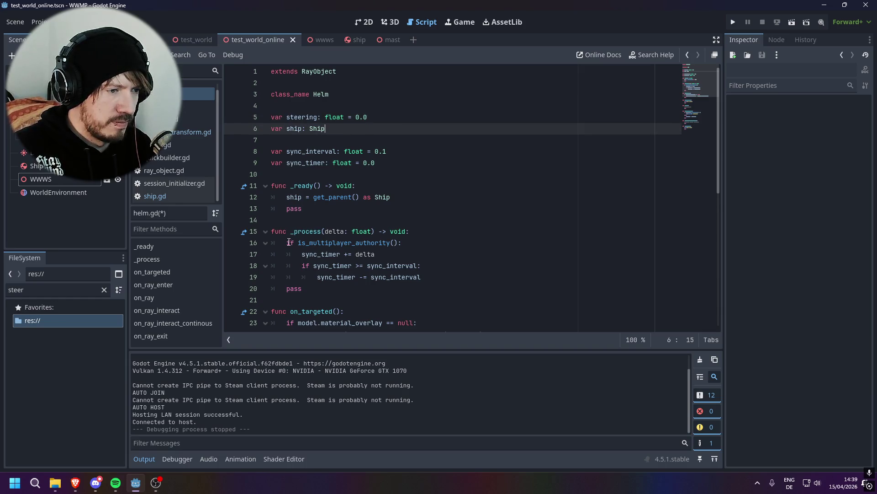
# Replace is_multiplayer_authority() in the sync condition with steering != 0.0 and save
pyautogui.doubleClick(347, 243)
pyautogui.hotkey('ctrl', 'v')
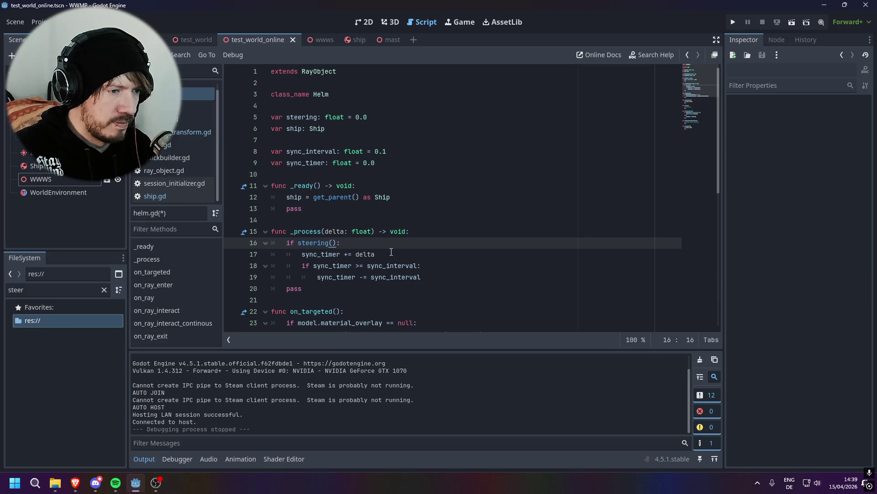
pyautogui.click(339, 243)
pyautogui.press('BackSpace')
pyautogui.press('BackSpace')
pyautogui.write('!= 0.0')
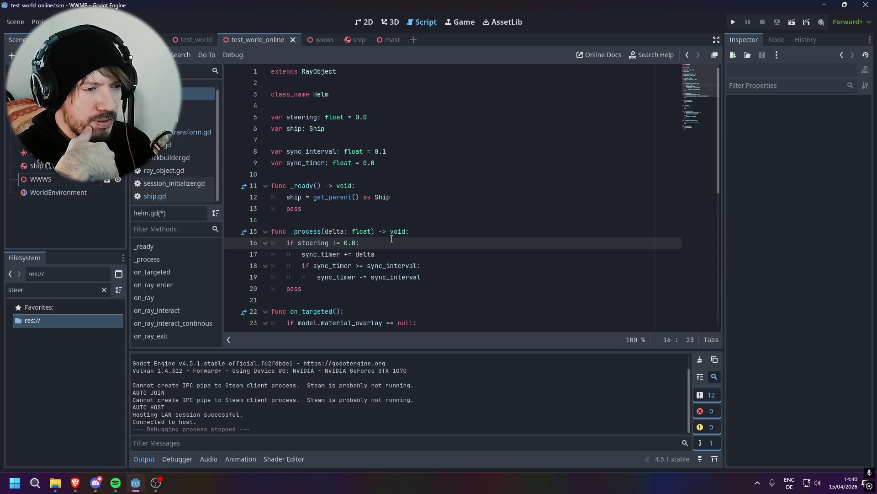
pyautogui.click(428, 231)
pyautogui.hotkey('ctrl', 's')
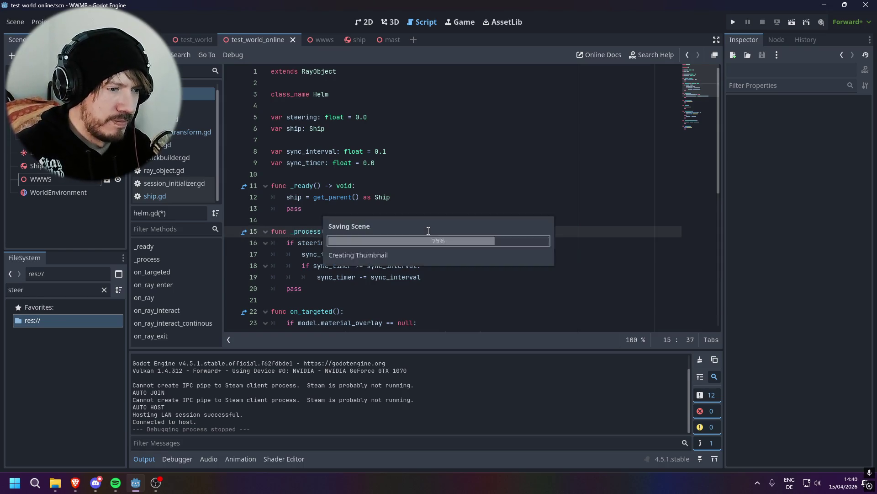
pyautogui.scroll(-8, 428, 231)
pyautogui.scroll(6, 428, 231)
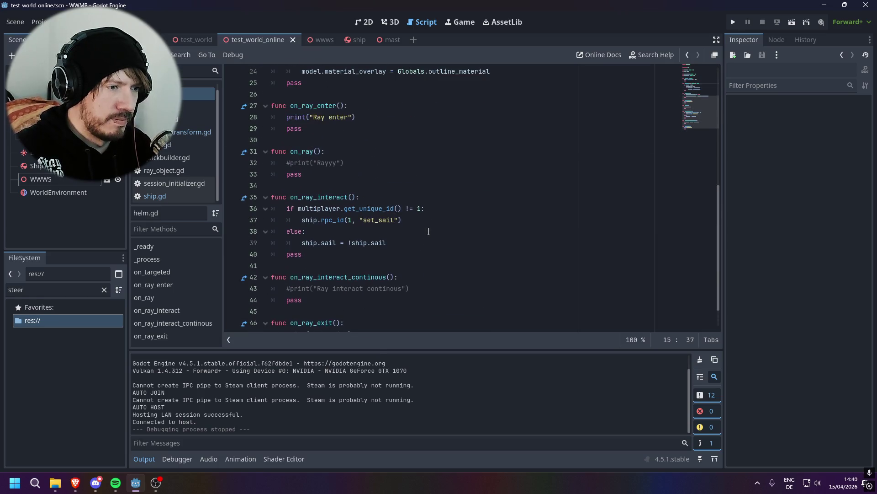
pyautogui.click(330, 196)
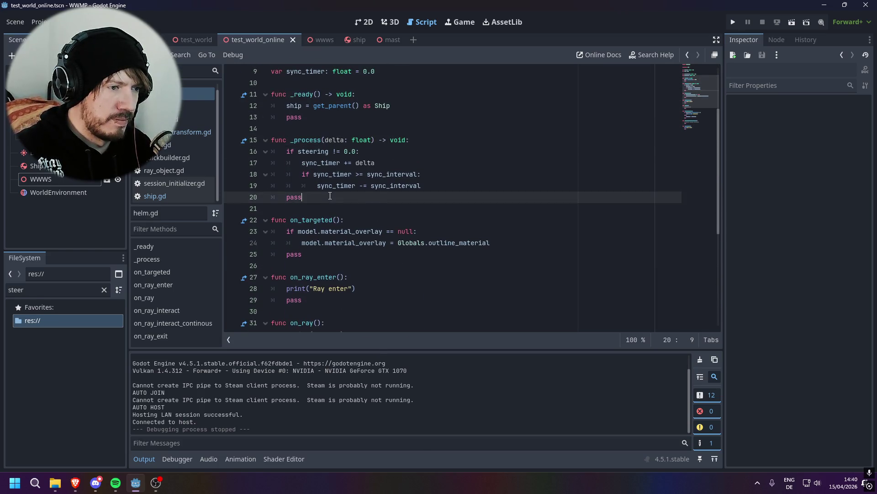
pyautogui.press('Return')
pyautogui.press('Return')
pyautogui.write('@rpc(')
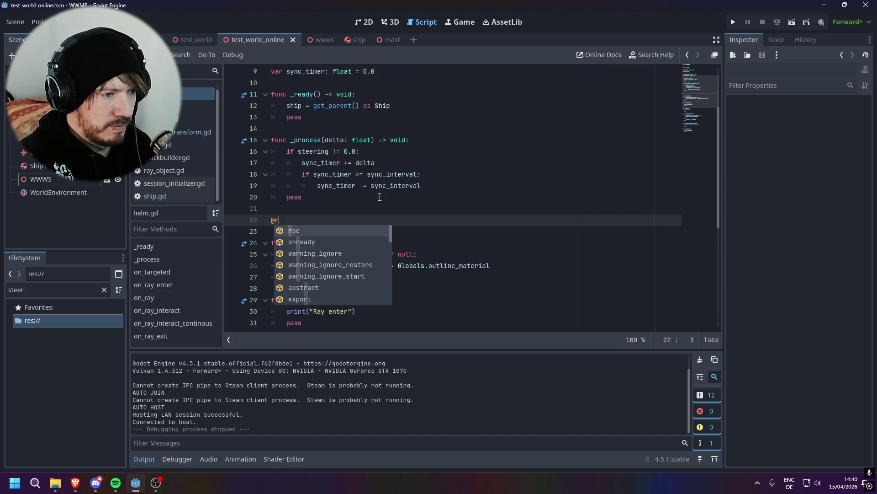
pyautogui.press('Down')
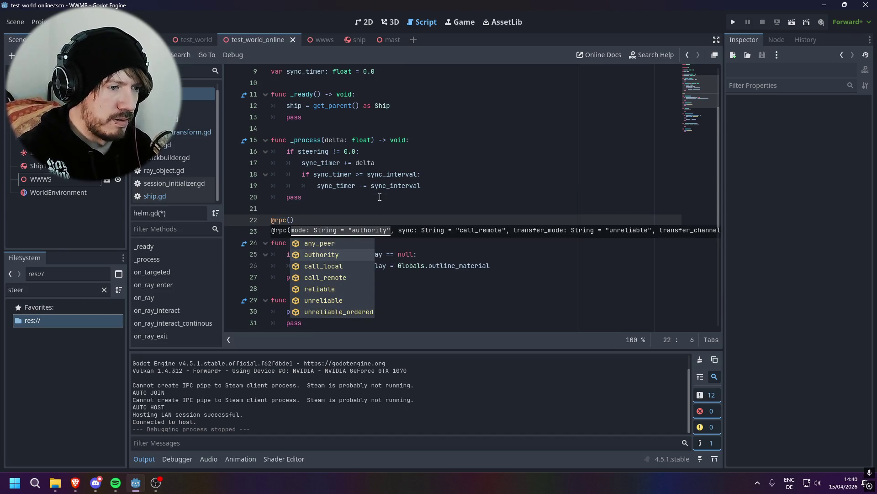
pyautogui.press('Up')
pyautogui.press('Return')
pyautogui.write('.')
pyautogui.press('BackSpace')
pyautogui.write('.')
pyautogui.press('BackSpace')
pyautogui.write('.')
pyautogui.press('BackSpace')
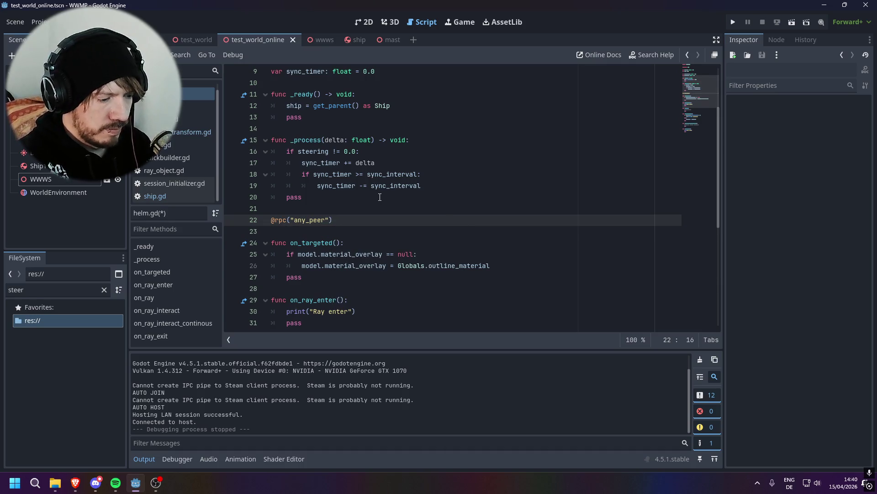
# Complete it with "call_remote" and "unreliable_ordered", then start a func adjust_sterring() declaration
pyautogui.write(', rel')
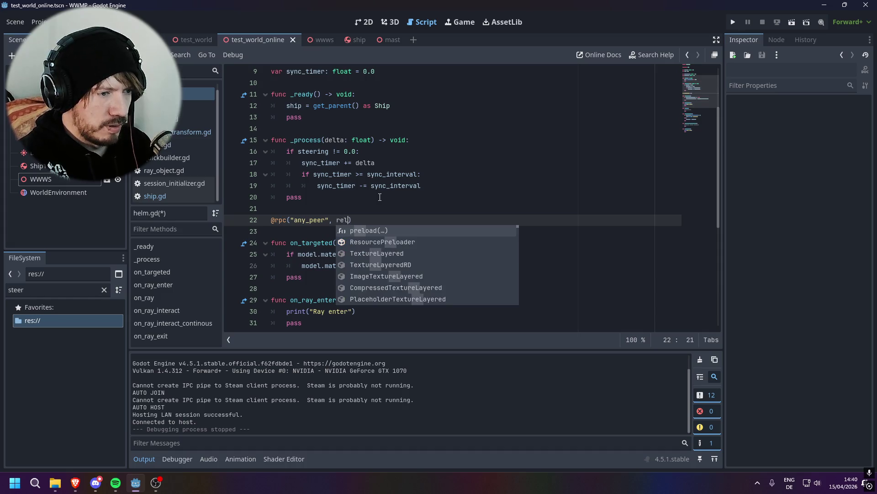
pyautogui.press('BackSpace')
pyautogui.press('BackSpace')
pyautogui.write('"ca')
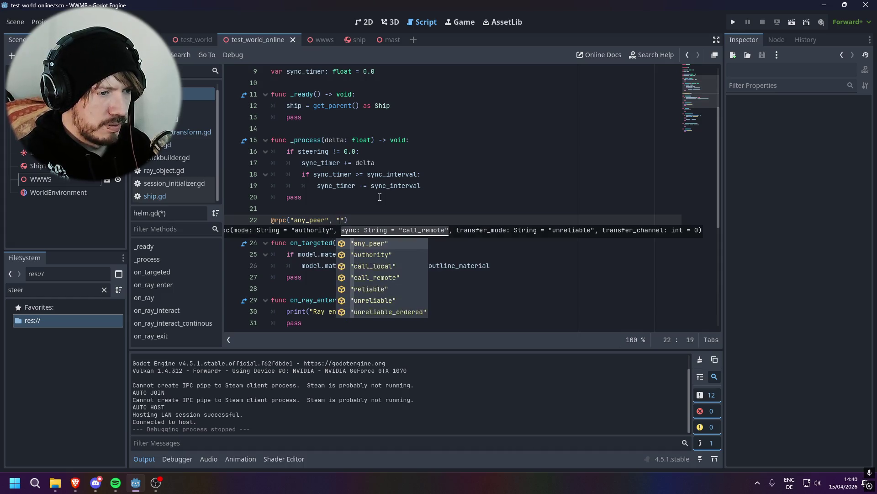
pyautogui.press('Return')
pyautogui.press('BackSpace')
pyautogui.press('BackSpace')
pyautogui.press('BackSpace')
pyautogui.write('remote",')
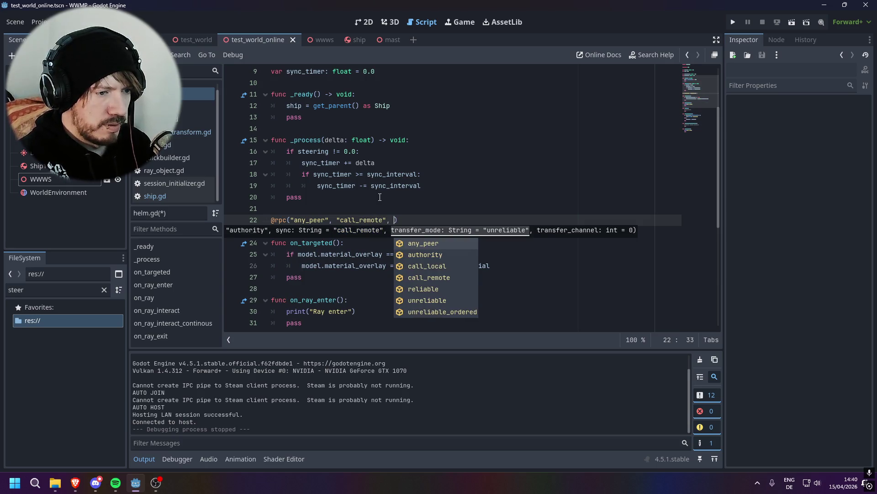
pyautogui.press('Down')
pyautogui.press('Down')
pyautogui.press('Down')
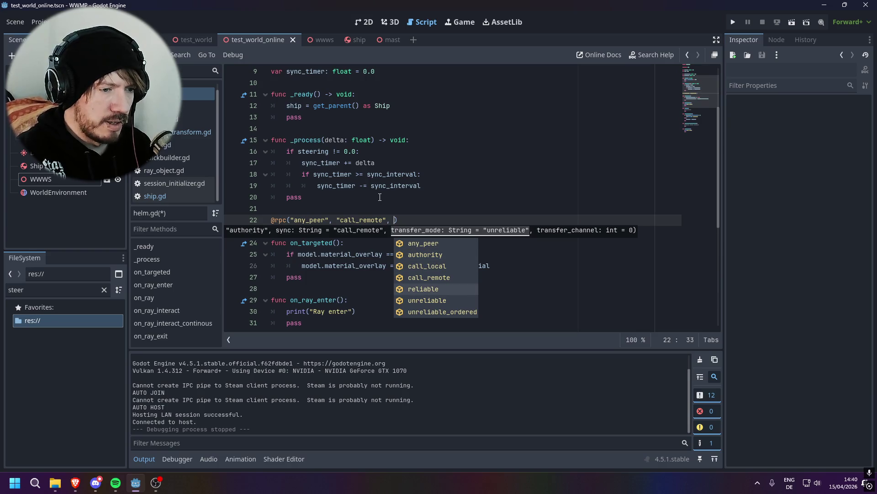
pyautogui.press('Return')
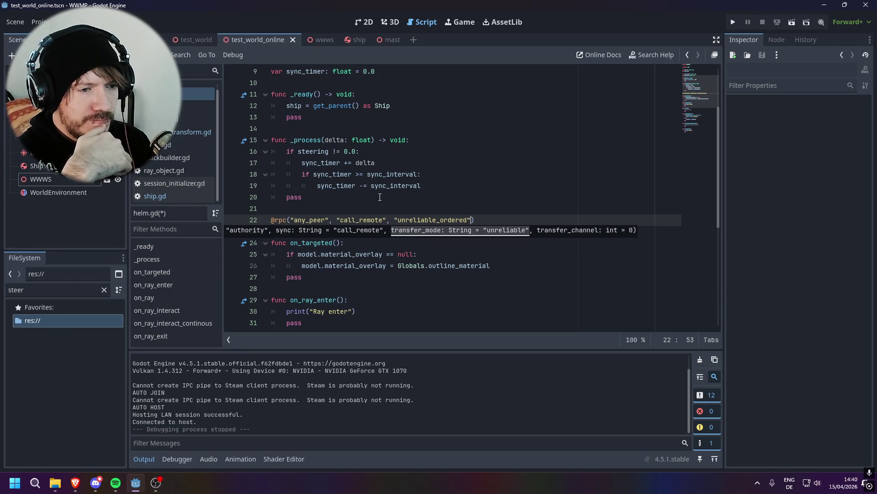
pyautogui.press('Escape')
pyautogui.press('Return')
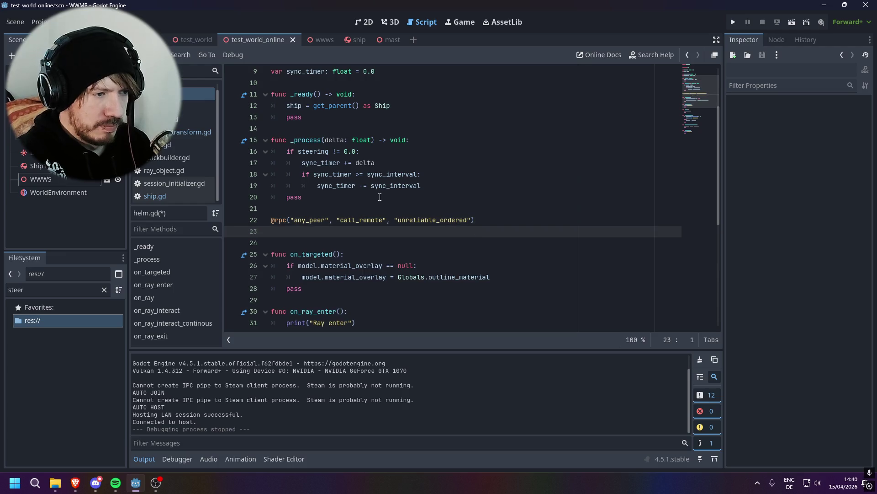
pyautogui.write('func adjust_ster')
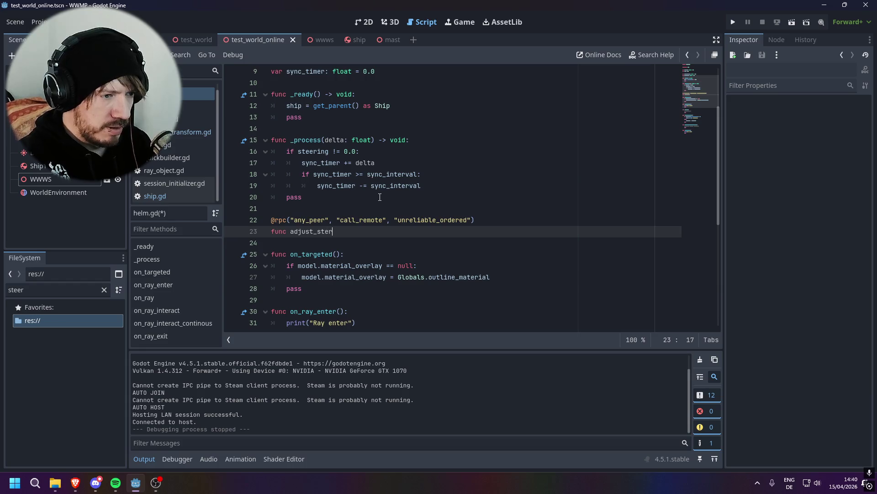
pyautogui.write('ring()')
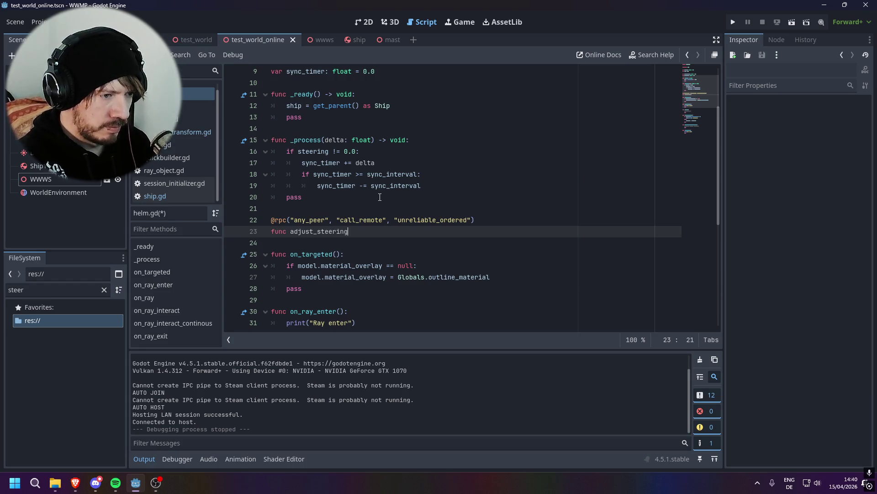
pyautogui.write(':')
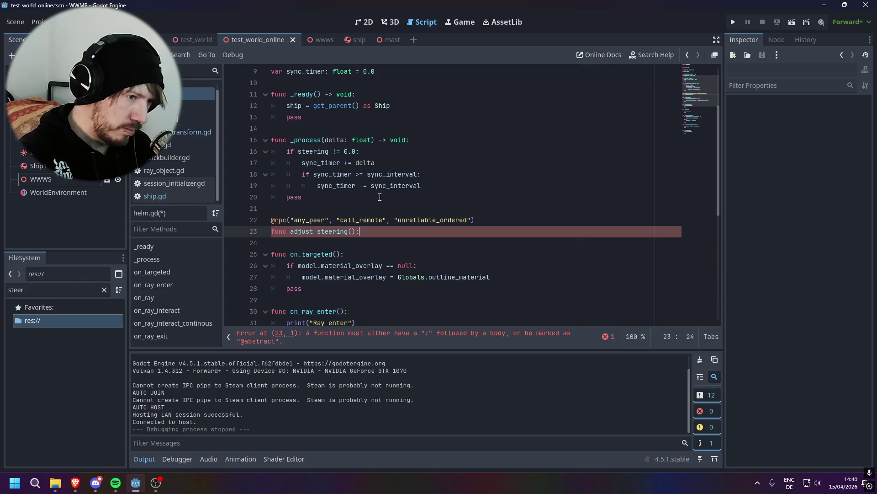
# Give adjust_steering a pass body and an adjustment: float parameter
pyautogui.press('Return')
pyautogui.write('pass')
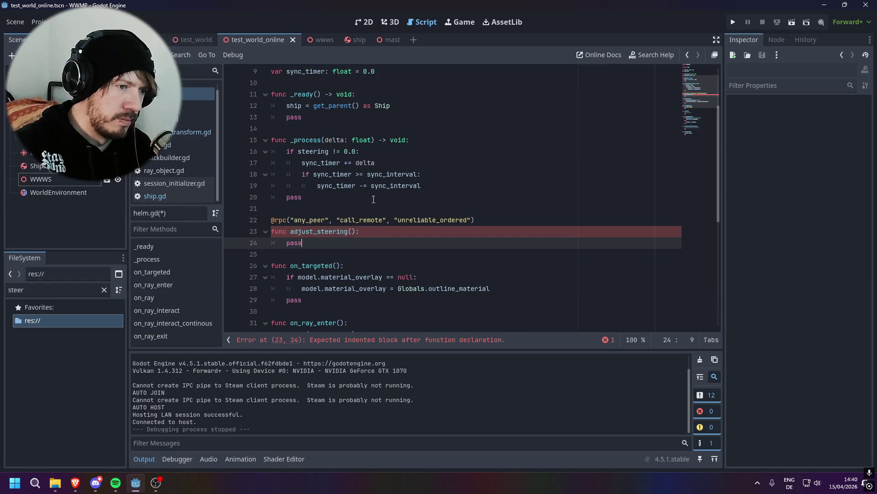
pyautogui.click(352, 232)
pyautogui.write('adjustment: flo')
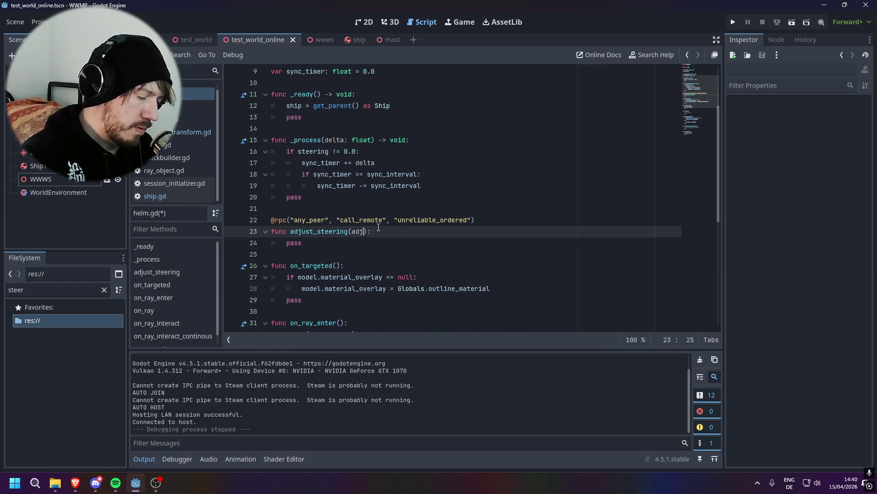
pyautogui.write('at')
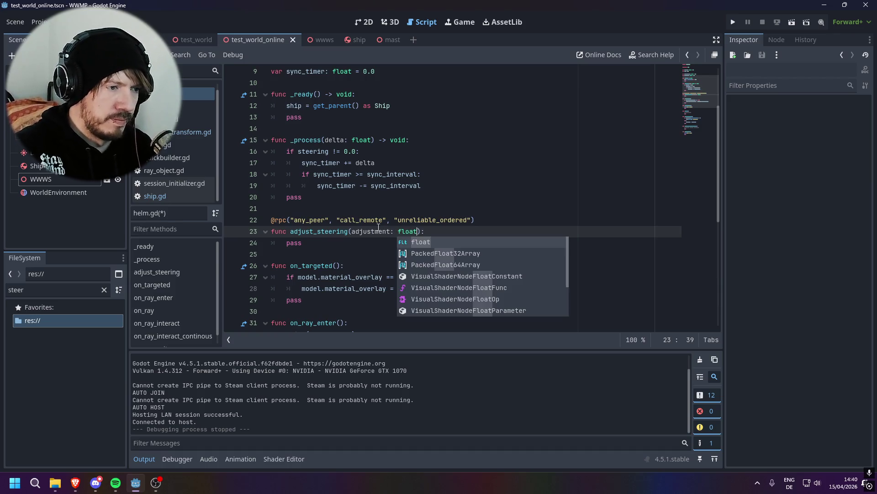
pyautogui.press('Return')
pyautogui.click(464, 227)
# Add 'steering += adjustment' as the first line of adjust_steering
pyautogui.scroll(1, 464, 227)
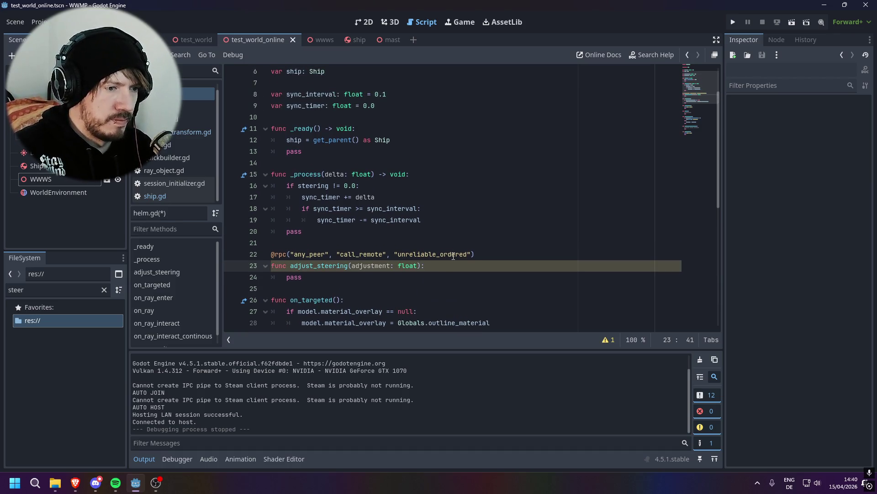
pyautogui.scroll(2, 446, 265)
pyautogui.scroll(-2, 446, 265)
pyautogui.scroll(2, 437, 264)
pyautogui.doubleClick(299, 119)
pyautogui.click(401, 120)
pyautogui.scroll(-2, 401, 122)
pyautogui.click(442, 254)
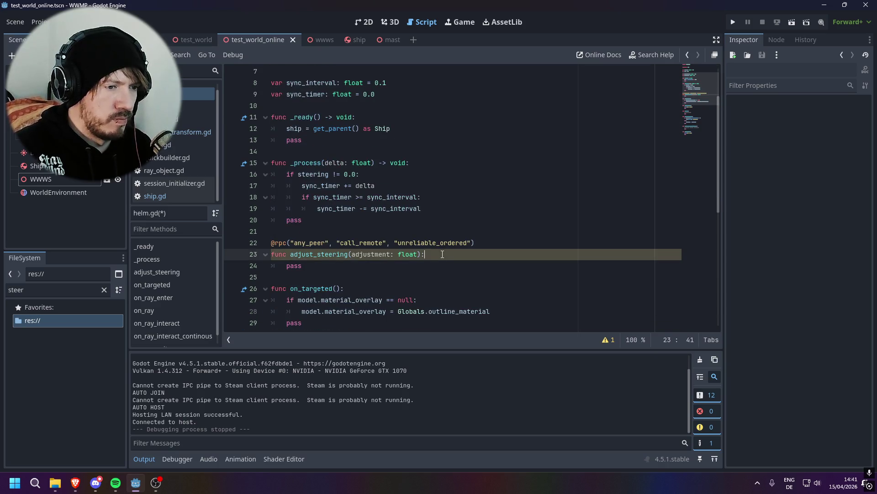
pyautogui.press('Return')
pyautogui.write('steering += aj')
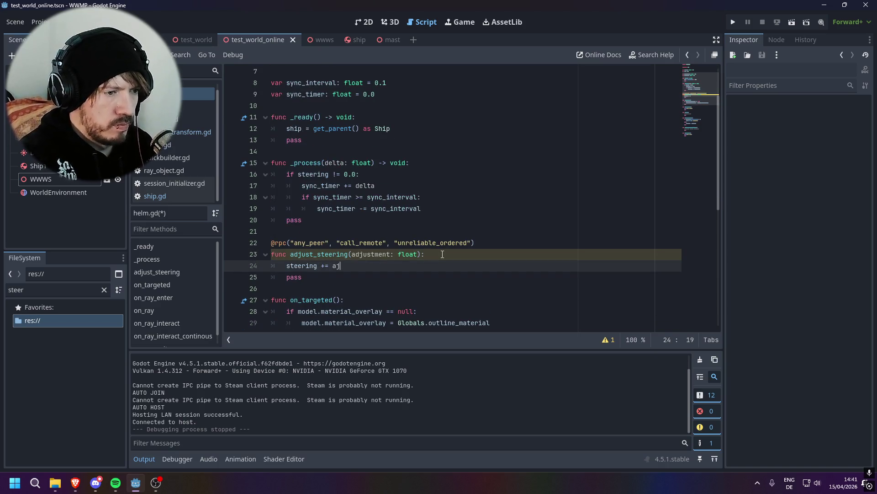
pyautogui.press('Return')
pyautogui.click(442, 254)
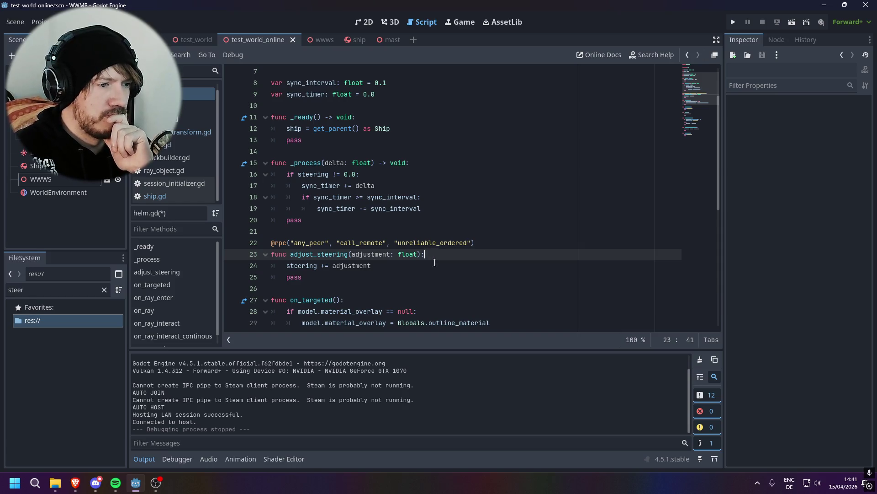
pyautogui.click(436, 207)
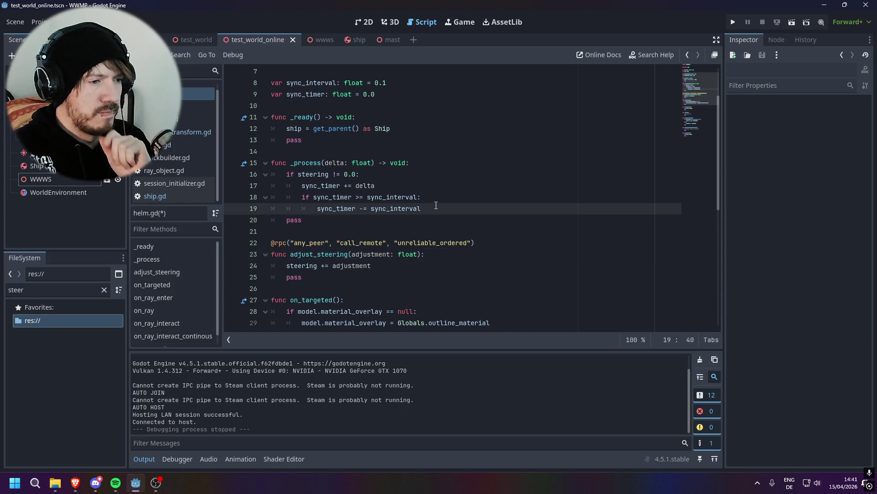
pyautogui.press('Return')
# Add rpc_id(1, "adjust_steering", steering) under the sync_timer reset and save
pyautogui.write('rpc_id')
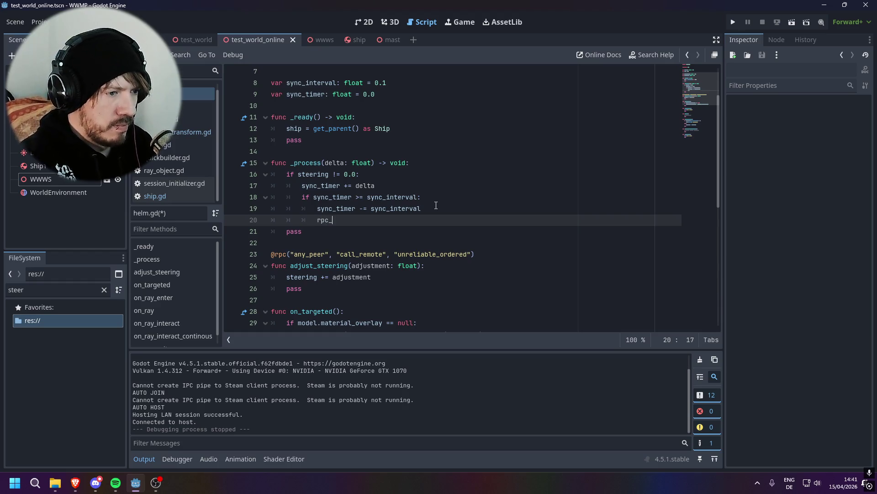
pyautogui.write('(1, ')
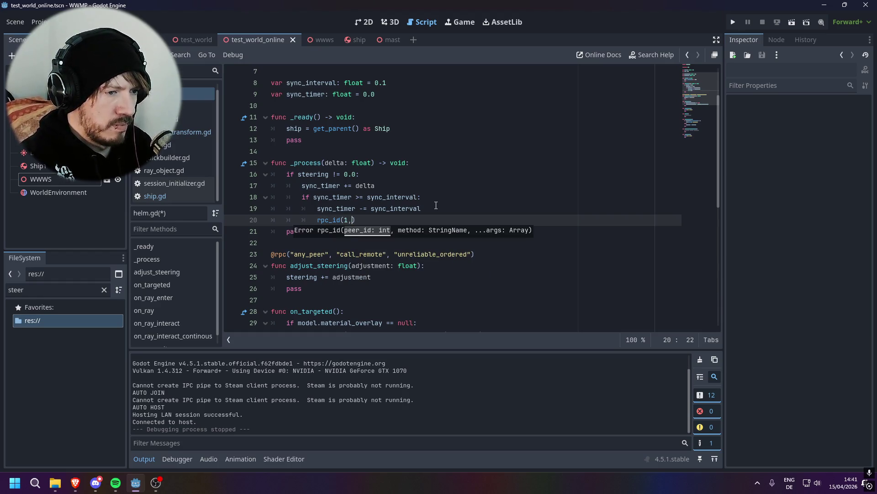
pyautogui.write('"')
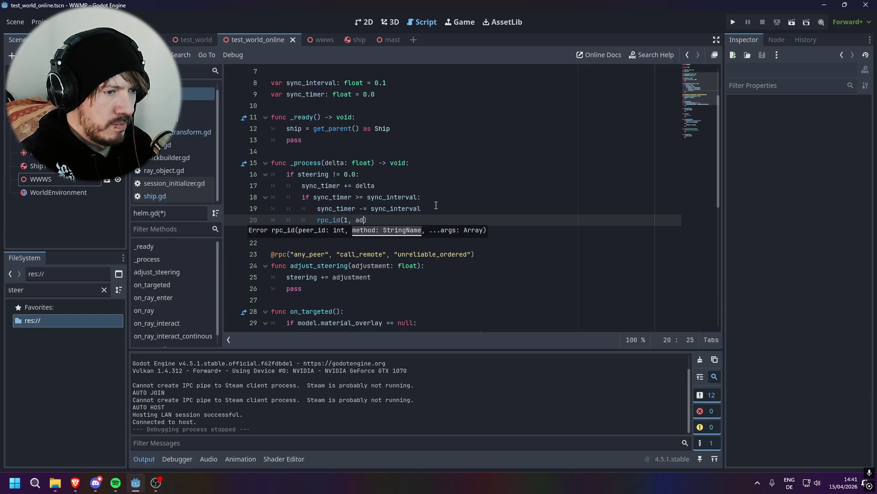
pyautogui.press('Return')
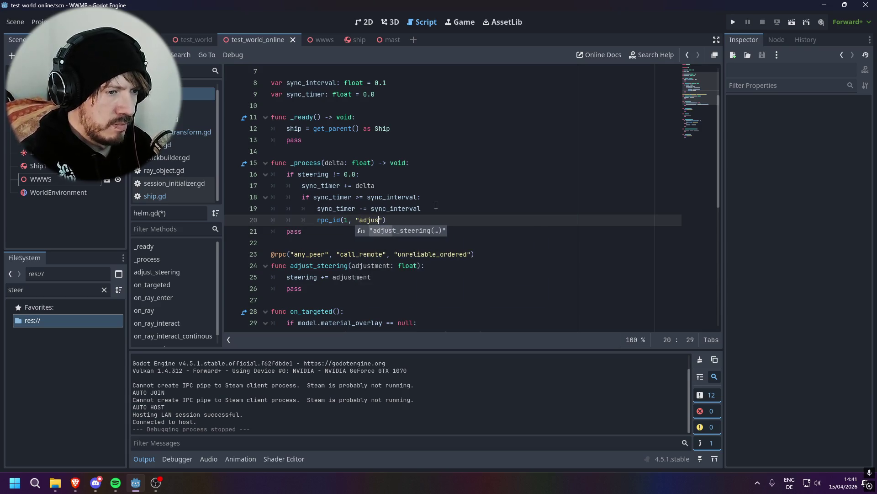
pyautogui.press('BackSpace')
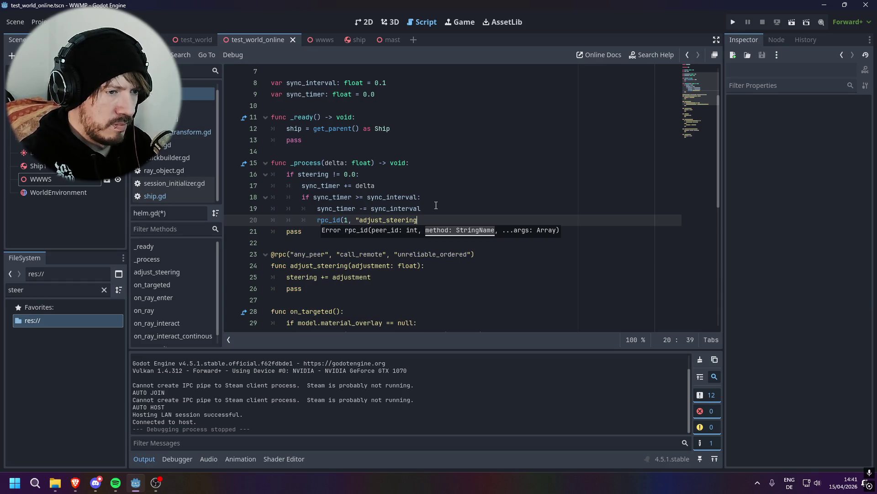
pyautogui.press('Right')
pyautogui.press('Delete')
pyautogui.write(', ')
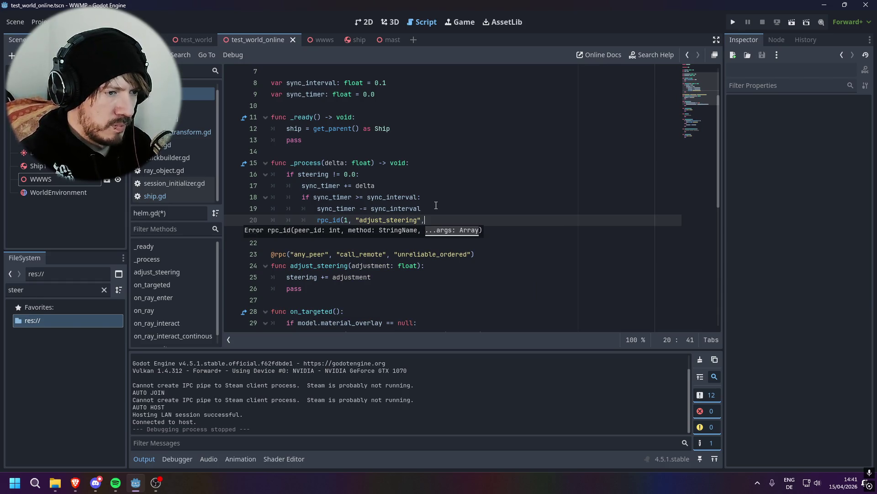
pyautogui.write('st')
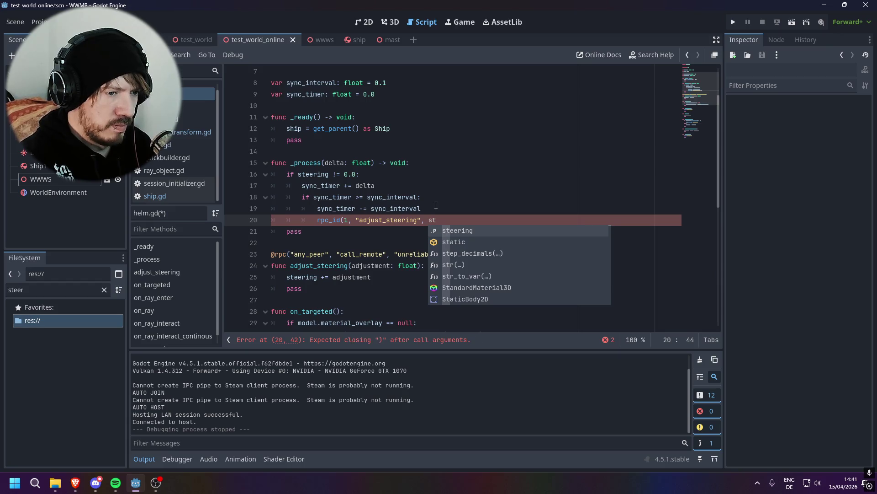
pyautogui.press('Return')
pyautogui.write(')')
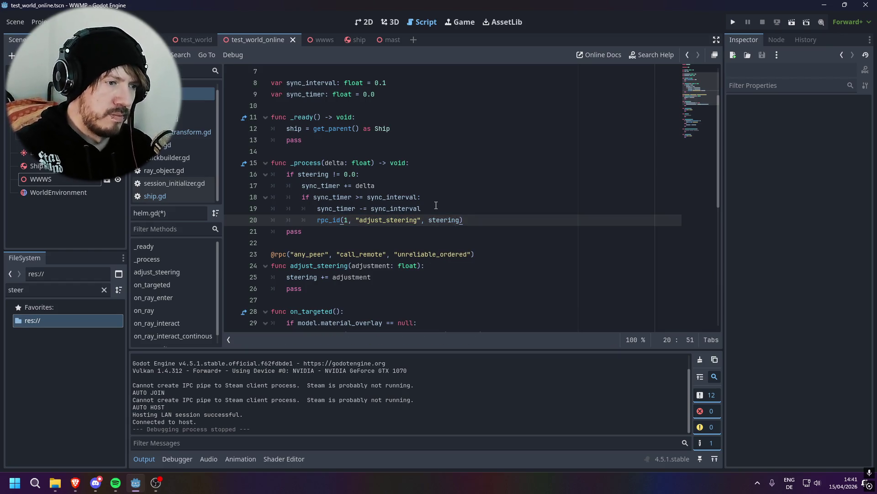
pyautogui.click(438, 205)
pyautogui.hotkey('ctrl', 's')
# Declare var steer_adjustment: float = 0.0 below the steering variable and save
pyautogui.scroll(2, 439, 204)
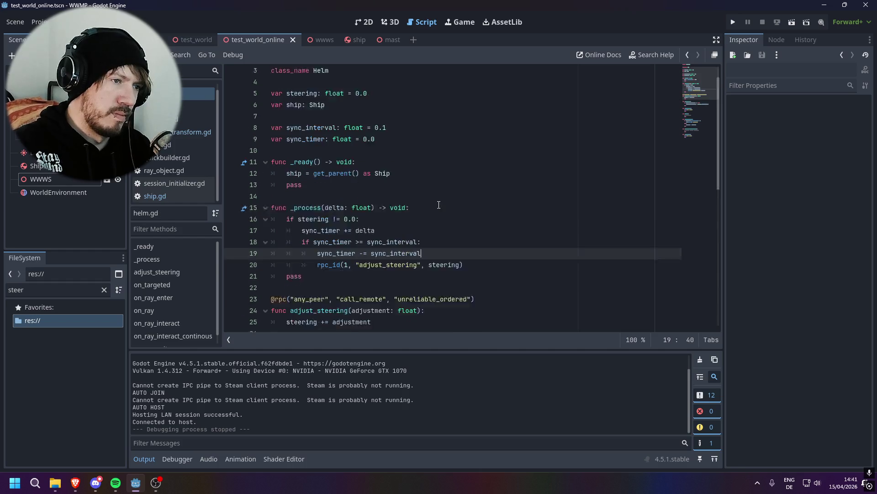
pyautogui.click(382, 117)
pyautogui.press('Return')
pyautogui.write('var se')
pyautogui.press('BackSpace')
pyautogui.write('teer_adjustment: floa')
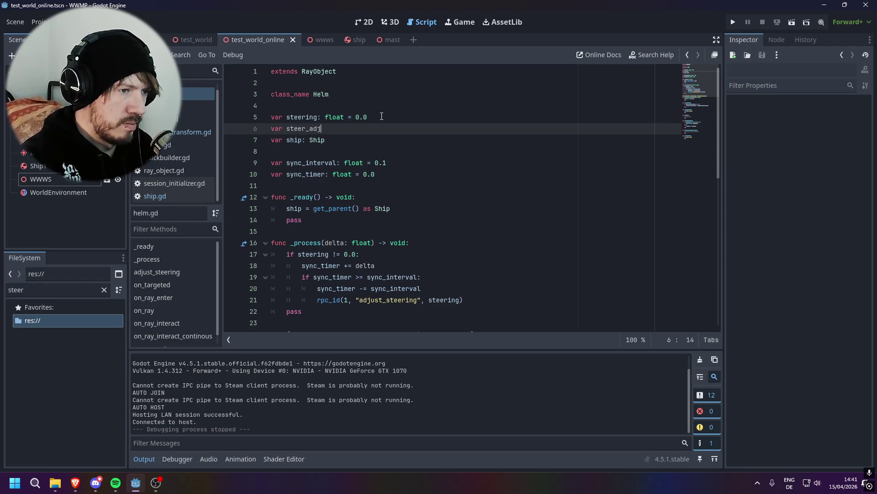
pyautogui.write('t ')
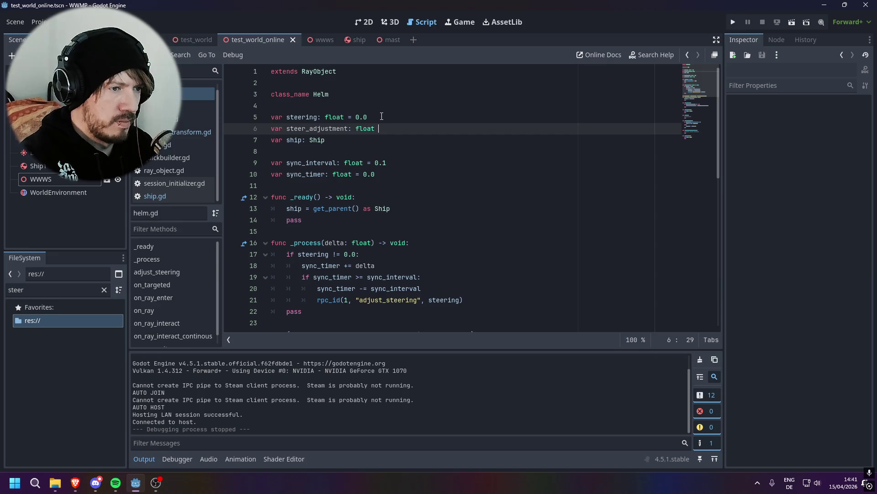
pyautogui.write(' = 0.0')
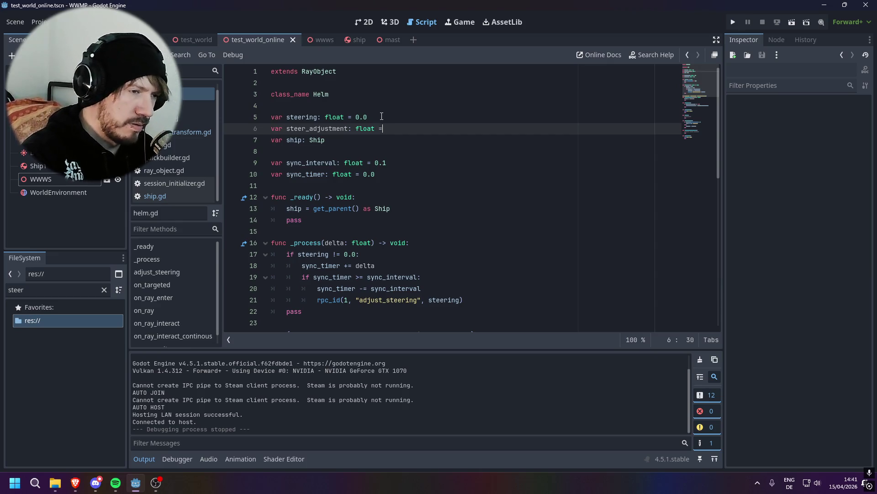
pyautogui.click(382, 116)
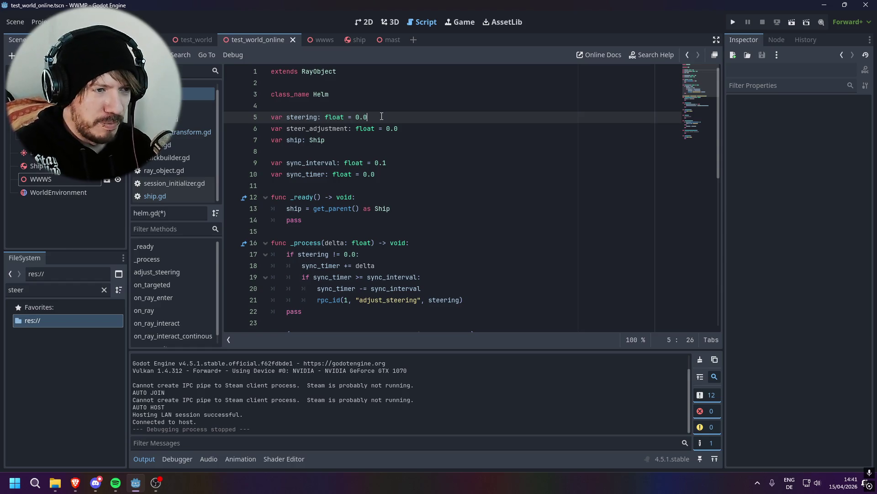
pyautogui.click(405, 125)
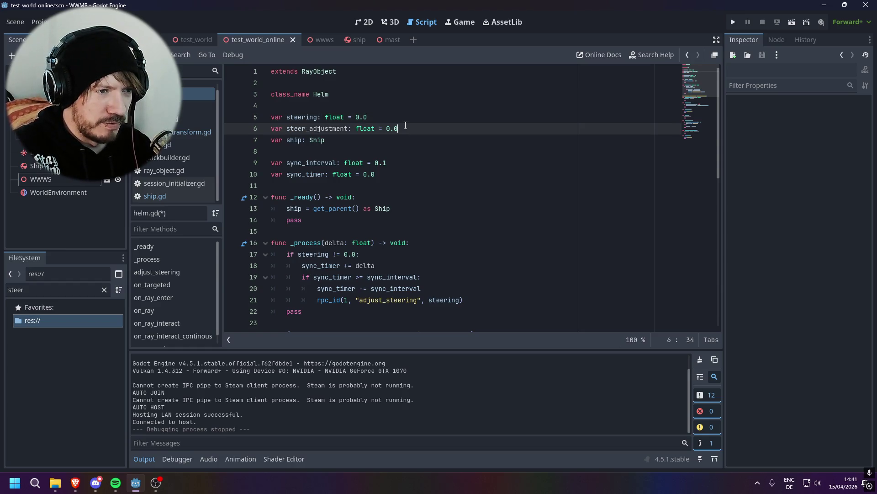
pyautogui.hotkey('ctrl', 's')
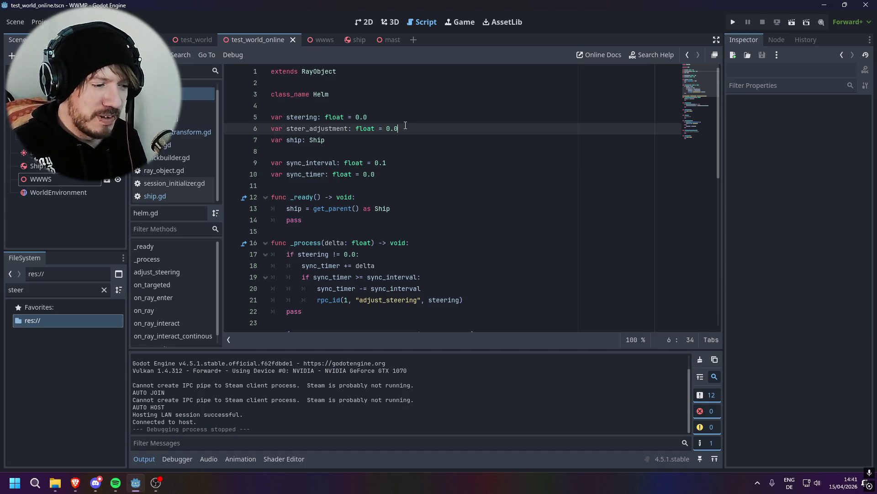
# Change the rpc_id argument from steering to steer_adjustment and save the script
pyautogui.click(392, 168)
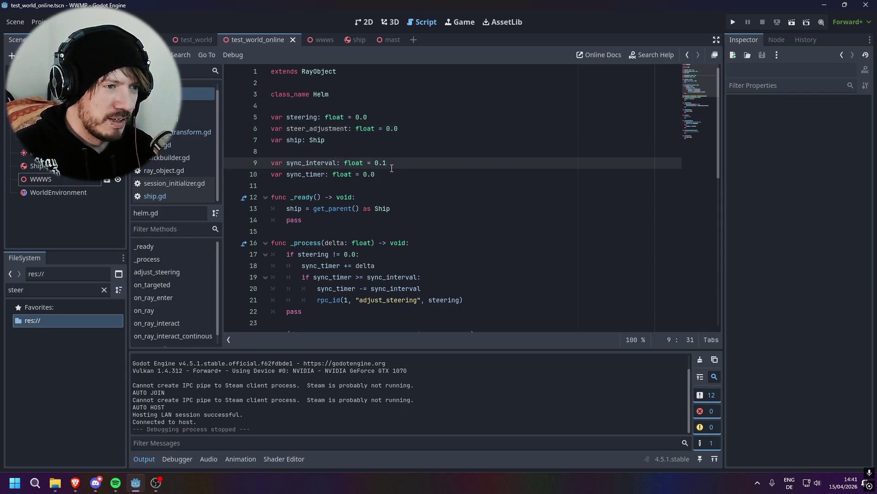
pyautogui.click(392, 172)
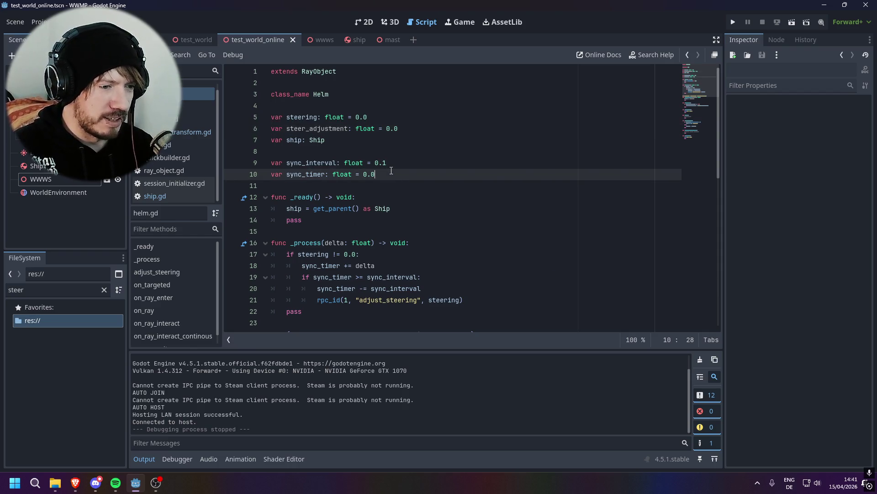
pyautogui.scroll(-3, 439, 182)
pyautogui.click(448, 174)
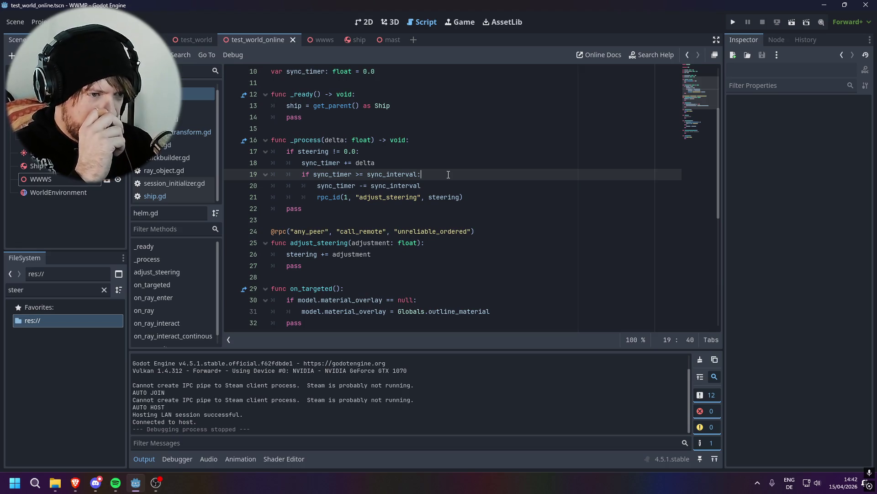
pyautogui.click(463, 197)
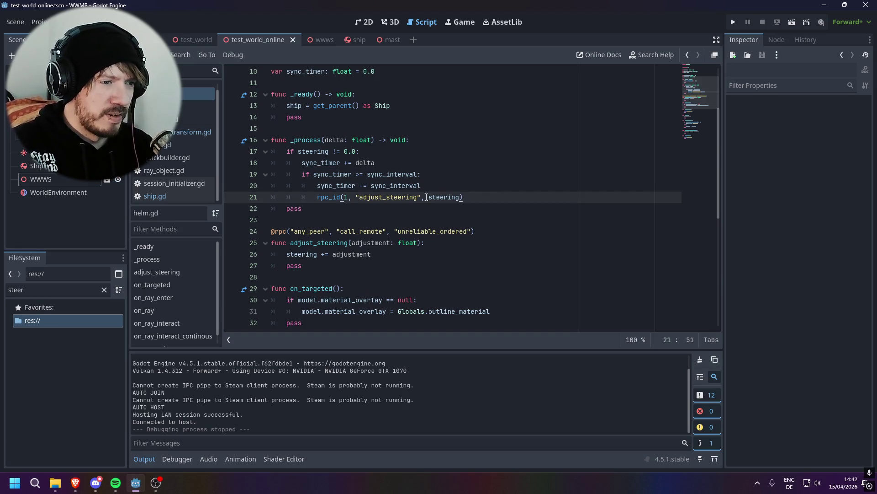
pyautogui.doubleClick(450, 197)
pyautogui.write('ste')
pyautogui.press('Return')
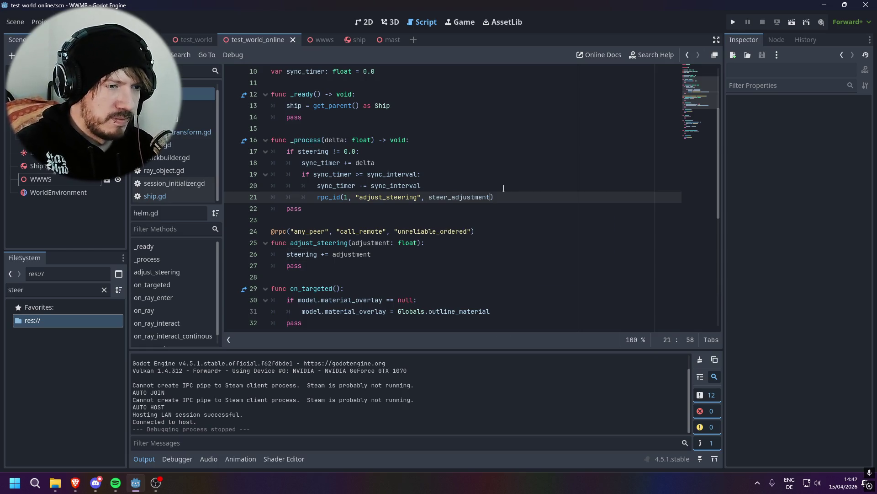
pyautogui.click(476, 179)
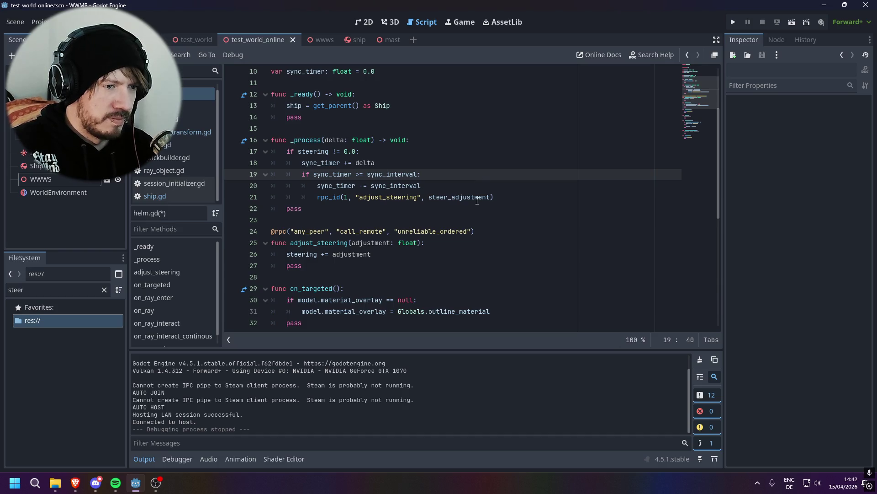
pyautogui.click(513, 186)
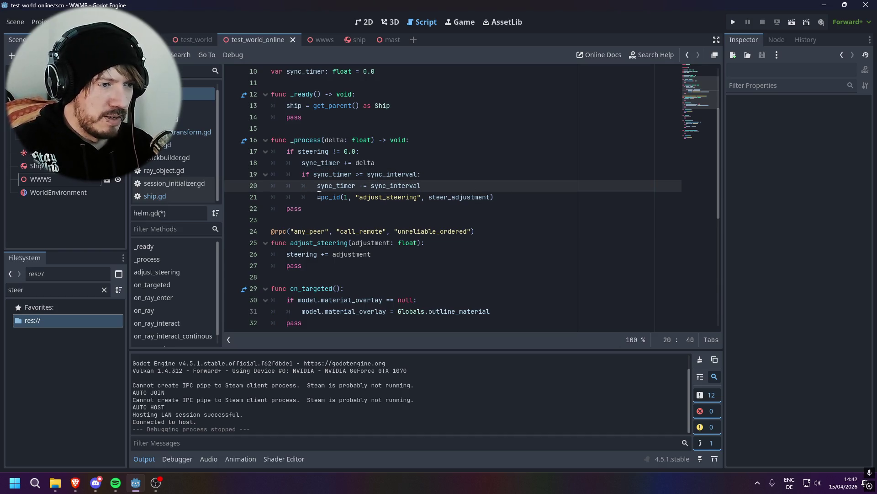
pyautogui.click(506, 235)
pyautogui.hotkey('ctrl', 's')
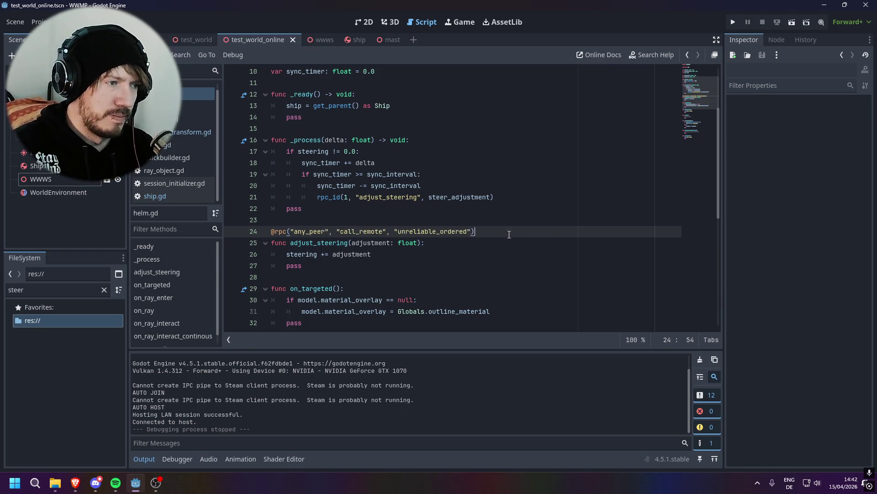
pyautogui.doubleClick(292, 254)
pyautogui.press('End')
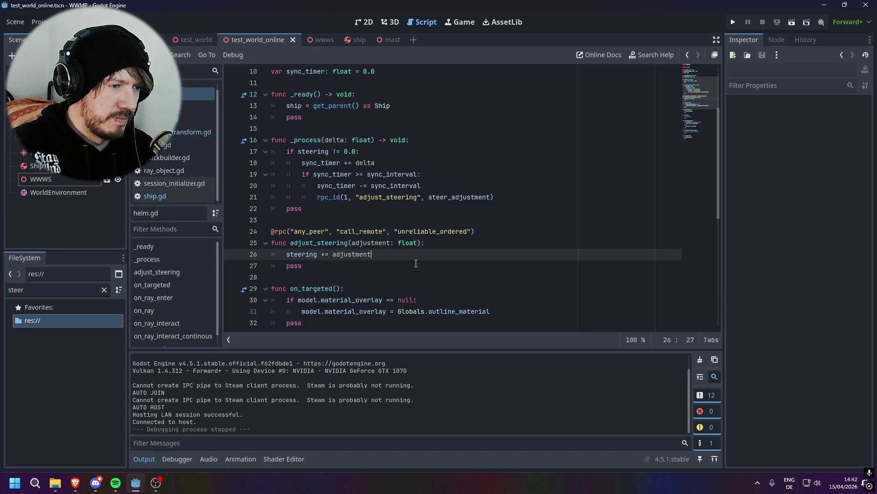
pyautogui.click(443, 245)
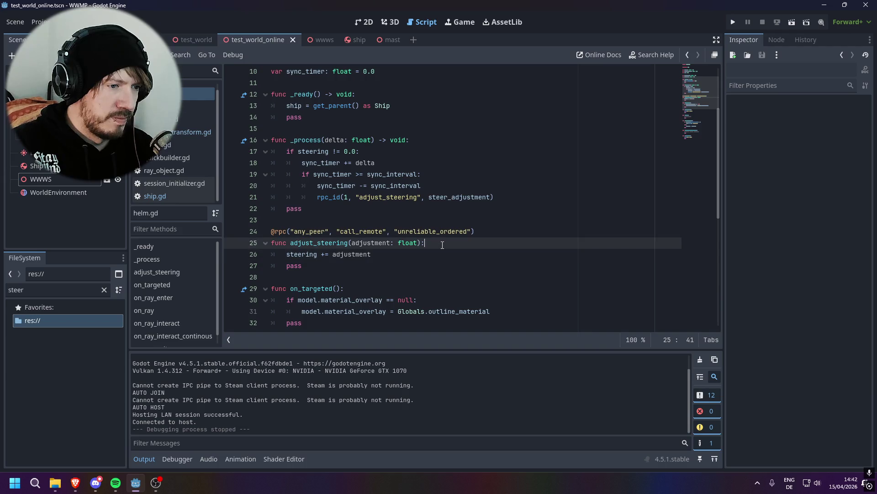
pyautogui.click(415, 251)
# Clamp steering between -2.0 and 2.0 after adding the adjustment, and save
pyautogui.press('Return')
pyautogui.write('c')
pyautogui.press('BackSpace')
pyautogui.write('ste')
pyautogui.press('Return')
pyautogui.write('= cla')
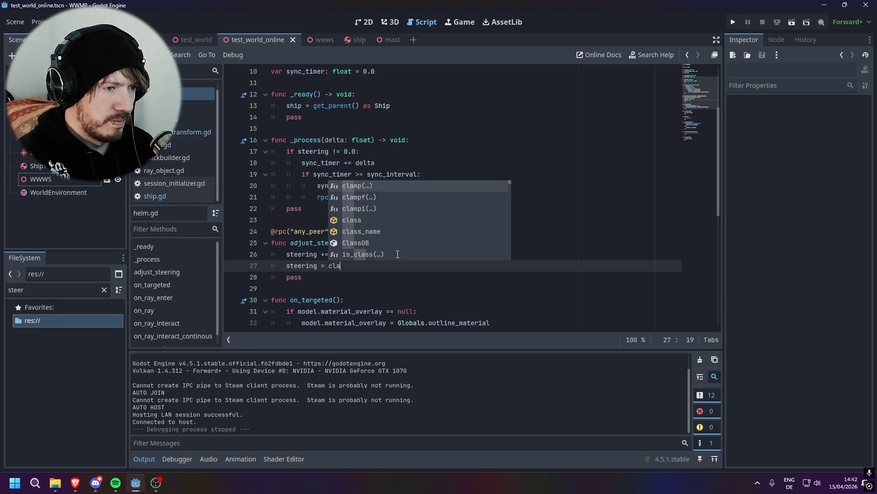
pyautogui.press('Return')
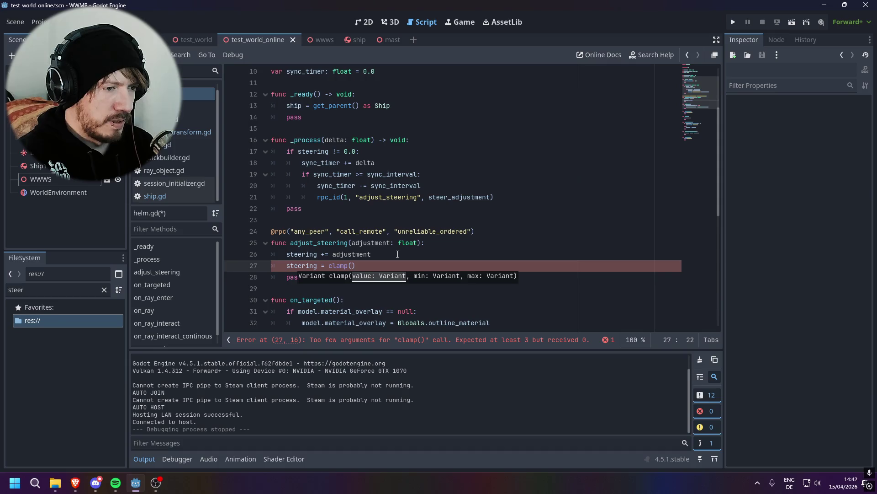
pyautogui.write('st')
pyautogui.press('Return')
pyautogui.write(', -2.0, 2.0')
pyautogui.click(398, 255)
pyautogui.hotkey('ctrl', 's')
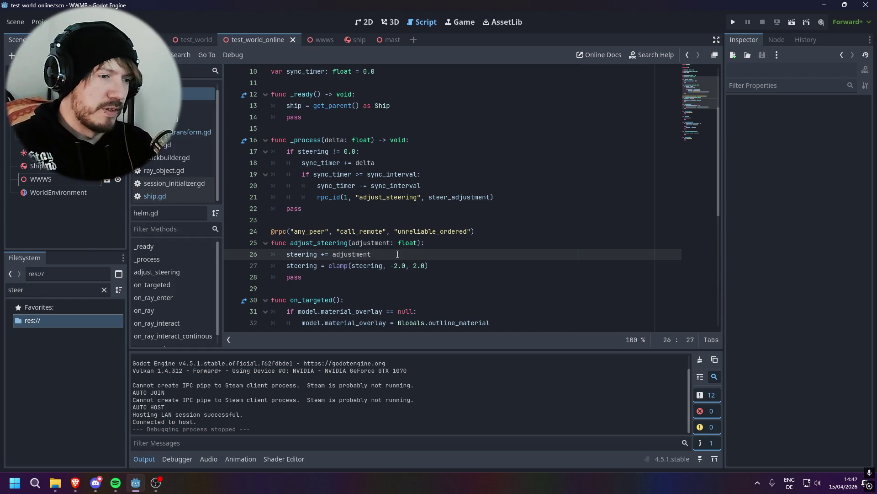
# Save helm.gd again after checking the new clamp lines 26–27
pyautogui.click(449, 267)
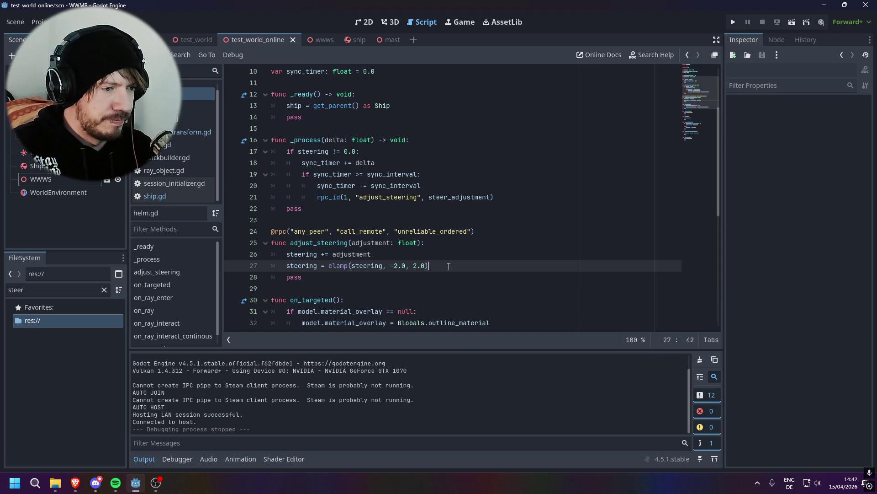
pyautogui.click(446, 256)
pyautogui.hotkey('ctrl', 's')
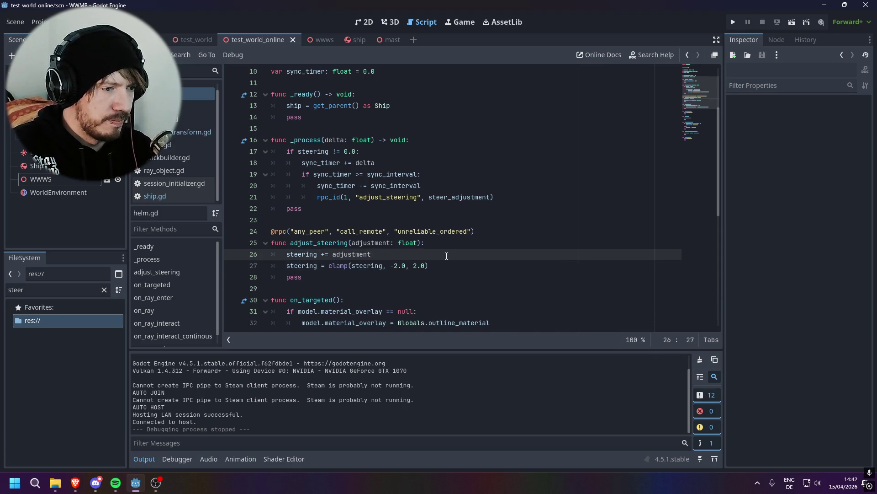
pyautogui.click(436, 265)
pyautogui.hotkey('ctrl', 's')
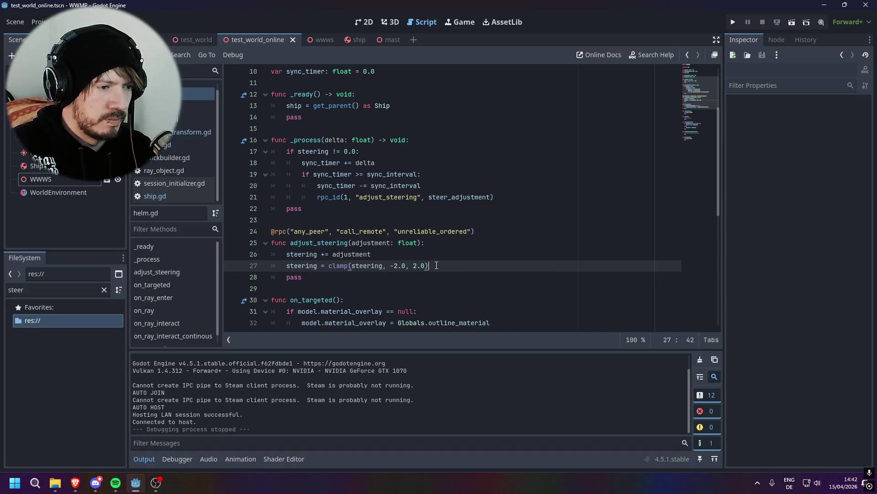
pyautogui.click(434, 252)
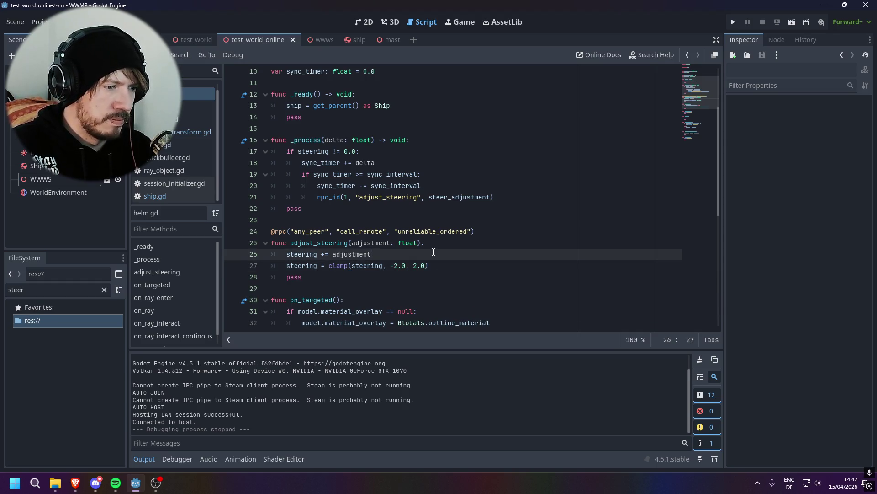
# Declare var steering_smooth: float = 0.0 directly below the steering variable
pyautogui.scroll(3, 434, 252)
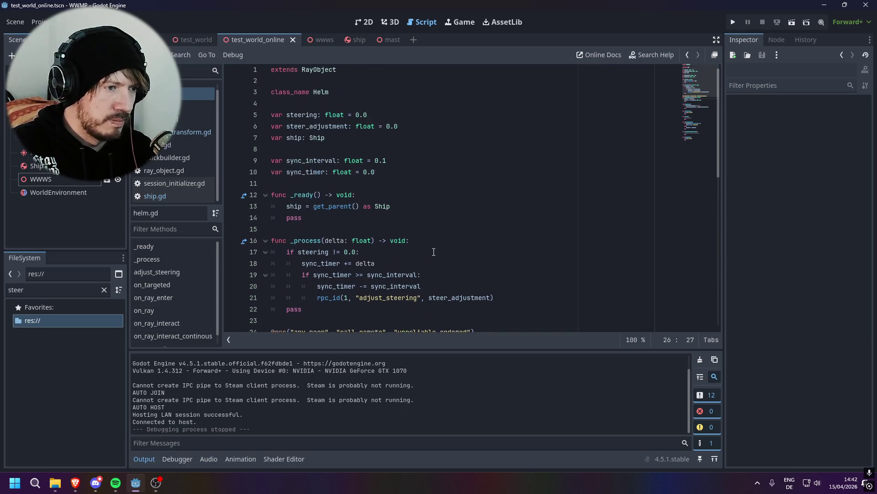
pyautogui.click(414, 114)
pyautogui.press('Return')
pyautogui.write('var steering')
pyautogui.press('BackSpace')
pyautogui.write('_smooth: float = 0.0')
pyautogui.click(414, 113)
pyautogui.scroll(-4, 402, 137)
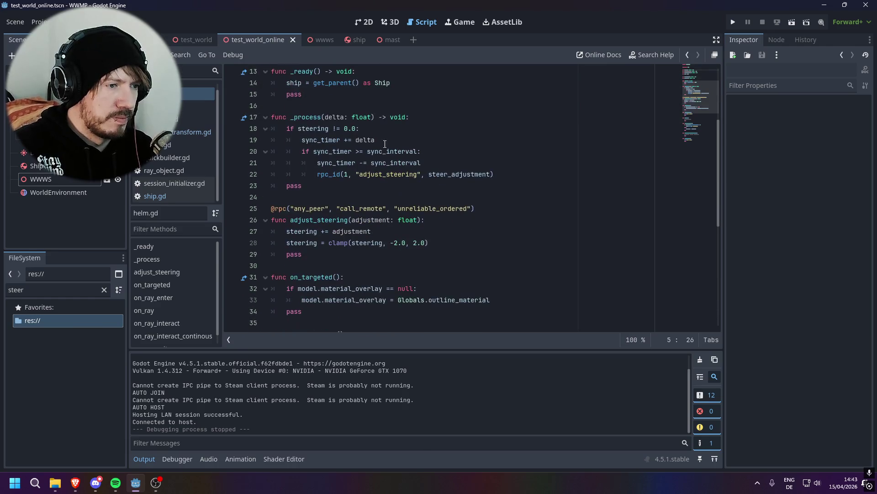
# Add a new _physics_process(delta) function below _process in helm.gd
pyautogui.click(328, 183)
pyautogui.press('Down')
pyautogui.press('Return')
pyautogui.press('Return')
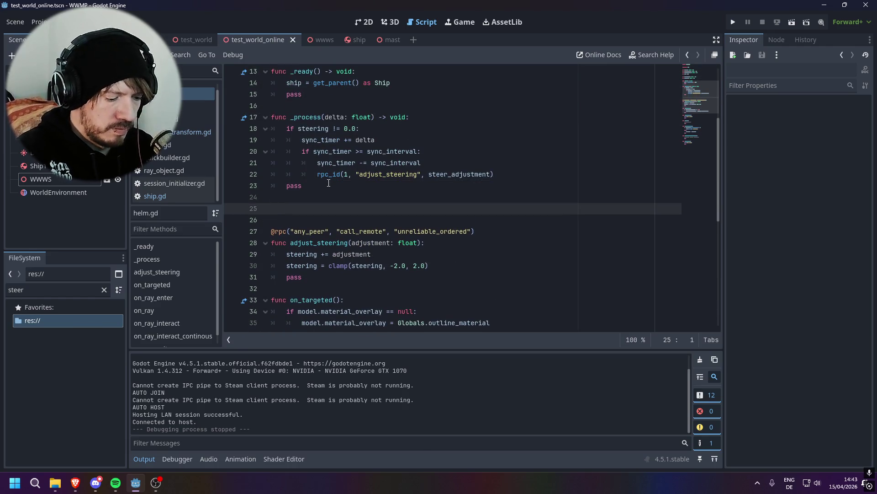
pyautogui.write('func')
pyautogui.write('_on_')
pyautogui.press('BackSpace')
pyautogui.press('BackSpace')
pyautogui.press('BackSpace')
pyautogui.write('phy')
pyautogui.press('BackSpace')
pyautogui.press('BackSpace')
pyautogui.write('hy')
pyautogui.press('Return')
pyautogui.press('Return')
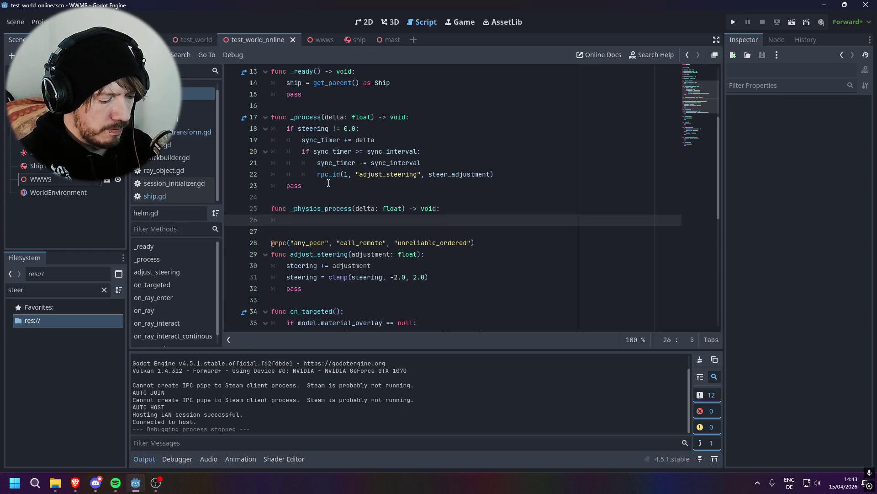
# Write steering_smooth = lerp(steering_smooth, steering, delta * 2.0) in its body and save the script
pyautogui.write('steering_smooth = lerp(smoothstep(')
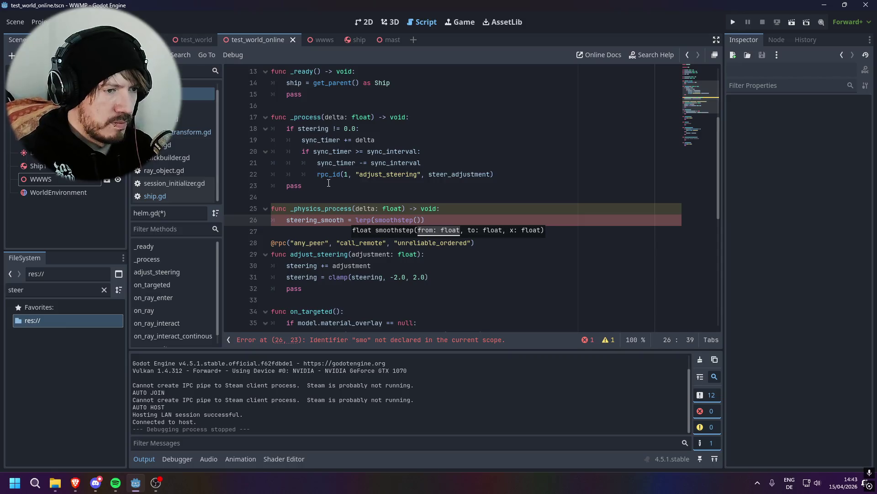
pyautogui.press('BackSpace')
pyautogui.press('BackSpace')
pyautogui.press('BackSpace')
pyautogui.write('te')
pyautogui.press('Down')
pyautogui.press('Return')
pyautogui.write(',')
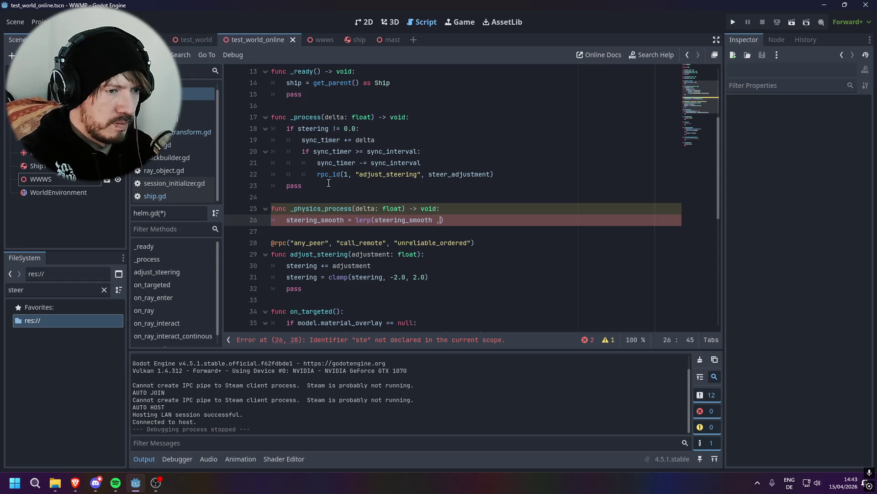
pyautogui.press('BackSpace')
pyautogui.press('BackSpace')
pyautogui.write(', st')
pyautogui.press('Up')
pyautogui.press('Return')
pyautogui.write(', ')
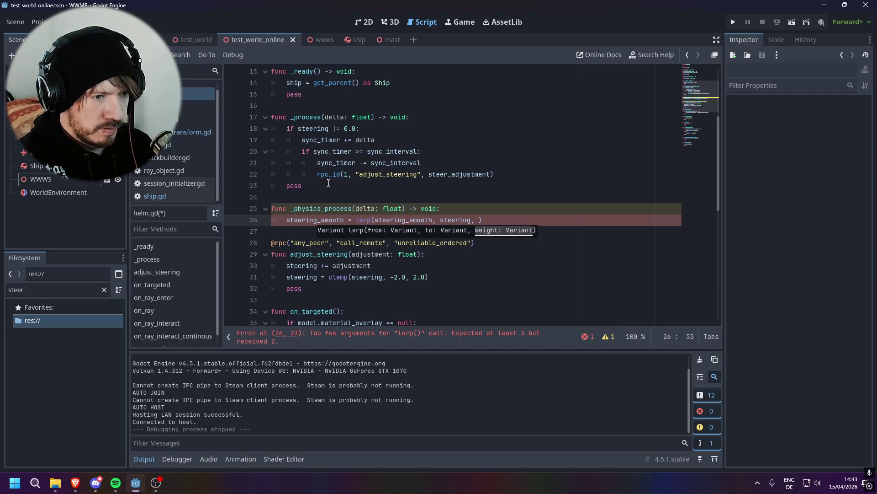
pyautogui.write('delta * 2.0')
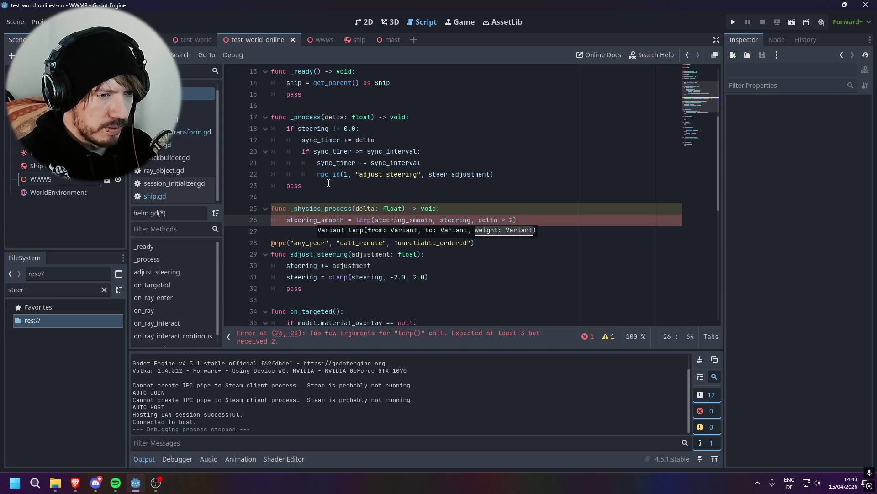
pyautogui.click(458, 209)
pyautogui.hotkey('ctrl', 's')
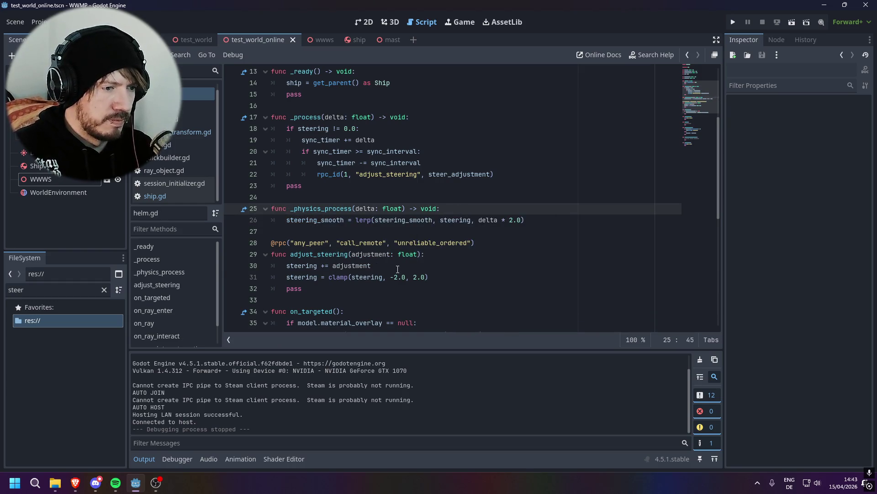
# Rename steering_smooth to steering_lerp on the line 26 lerp assignment
pyautogui.click(399, 270)
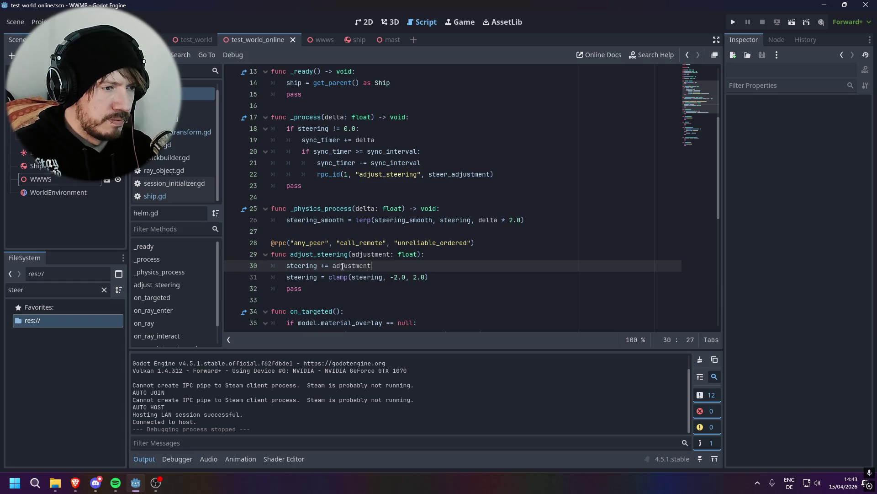
pyautogui.click(544, 213)
pyautogui.click(544, 221)
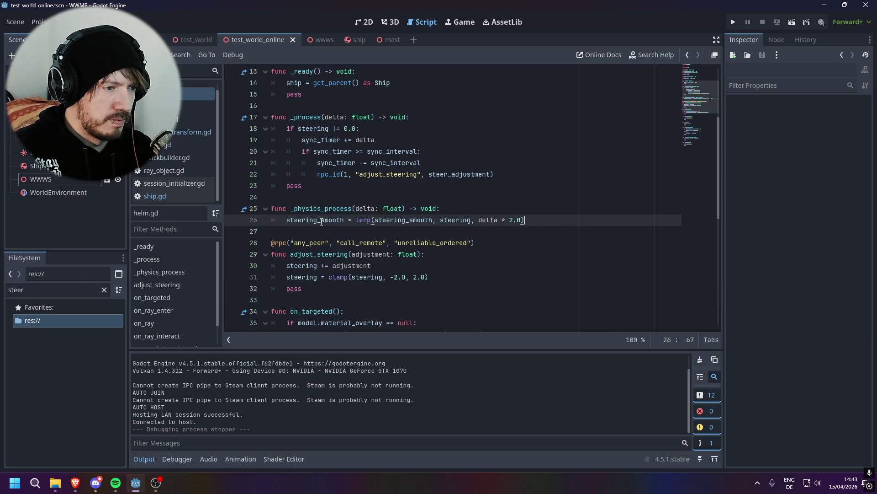
pyautogui.moveTo(321, 221)
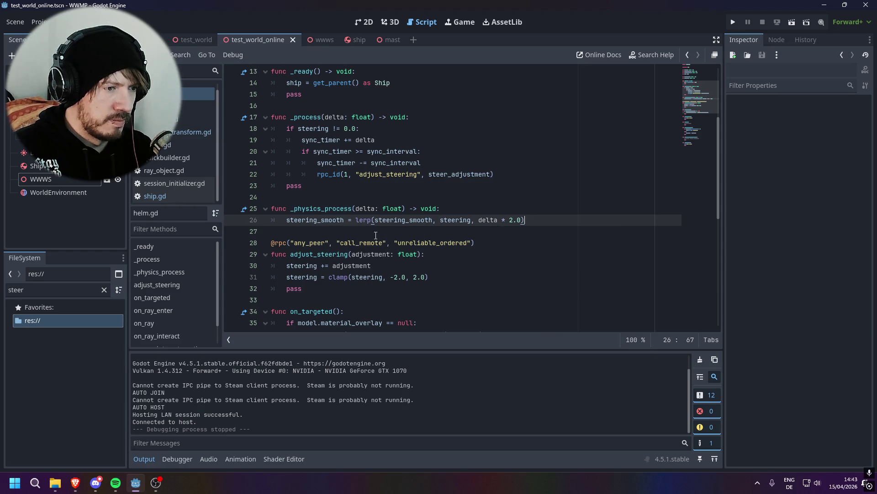
pyautogui.moveTo(321, 222); pyautogui.dragTo(346, 224)
pyautogui.write('ing_l')
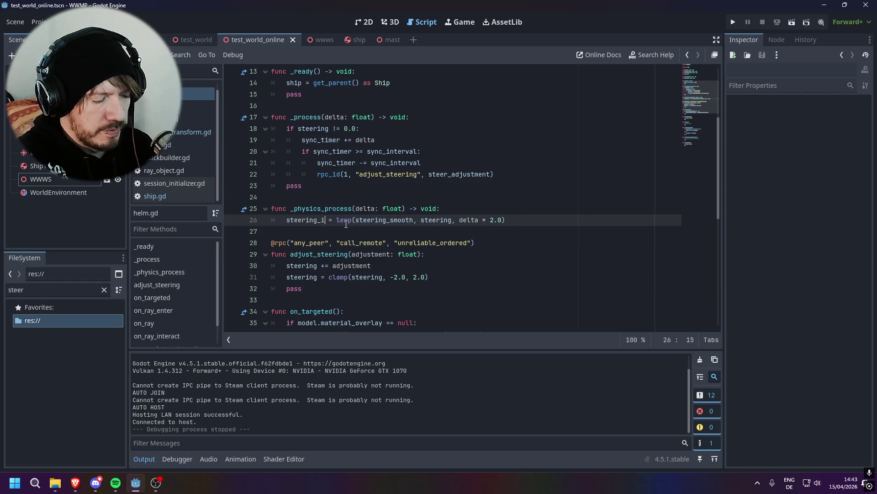
pyautogui.write('erp')
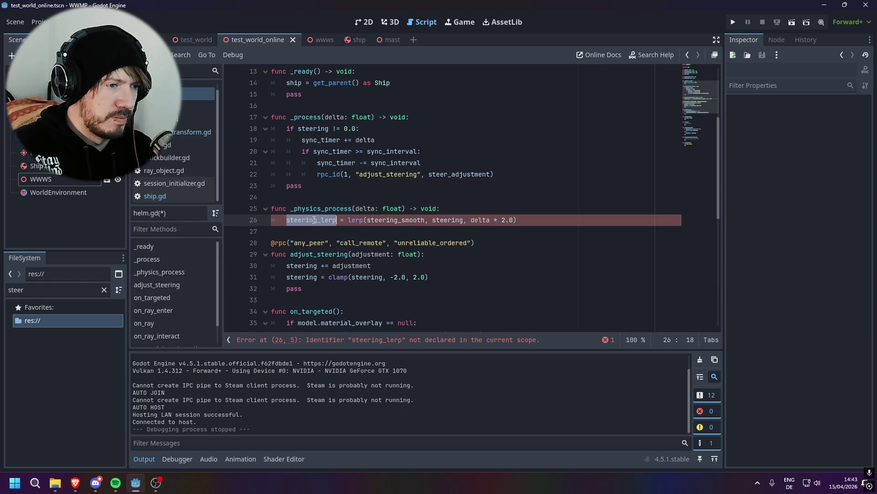
# Rename the line 6 declaration and the lerp argument to steering_lerp, then save helm.gd
pyautogui.scroll(4, 314, 219)
pyautogui.doubleClick(306, 129)
pyautogui.write('steering_lerp')
pyautogui.click(455, 131)
pyautogui.scroll(-6, 426, 147)
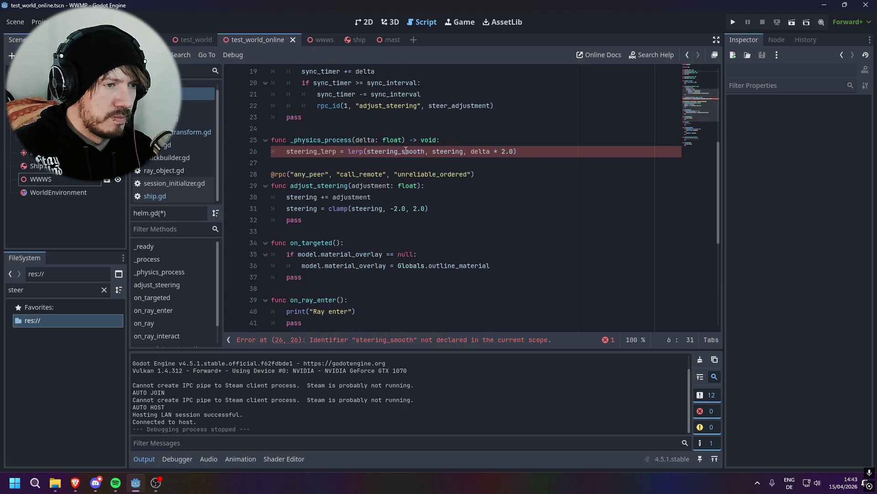
pyautogui.doubleClick(396, 151)
pyautogui.write('steering_lerp')
pyautogui.scroll(1, 525, 218)
pyautogui.click(525, 218)
pyautogui.hotkey('ctrl', 's')
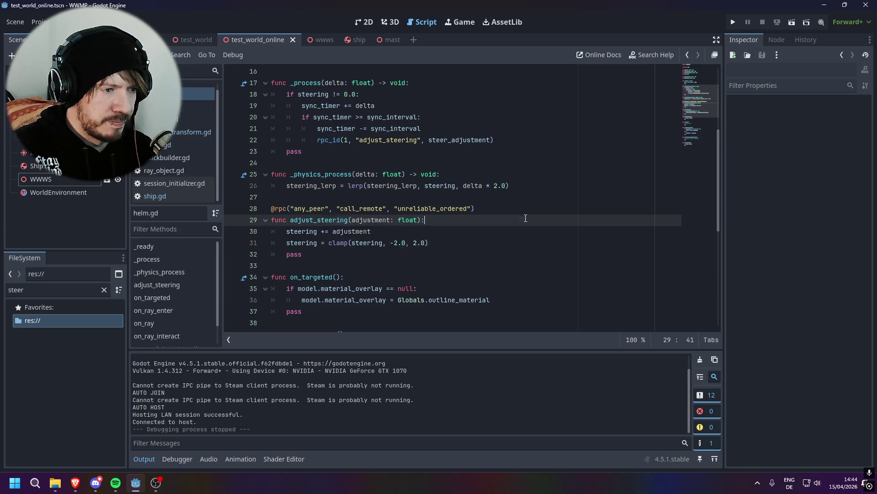
pyautogui.click(484, 228)
pyautogui.scroll(1, 485, 228)
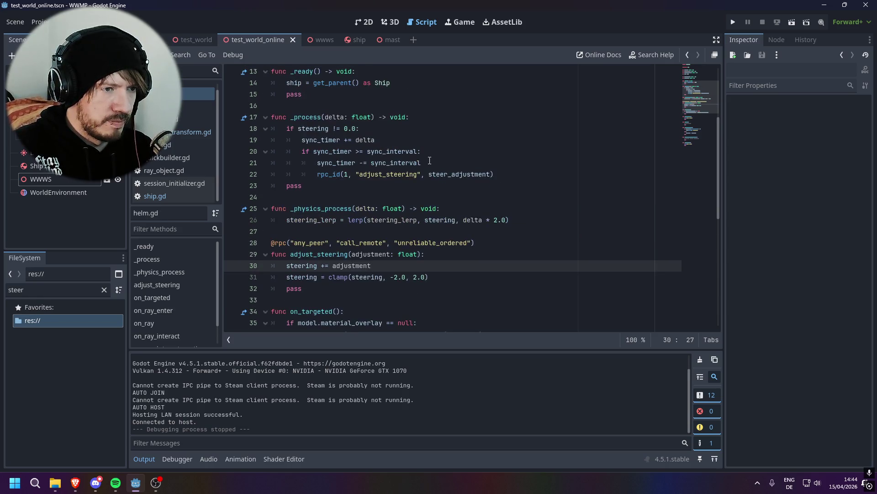
# Save, then scroll down helm.gd to the on_targeted function
pyautogui.click(431, 162)
pyautogui.click(431, 152)
pyautogui.hotkey('ctrl', 's')
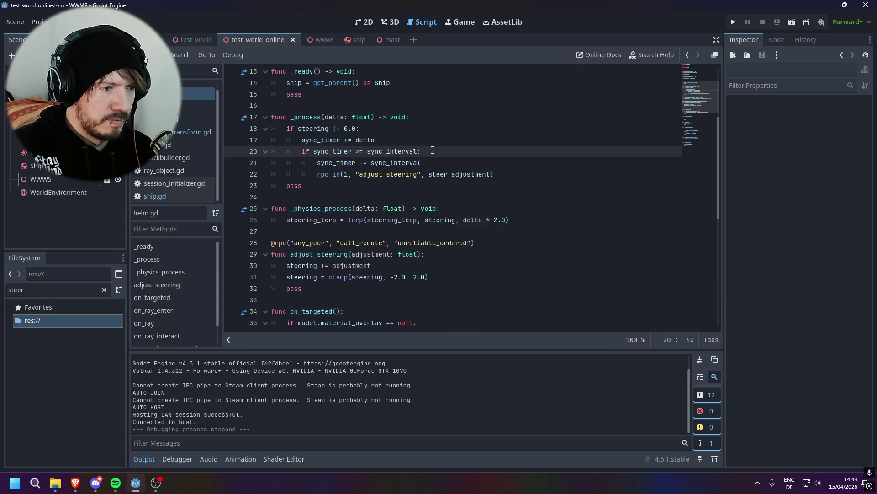
pyautogui.click(428, 255)
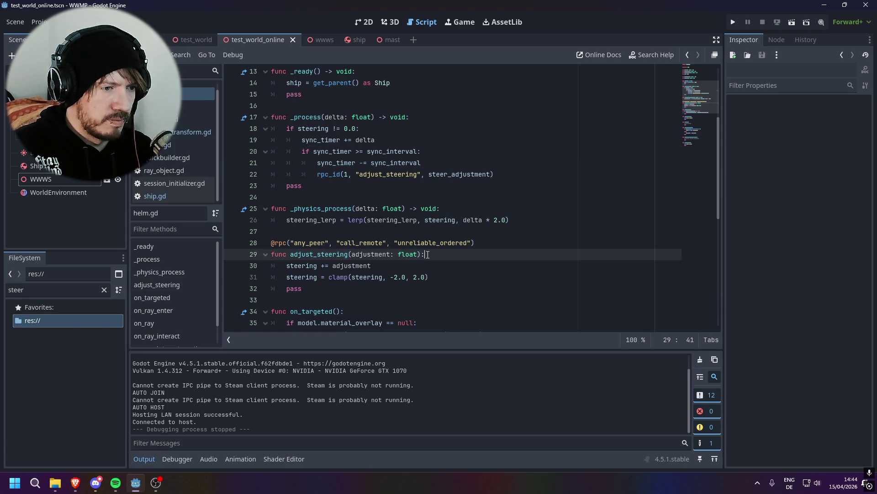
pyautogui.click(445, 160)
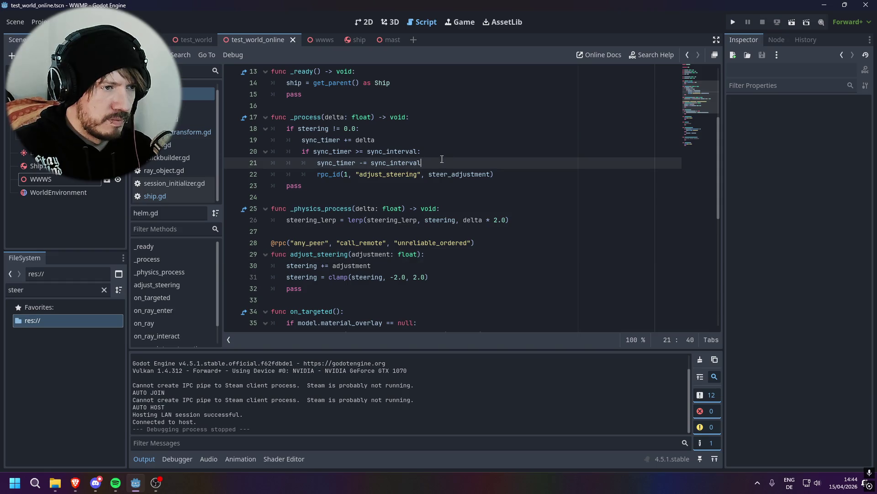
pyautogui.moveTo(384, 161)
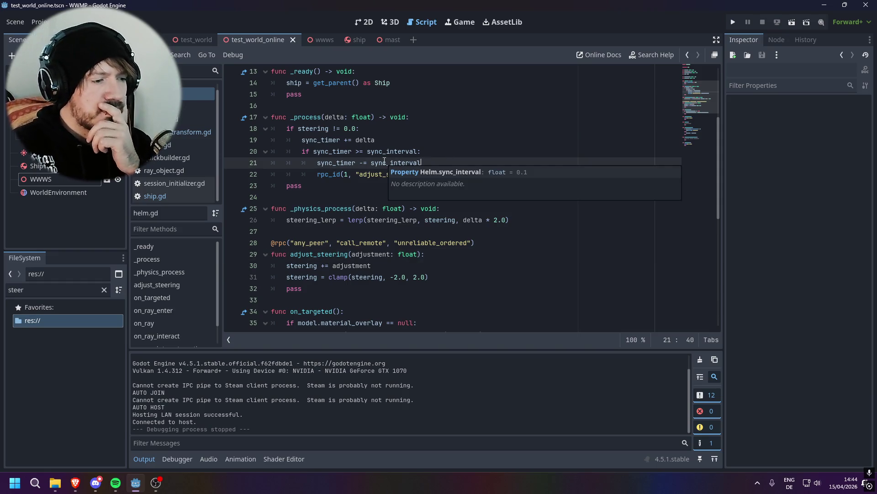
pyautogui.scroll(-2, 377, 187)
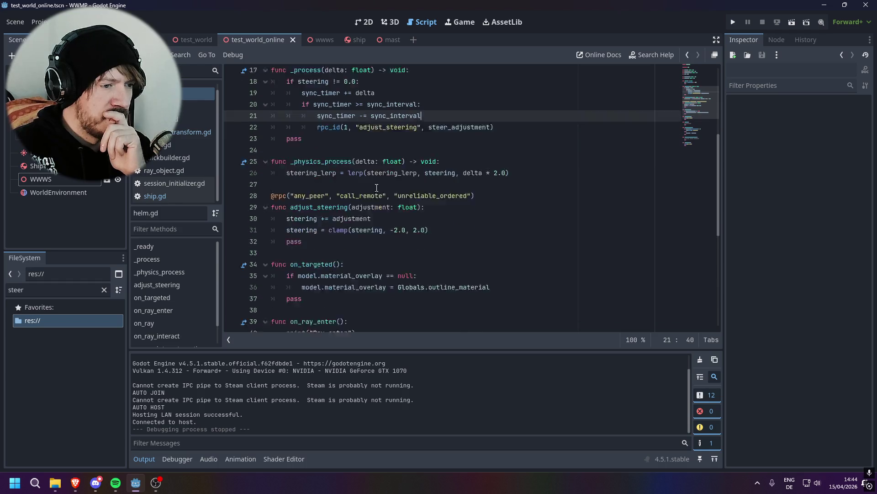
pyautogui.scroll(-1, 376, 189)
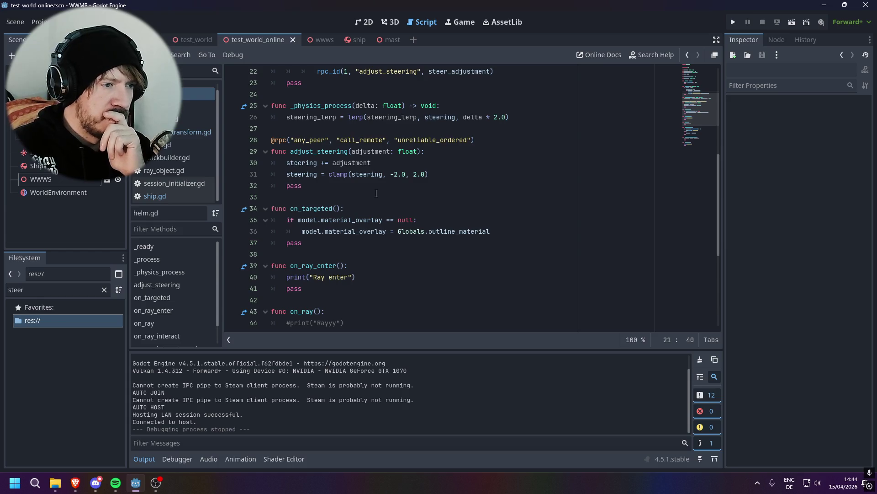
pyautogui.rightClick(6, 199)
pyautogui.press('Escape')
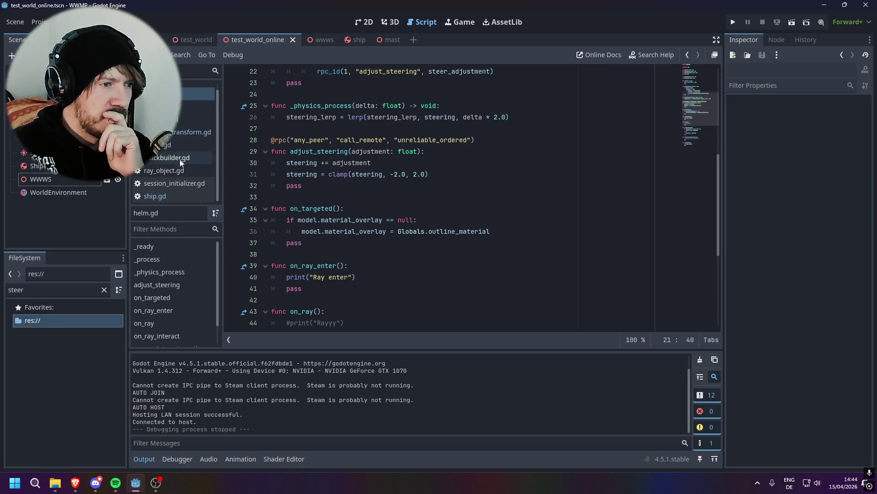
pyautogui.moveTo(350, 223)
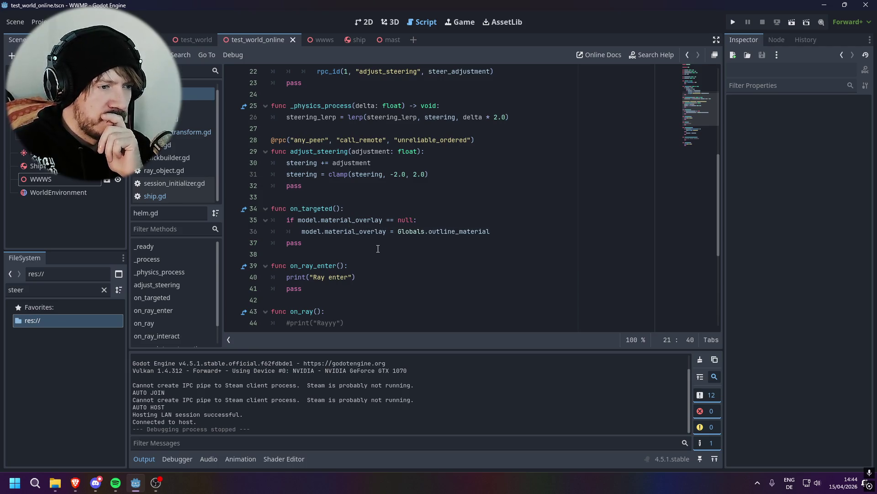
pyautogui.click(15, 22)
pyautogui.click(398, 263)
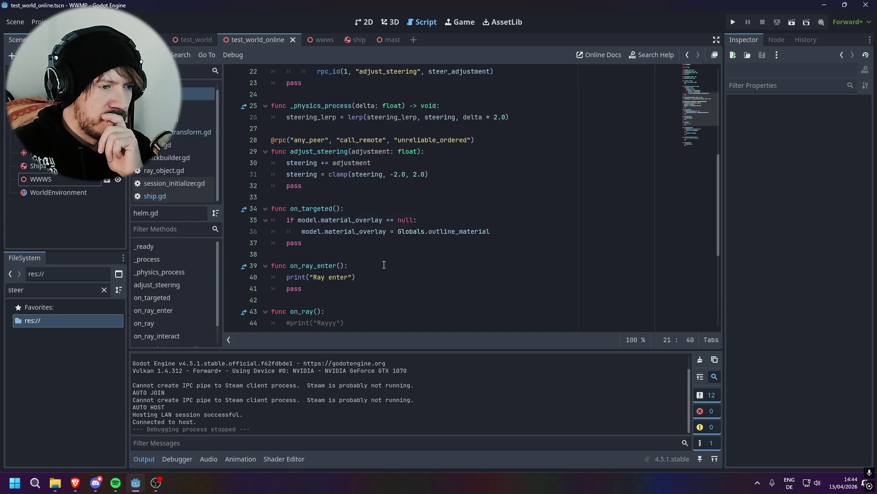
pyautogui.scroll(1, 384, 263)
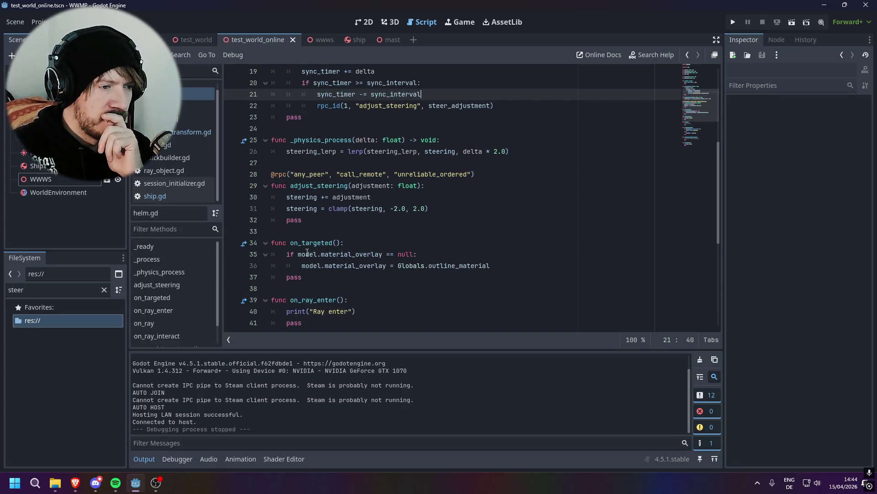
pyautogui.moveTo(306, 243)
# Comment out the two material_overlay outline lines in on_targeted with Ctrl+K
pyautogui.moveTo(297, 254); pyautogui.dragTo(492, 266)
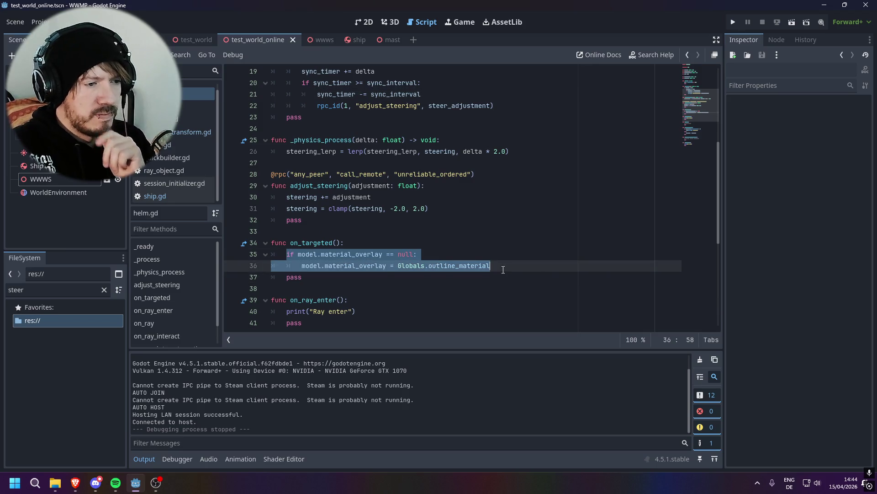
pyautogui.click(318, 276)
pyautogui.moveTo(318, 276)
pyautogui.mouseDown()
pyautogui.moveTo(271, 243)
pyautogui.moveTo(297, 255)
pyautogui.moveTo(505, 269)
pyautogui.mouseUp()
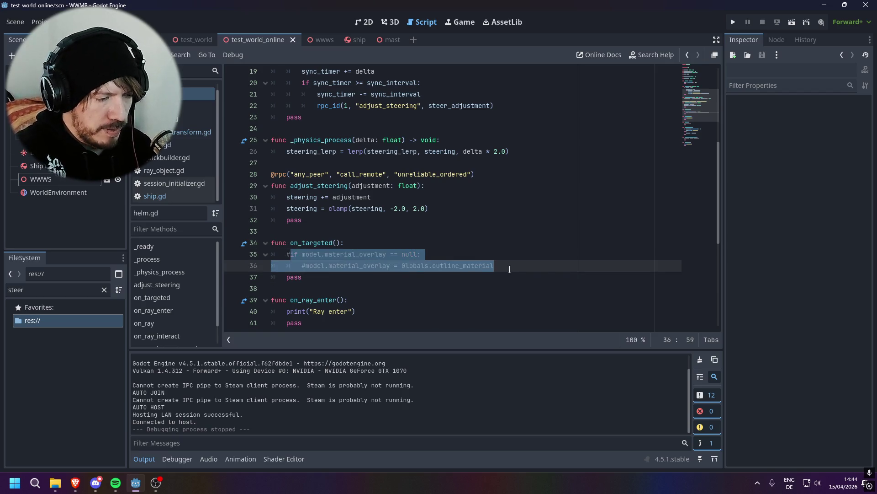
pyautogui.hotkey('ctrl', 'k')
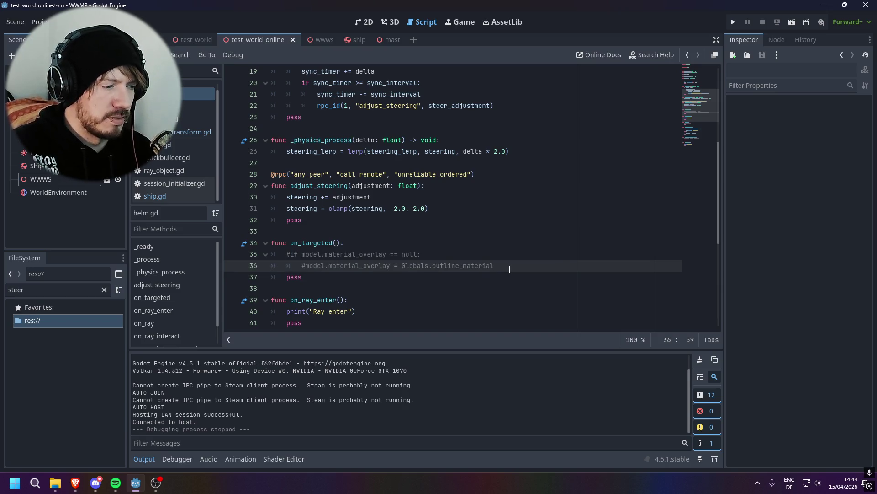
# Look over the on_ray handlers, selecting the commented print in on_ray_interact_continous
pyautogui.scroll(5, 503, 265)
pyautogui.click(472, 242)
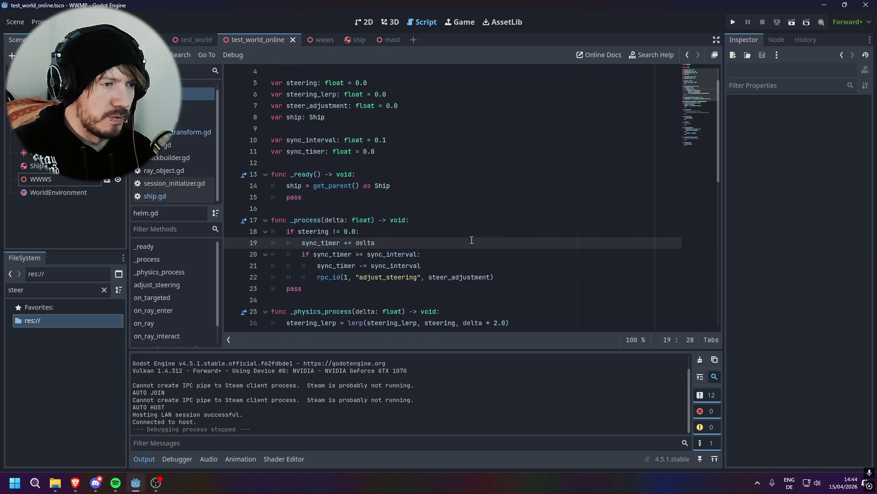
pyautogui.scroll(-8, 471, 240)
pyautogui.click(464, 239)
pyautogui.scroll(-1, 464, 240)
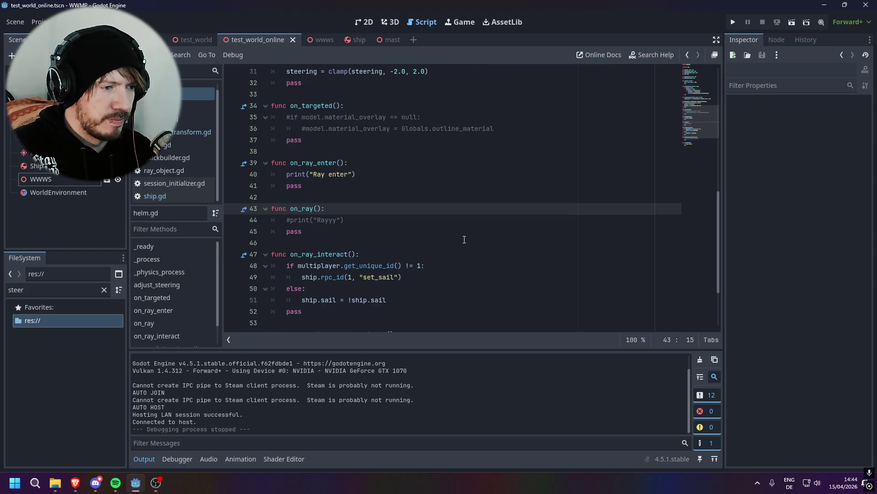
pyautogui.click(368, 182)
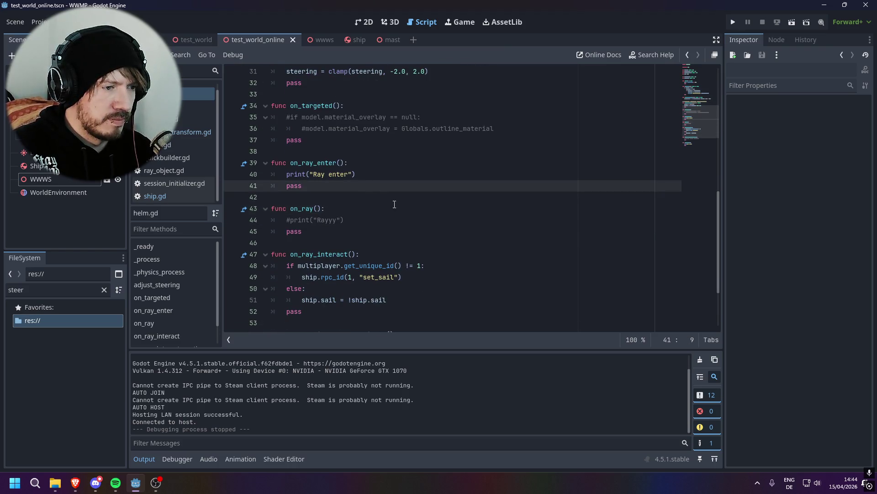
pyautogui.scroll(-3, 393, 204)
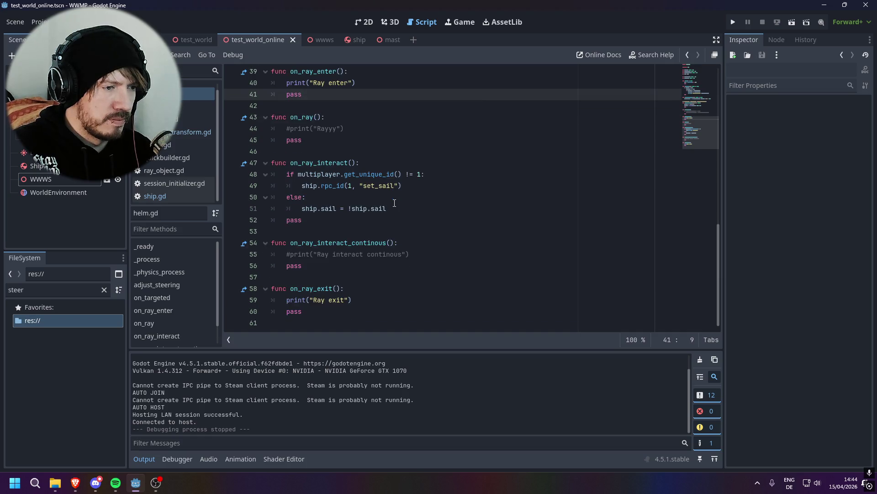
pyautogui.moveTo(284, 254); pyautogui.dragTo(444, 255)
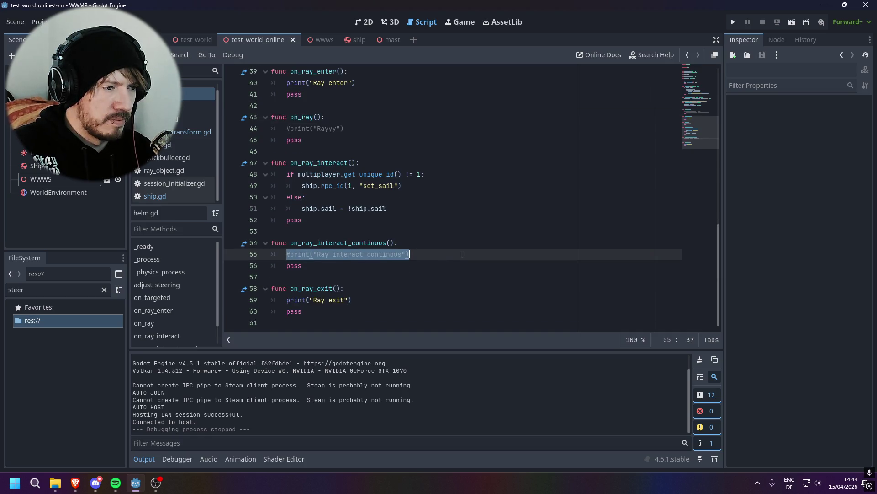
pyautogui.scroll(8, 462, 254)
pyautogui.scroll(1, 462, 254)
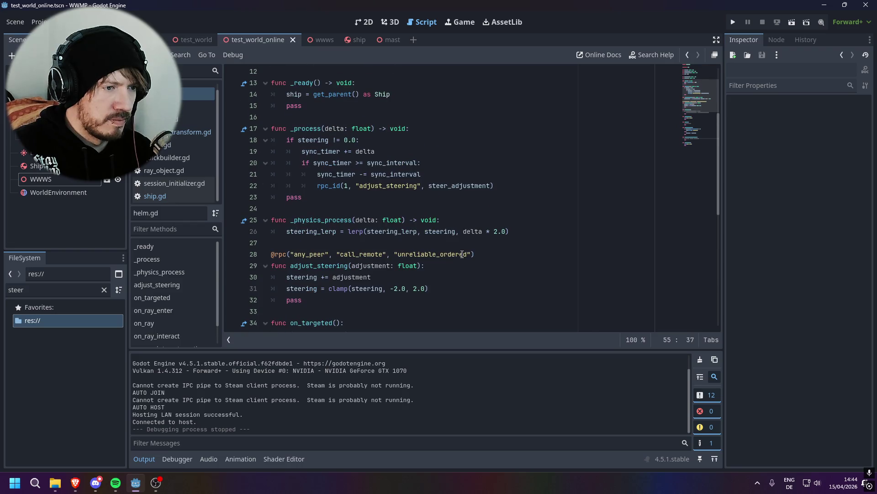
# Inspect the _process steering sync block: sync_timer increment, sync_interval check and steer_adjustment rpc call
pyautogui.click(444, 170)
pyautogui.scroll(1, 444, 170)
pyautogui.click(436, 184)
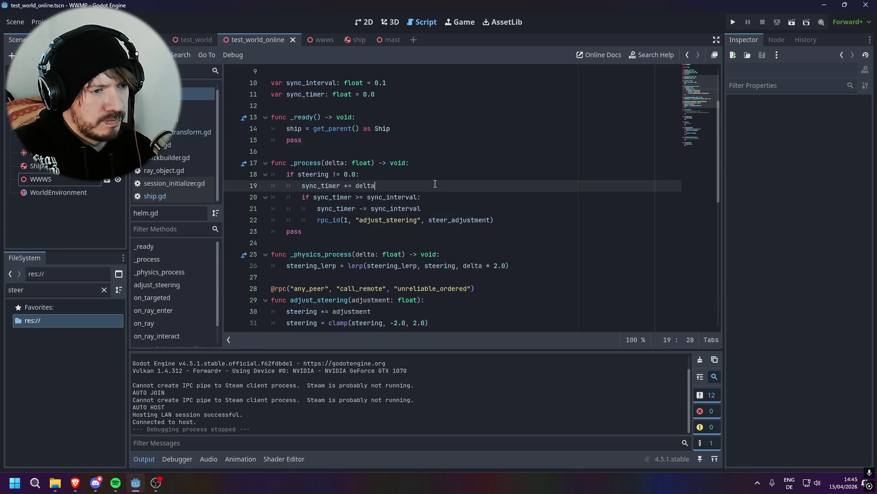
pyautogui.doubleClick(461, 216)
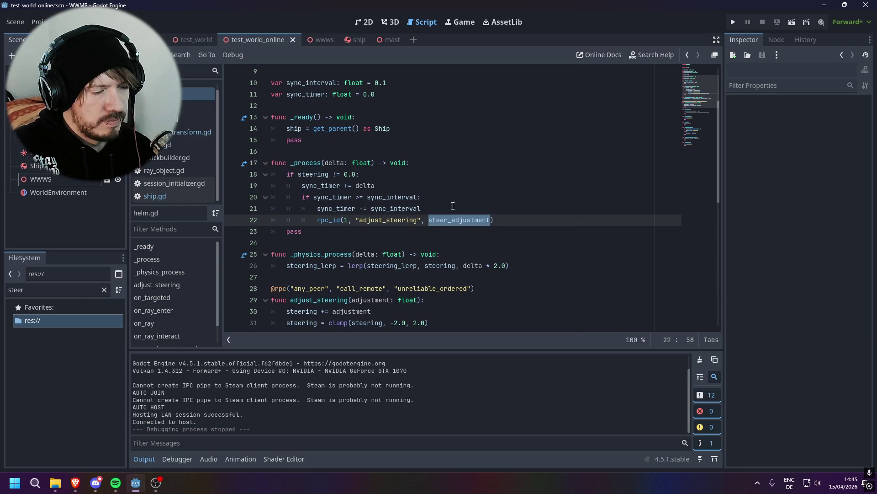
pyautogui.click(449, 192)
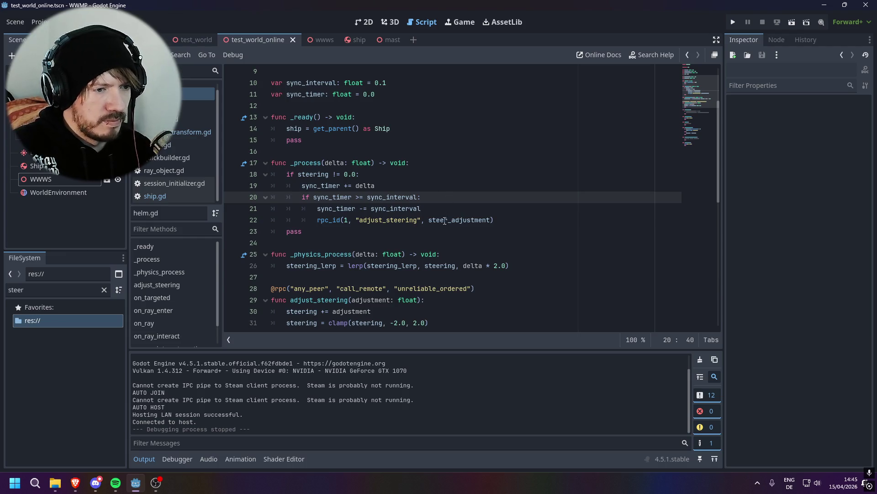
pyautogui.click(445, 219)
pyautogui.doubleClick(444, 220)
pyautogui.click(444, 201)
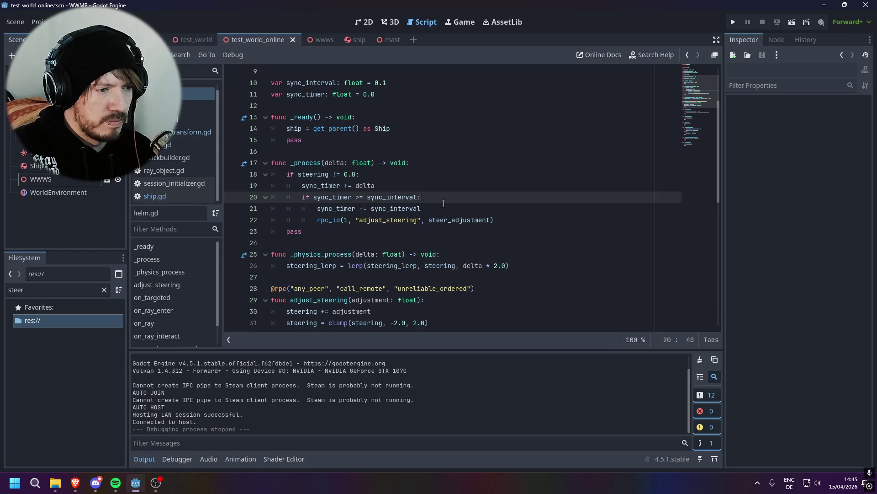
pyautogui.scroll(-6, 444, 203)
pyautogui.click(399, 220)
pyautogui.click(390, 213)
pyautogui.scroll(3, 390, 214)
pyautogui.scroll(2, 390, 214)
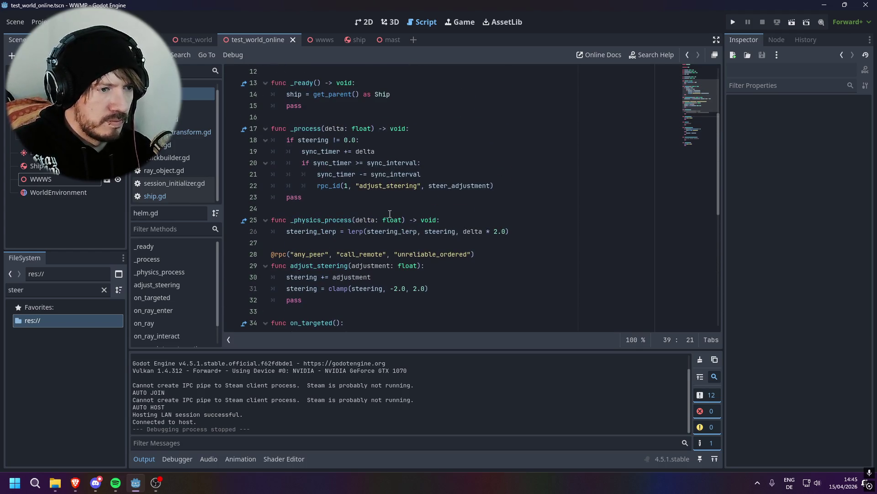
pyautogui.scroll(1, 390, 214)
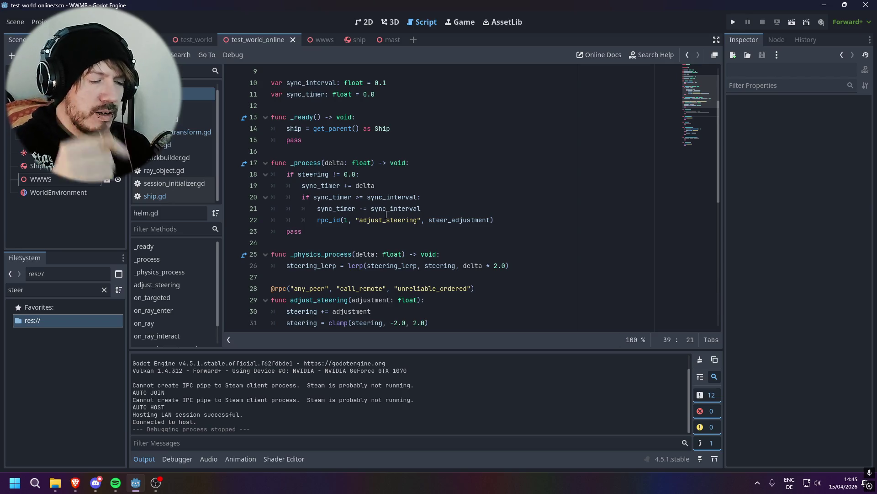
pyautogui.click(386, 210)
# Cut the steering sync code out of _process and delete the leftover _process function
pyautogui.press('Up')
pyautogui.press('Up')
pyautogui.moveTo(289, 174); pyautogui.dragTo(518, 222)
pyautogui.hotkey('ctrl', 'c')
pyautogui.press('BackSpace')
pyautogui.moveTo(303, 186)
pyautogui.mouseDown()
pyautogui.moveTo(286, 186)
pyautogui.moveTo(245, 148)
pyautogui.mouseUp()
pyautogui.press('BackSpace')
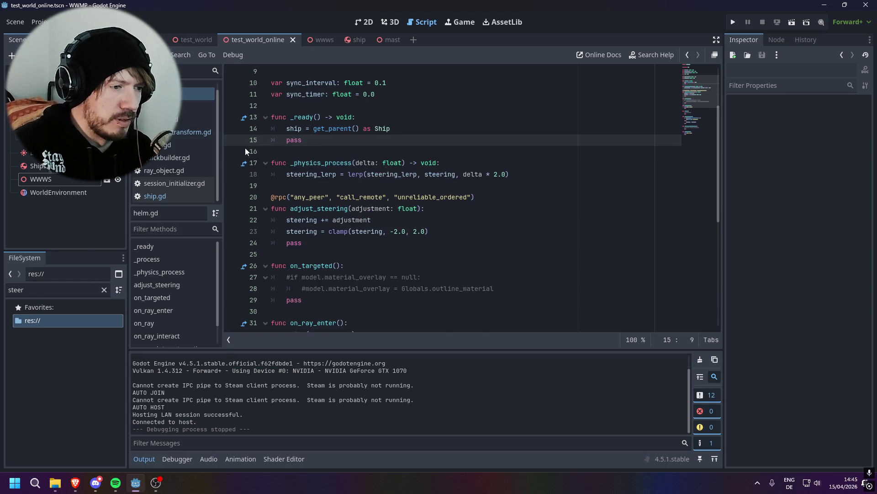
# Replace the commented print in on_ray_interact_continous with the pasted sync block and save
pyautogui.scroll(-8, 361, 151)
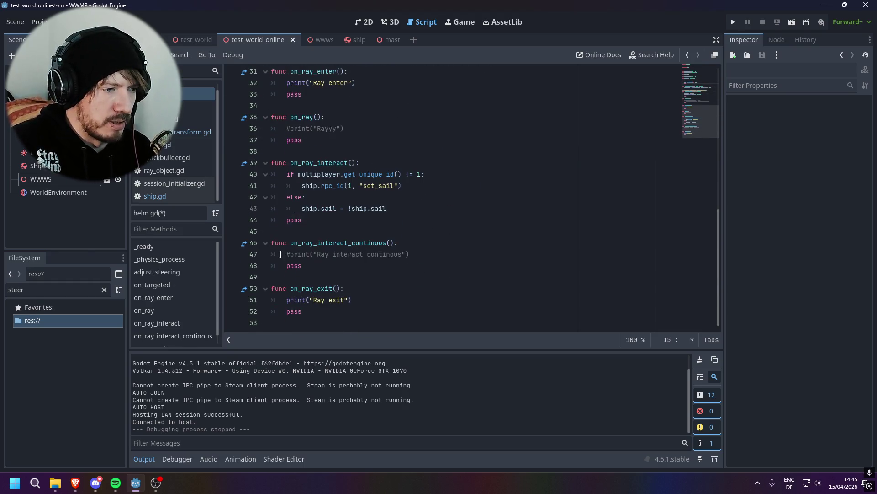
pyautogui.click(409, 254)
pyautogui.hotkey('shift', 'Home')
pyautogui.press('BackSpace')
pyautogui.hotkey('ctrl', 'v')
pyautogui.click(477, 251)
pyautogui.scroll(-1, 461, 242)
pyautogui.hotkey('ctrl', 's')
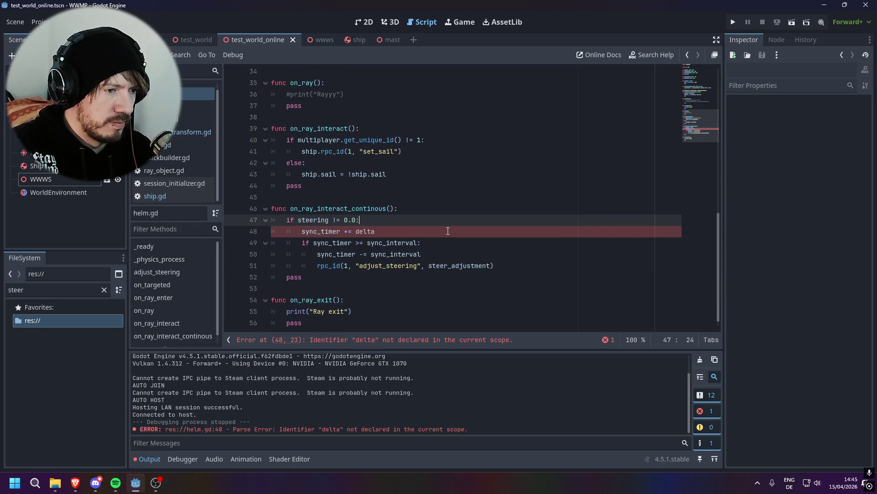
# Replace the undeclared delta on line 48 with get_process_delta_time() and save
pyautogui.click(447, 231)
pyautogui.doubleClick(363, 232)
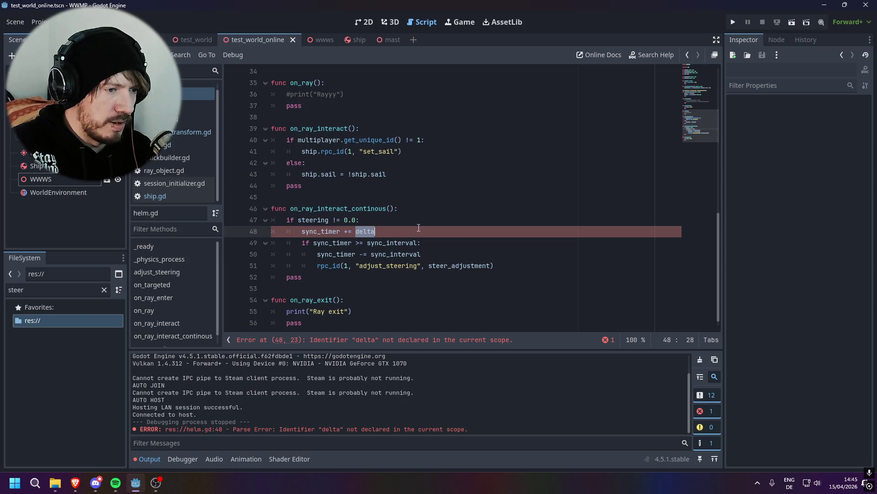
pyautogui.write('get_p')
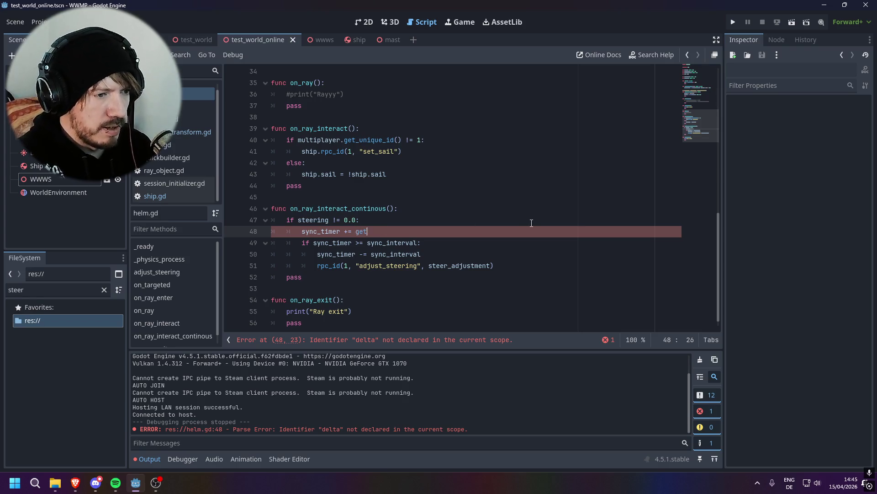
pyautogui.press('BackSpace')
pyautogui.write('o')
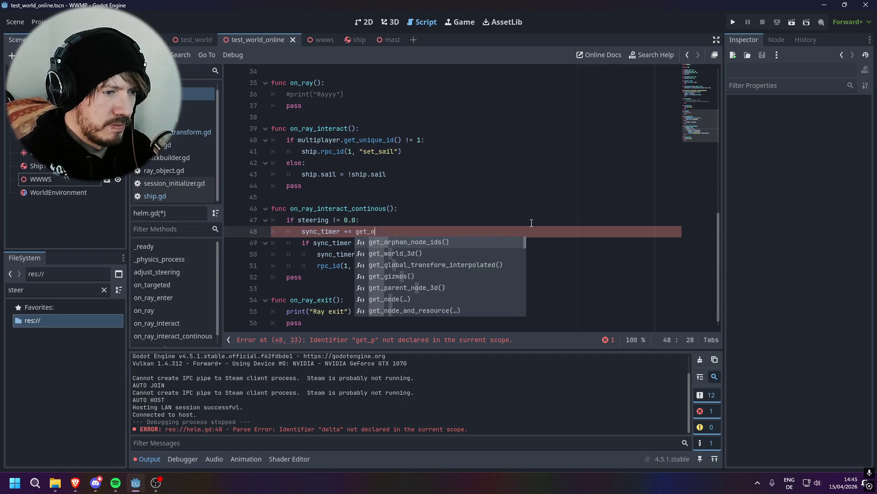
pyautogui.press('BackSpace')
pyautogui.write('pro')
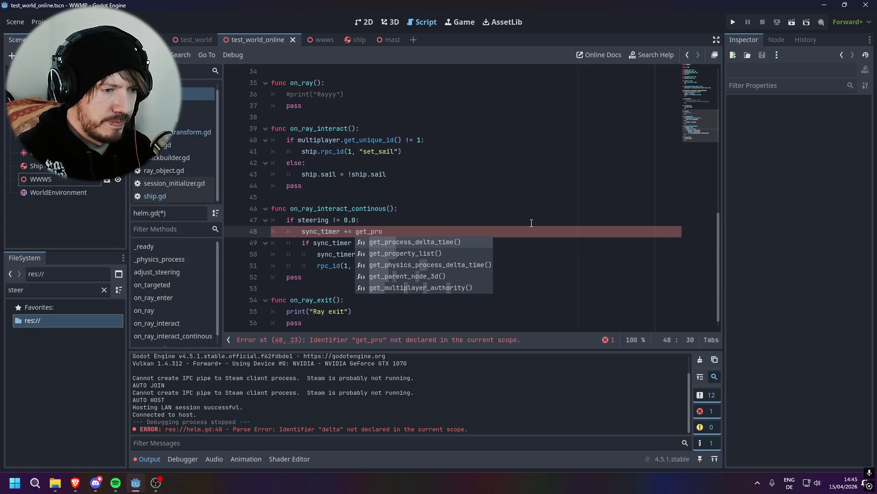
pyautogui.press('Return')
pyautogui.click(546, 224)
pyautogui.hotkey('ctrl', 's')
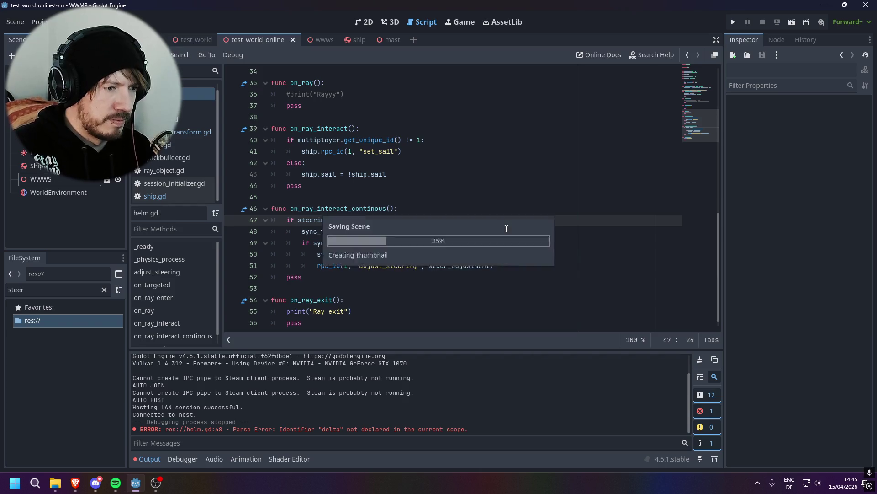
# Clear the Output log and return focus to the script editor
pyautogui.click(700, 360)
pyautogui.click(443, 209)
pyautogui.hotkey('alt', 'Tab')
pyautogui.hotkey('alt', 'Tab')
pyautogui.press('Down')
pyautogui.press('Down')
pyautogui.press('Down')
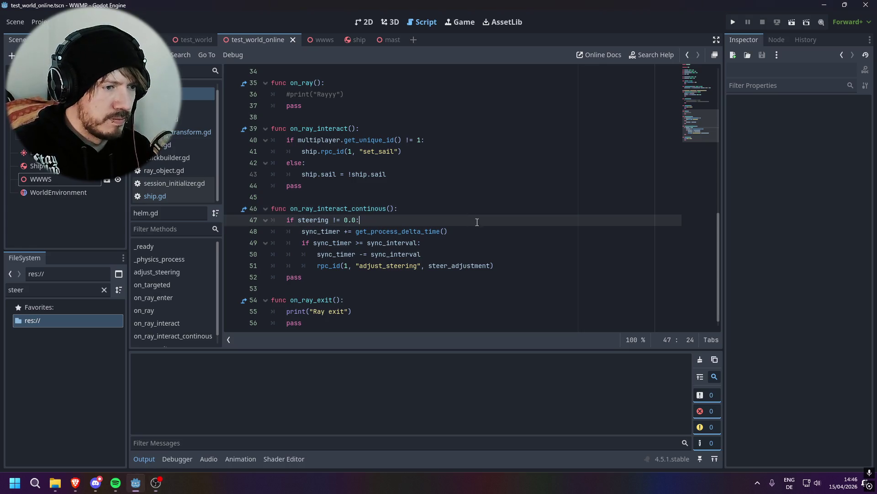
# Add an if Input.is_key_label_pressed(KEY_Q): line above the rpc_id call
pyautogui.press('End')
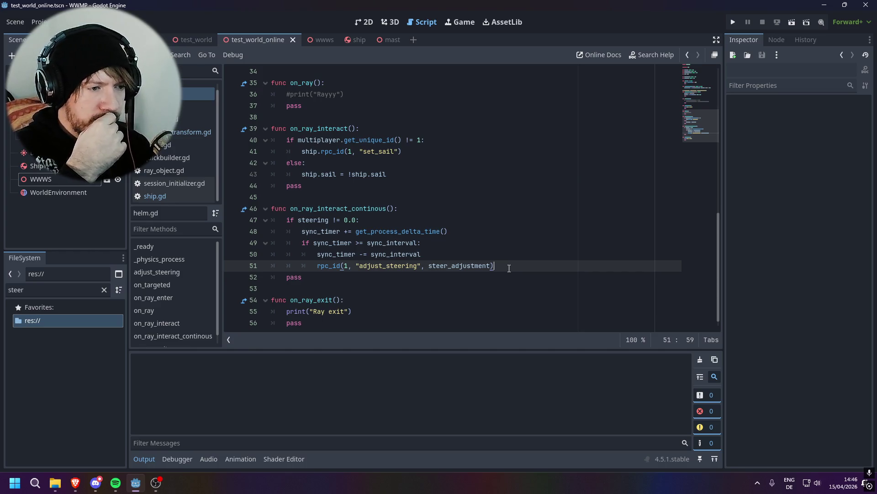
pyautogui.press('Up')
pyautogui.press('Return')
pyautogui.write('if Input.')
pyautogui.press('Escape')
pyautogui.write('iske')
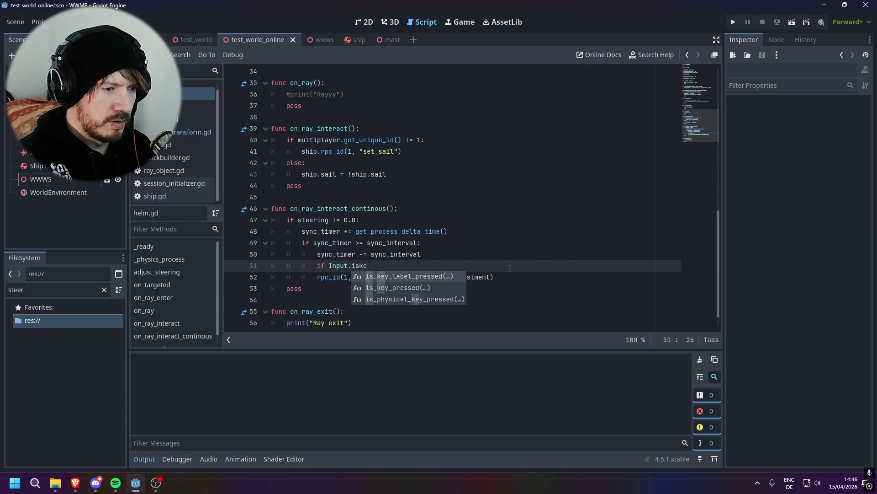
pyautogui.press('Return')
pyautogui.write('KEY_Q')
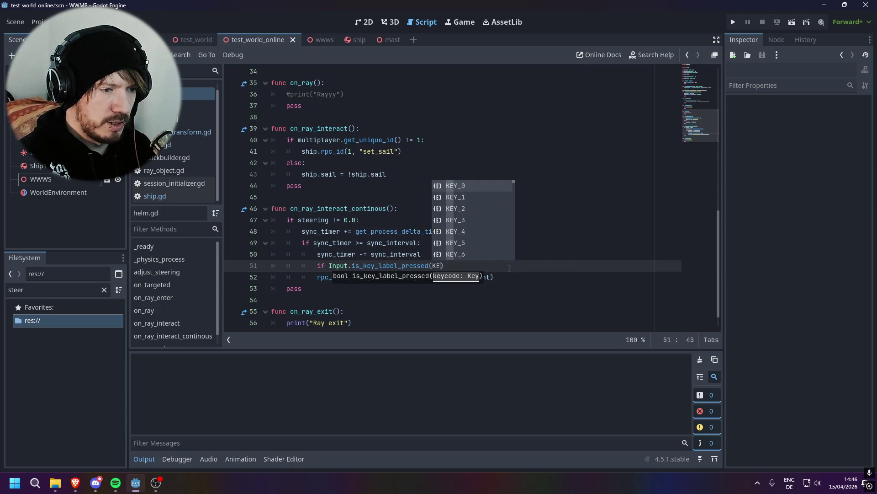
pyautogui.press('Escape')
pyautogui.press('End')
pyautogui.write(':')
# Indent the rpc_id call under the KEY_Q check and remove the blank line
pyautogui.press('Return')
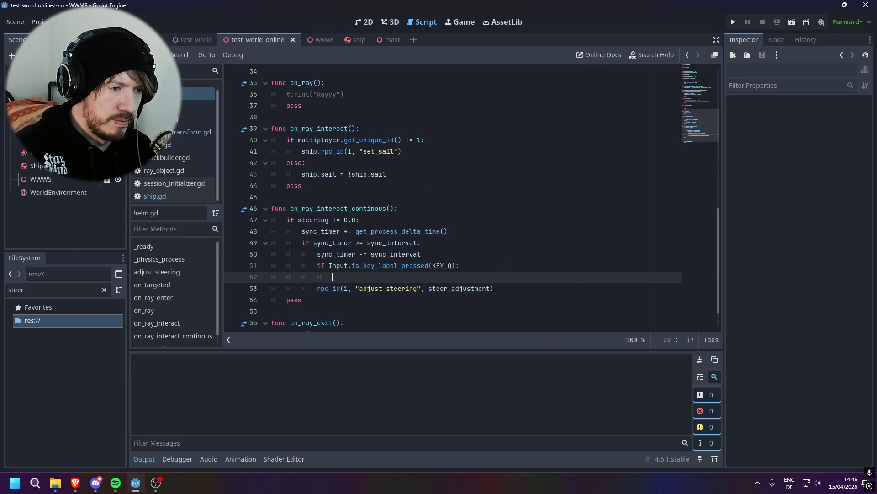
pyautogui.click(317, 288)
pyautogui.press('Tab')
pyautogui.moveTo(333, 277); pyautogui.dragTo(207, 278)
pyautogui.press('BackSpace')
pyautogui.press('BackSpace')
# Add an elif Input.is_key_label_pressed(KEY_E): branch below the KEY_Q block
pyautogui.moveTo(318, 265)
pyautogui.mouseDown()
pyautogui.moveTo(469, 273)
pyautogui.moveTo(460, 266)
pyautogui.mouseUp()
pyautogui.hotkey('ctrl', 'c')
pyautogui.click(532, 277)
pyautogui.press('Return')
pyautogui.press('BackSpace')
pyautogui.hotkey('ctrl', 'v')
pyautogui.press('Home')
pyautogui.write('el')
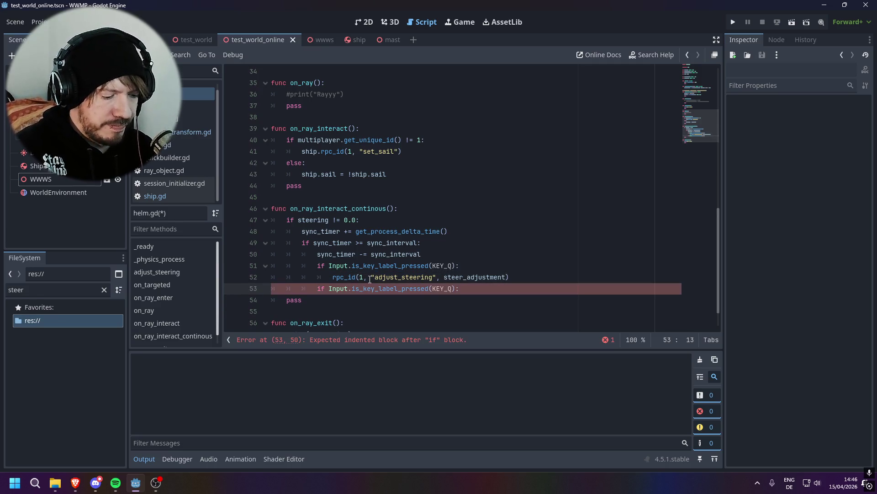
pyautogui.click(459, 289)
pyautogui.press('BackSpace')
pyautogui.write('E')
# Under the KEY_E branch, send -steer_adjustment with the same rpc_id call, then save helm.gd
pyautogui.click(517, 186)
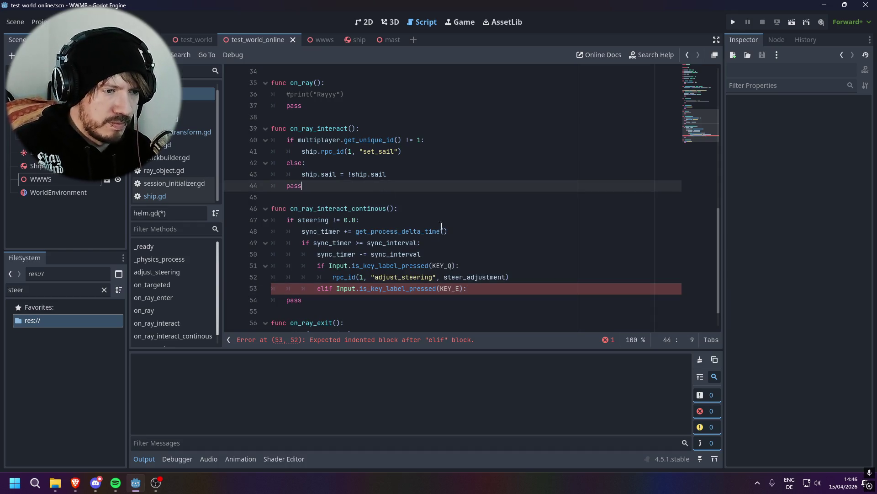
pyautogui.moveTo(511, 277)
pyautogui.mouseDown()
pyautogui.moveTo(320, 267)
pyautogui.moveTo(329, 277)
pyautogui.mouseUp()
pyautogui.hotkey('ctrl', 'c')
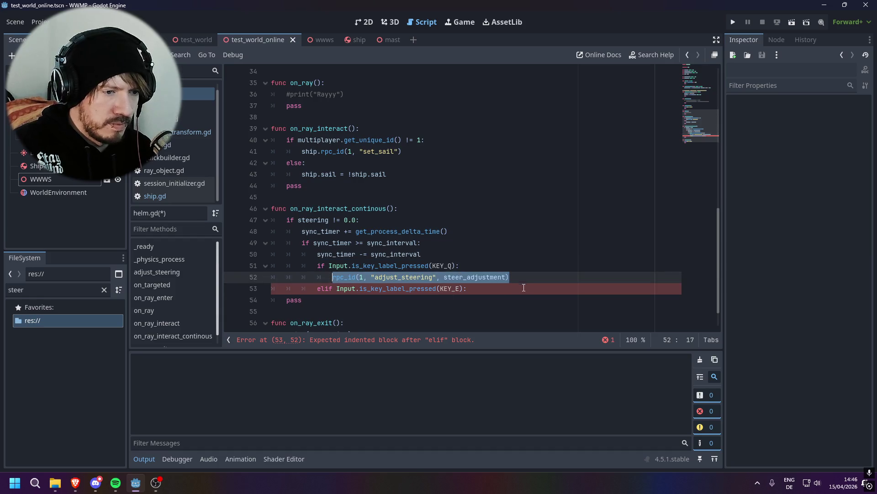
pyautogui.click(518, 287)
pyautogui.press('Return')
pyautogui.hotkey('ctrl', 'v')
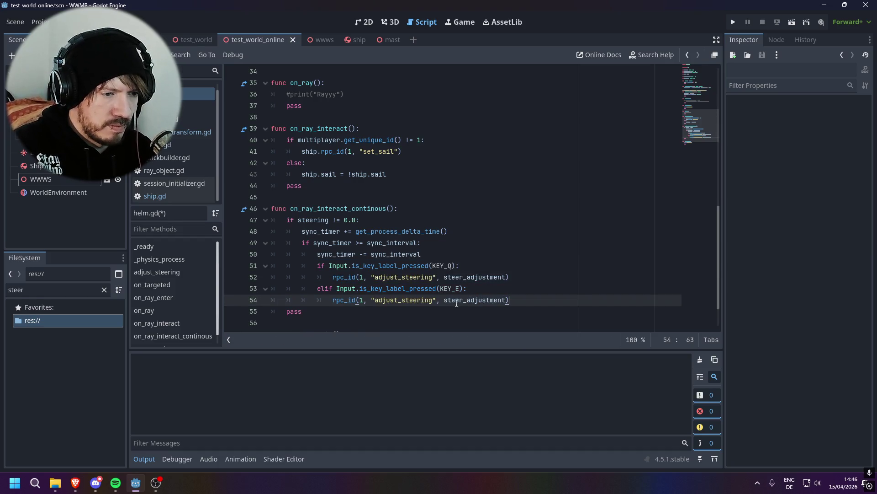
pyautogui.write('-')
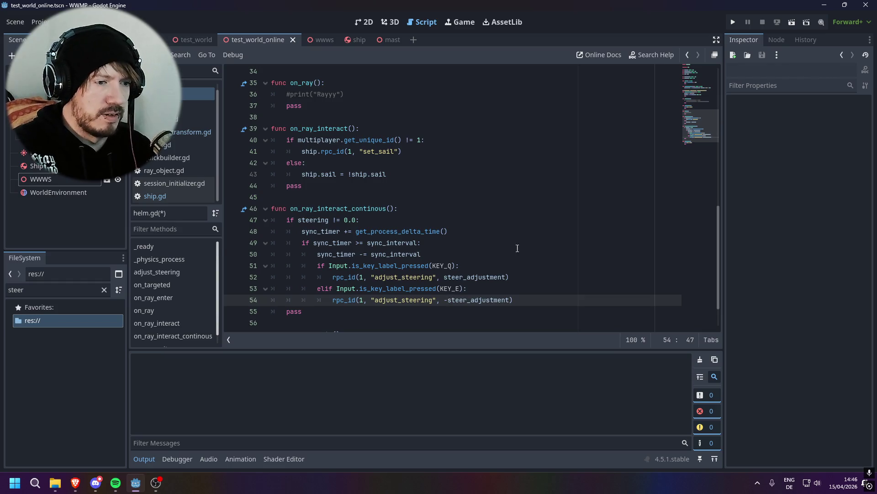
pyautogui.click(517, 247)
pyautogui.hotkey('ctrl', 's')
pyautogui.click(451, 225)
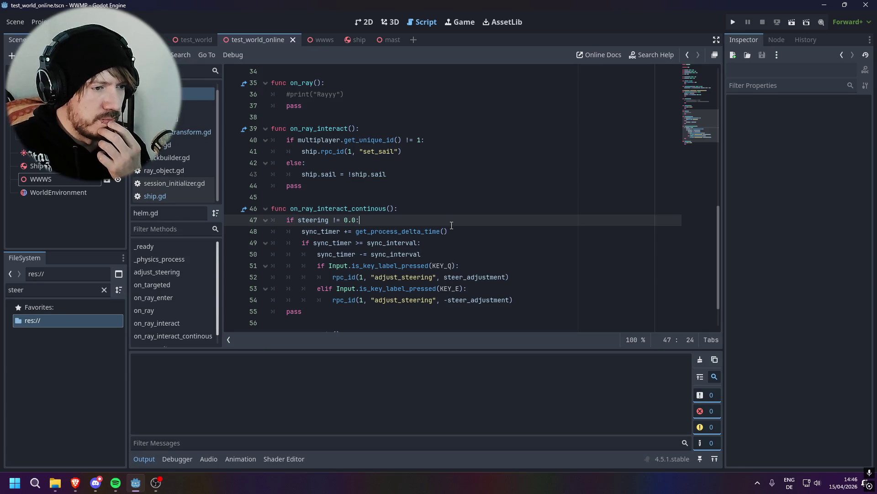
pyautogui.moveTo(439, 234)
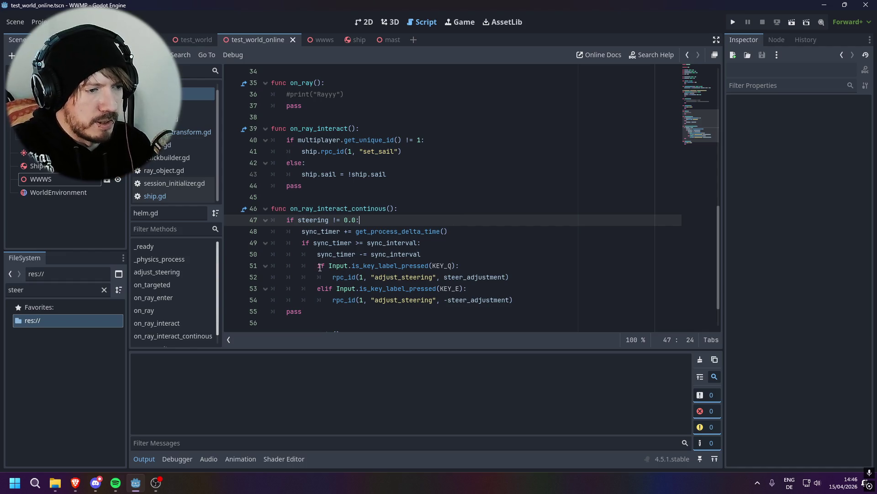
pyautogui.click(431, 213)
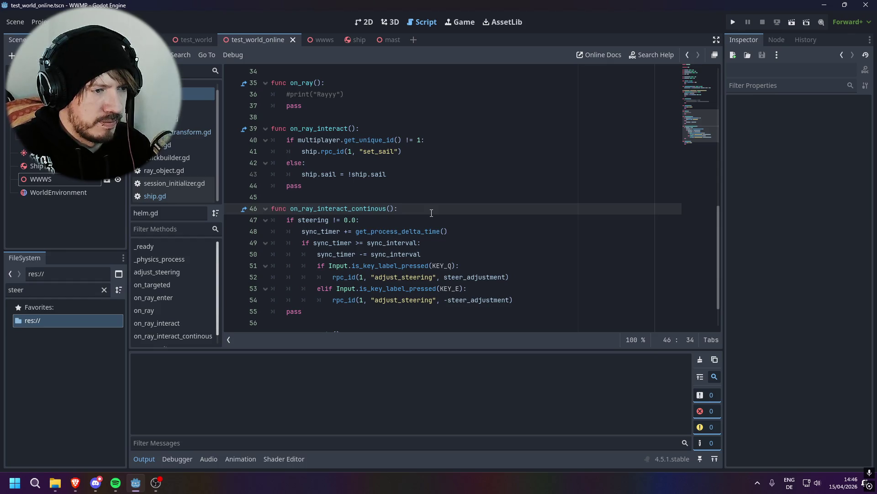
pyautogui.scroll(-2, 472, 162)
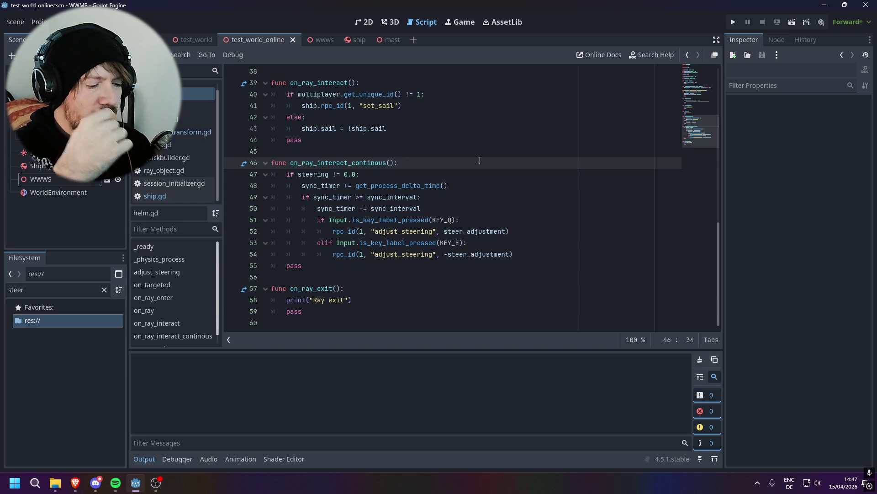
pyautogui.press('Return')
pyautogui.press('Return')
# Start line 47 of on_ray_interact_continous with steer_adjustment
pyautogui.press('Up')
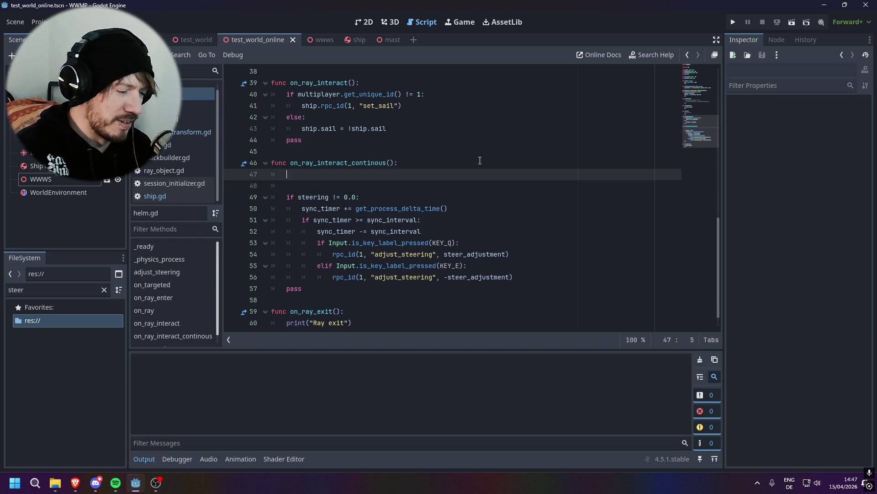
pyautogui.write('var ')
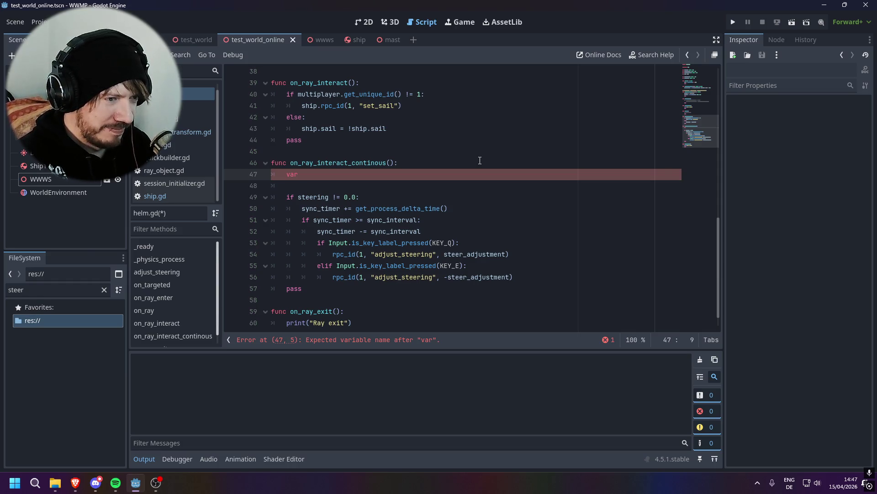
pyautogui.write('steer')
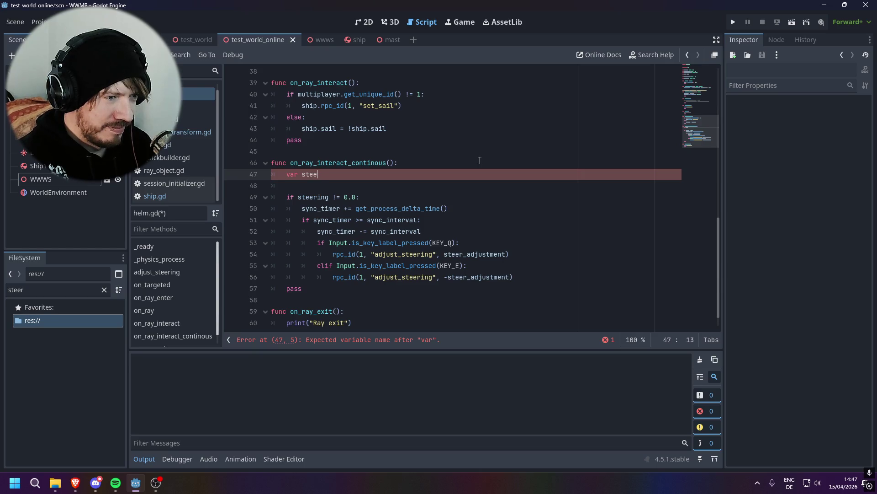
pyautogui.write('_')
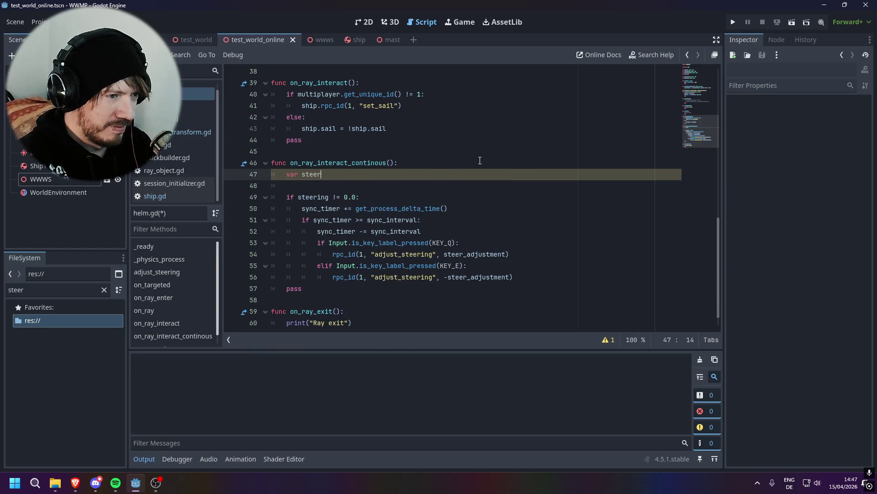
pyautogui.write('adju')
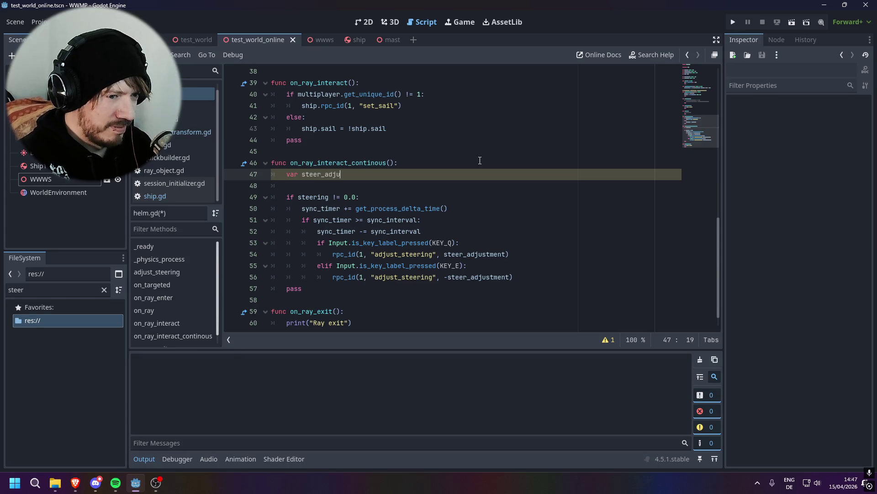
pyautogui.doubleClick(478, 277)
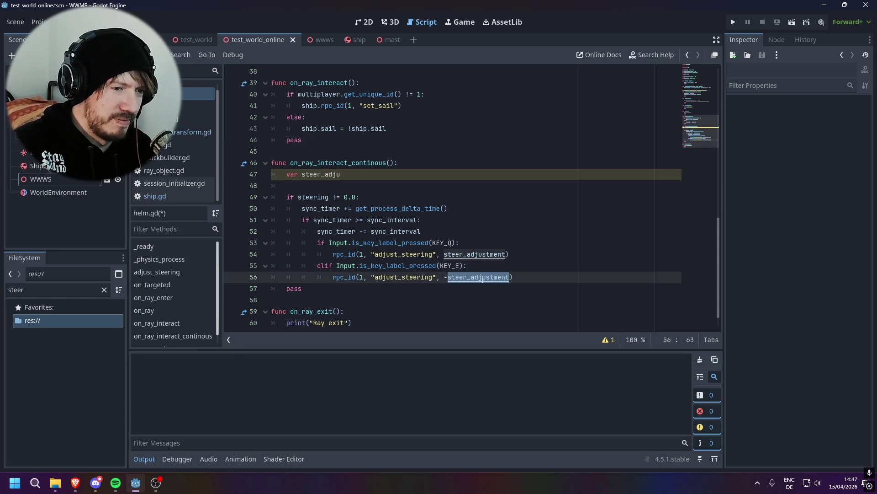
pyautogui.click(287, 174)
pyautogui.hotkey('shift', 'End')
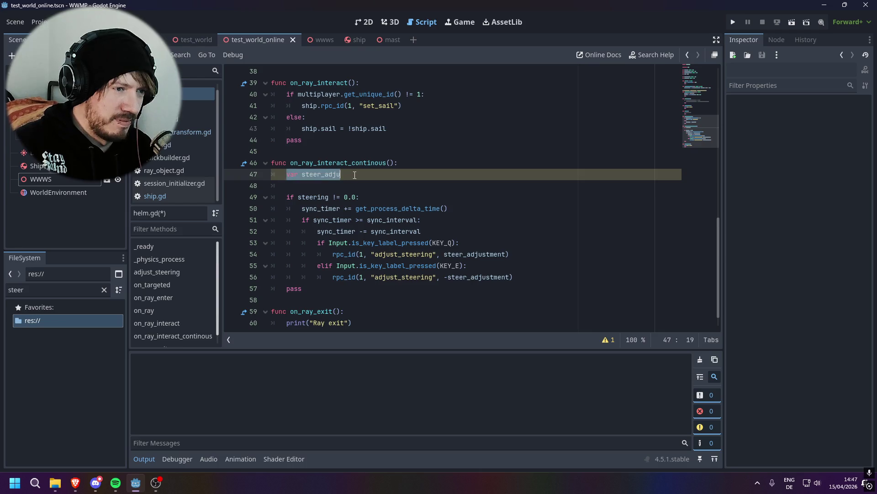
pyautogui.scroll(12, 477, 243)
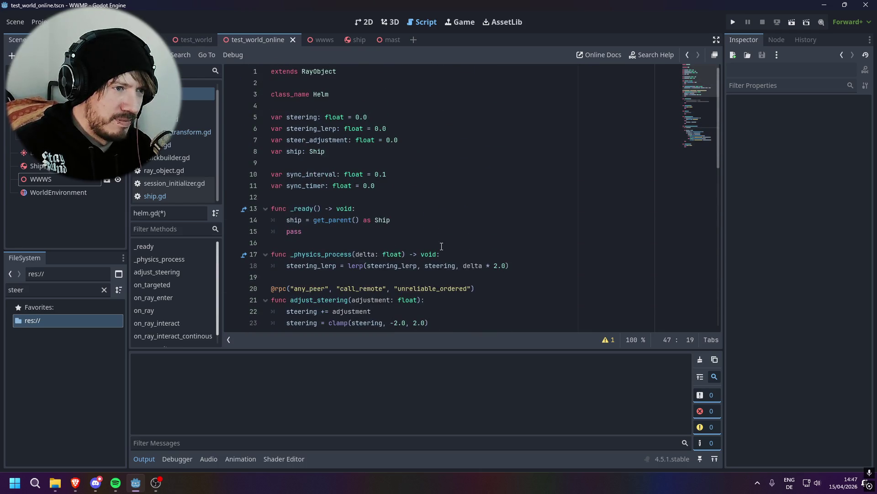
pyautogui.scroll(-13, 440, 241)
pyautogui.hotkey('ctrl', 'v')
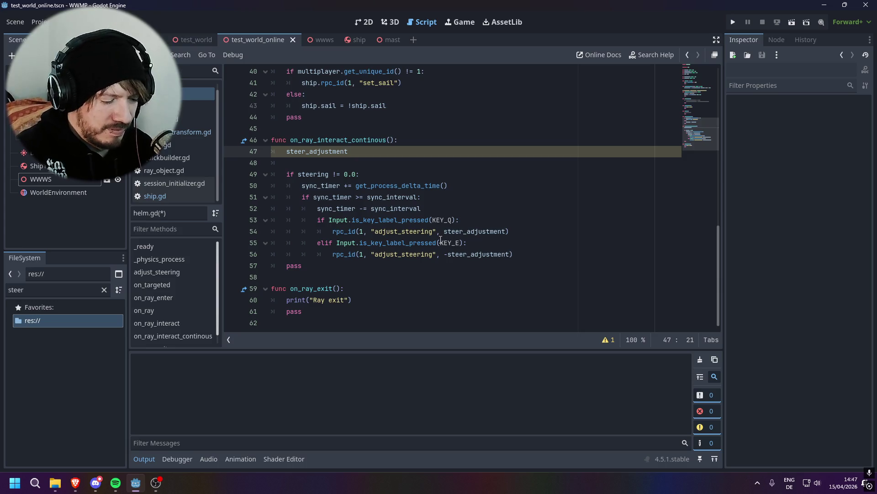
# Complete line 47 as steer_adjustment = float(Input.is_key_label_pressed(KEY_Q)) * 0.1
pyautogui.write('= ')
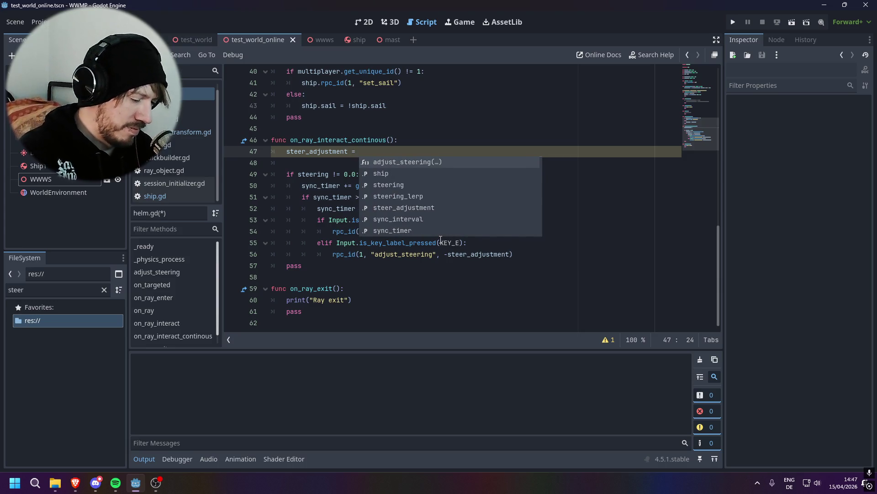
pyautogui.write('float(')
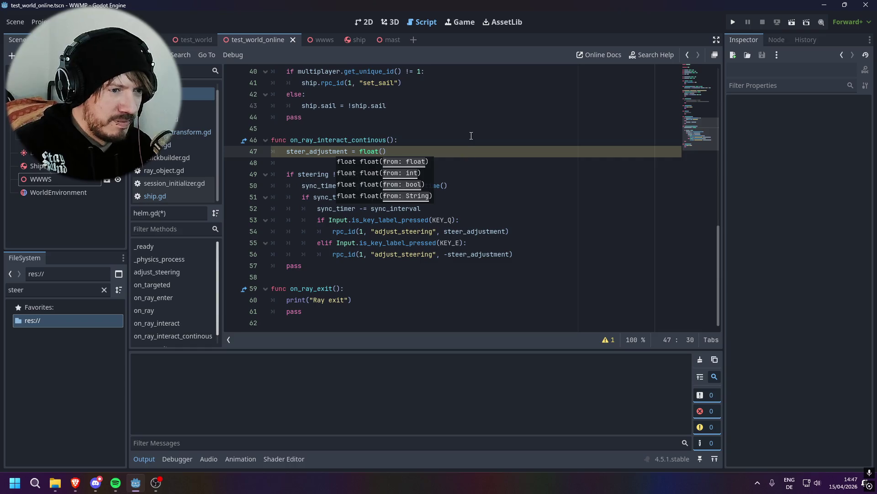
pyautogui.click(471, 137)
pyautogui.scroll(1, 471, 138)
pyautogui.moveTo(329, 255); pyautogui.dragTo(453, 254)
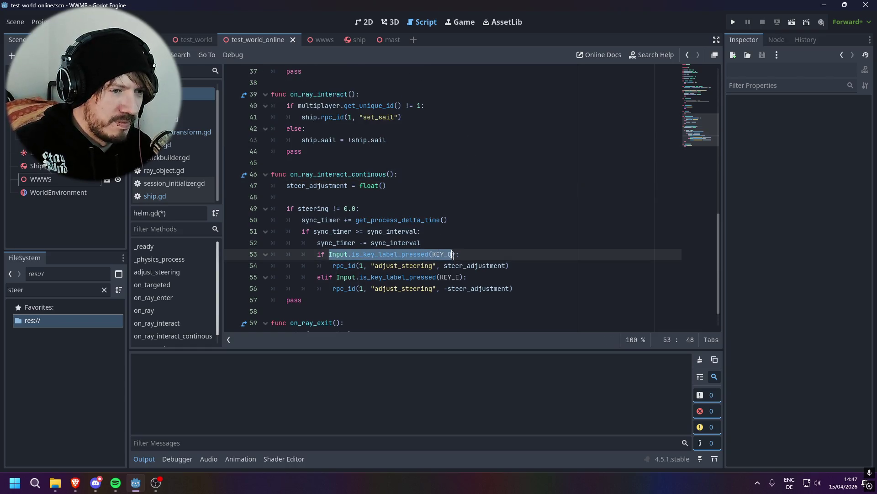
pyautogui.click(383, 185)
pyautogui.hotkey('ctrl', 'v')
pyautogui.click(540, 187)
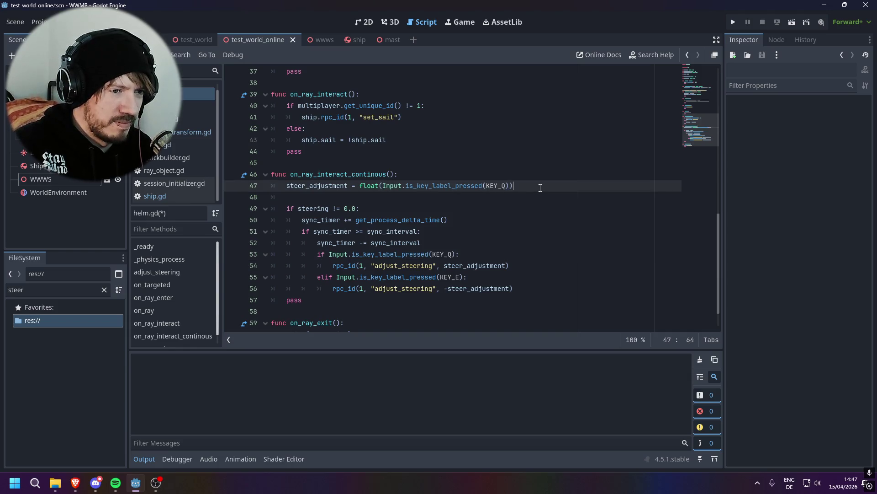
pyautogui.write('* ')
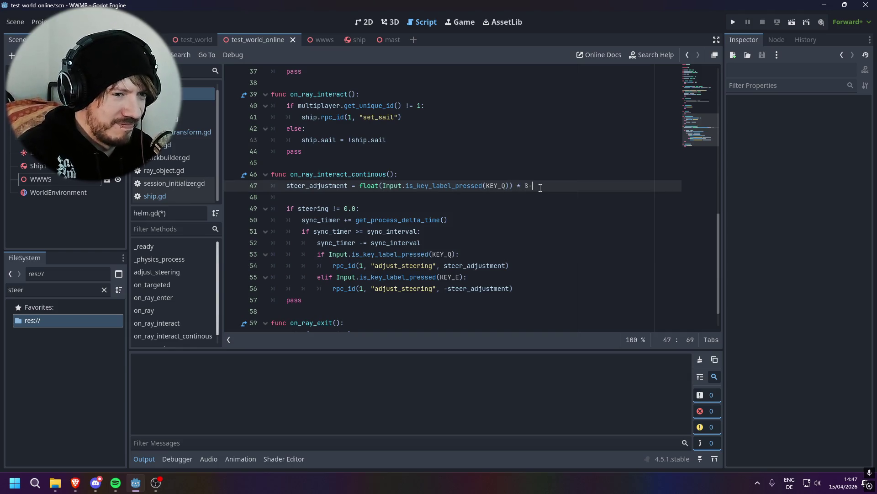
pyautogui.write(' * 0.1')
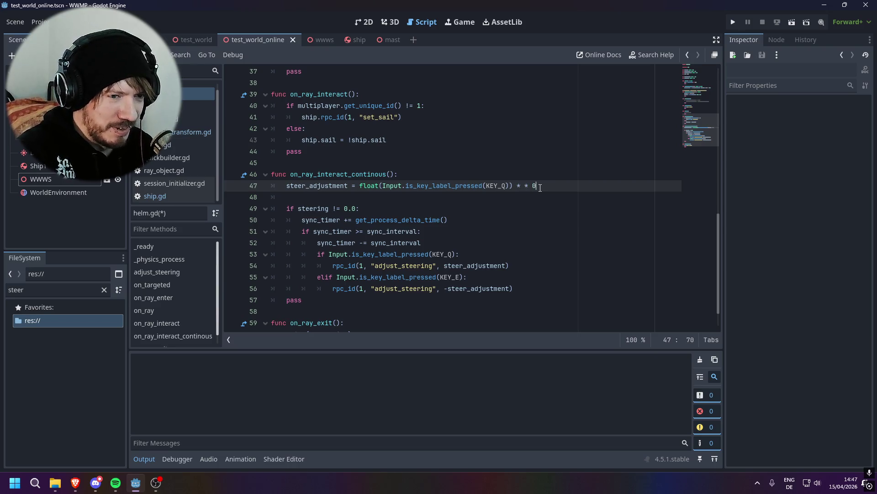
pyautogui.press('BackSpace')
pyautogui.press('BackSpace')
pyautogui.press('BackSpace')
pyautogui.write('0.1')
pyautogui.press('Return')
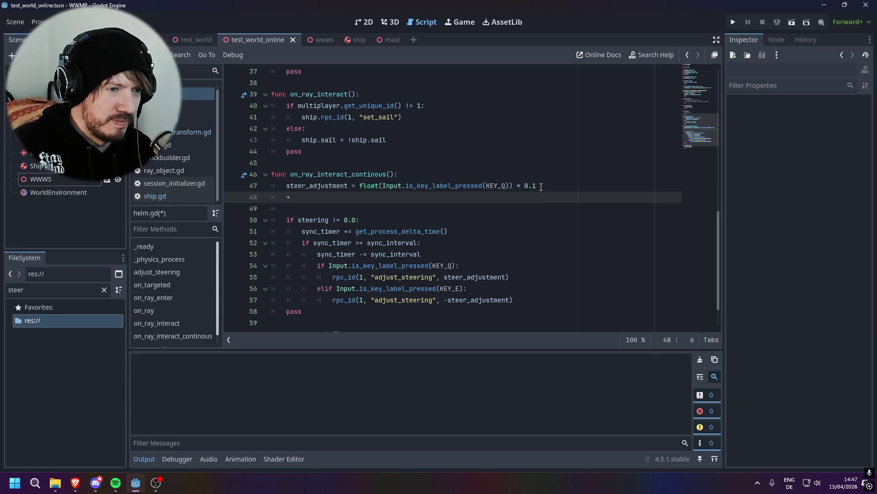
# Append - float(Input.is_key_label_pressed(KEY_E)) * 0.1 on line 48 and save helm.gd
pyautogui.moveTo(360, 186); pyautogui.dragTo(541, 186)
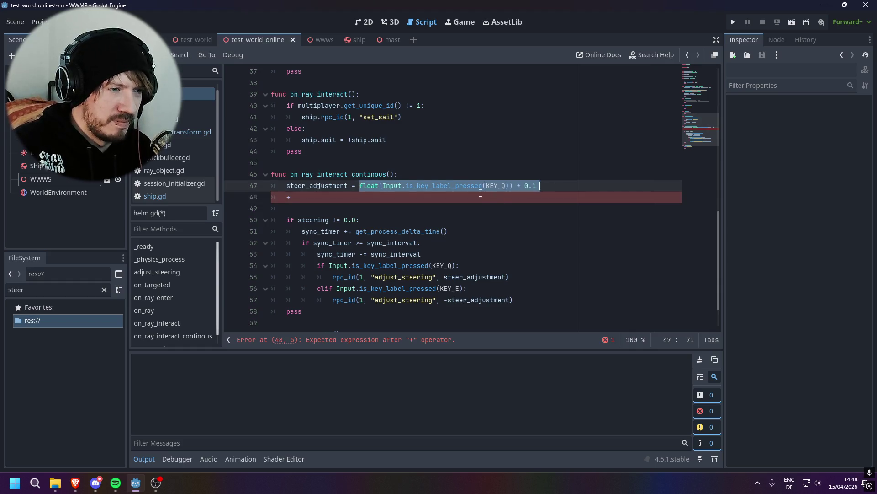
pyautogui.hotkey('ctrl', 'c')
pyautogui.click(474, 196)
pyautogui.hotkey('ctrl', 'v')
pyautogui.press('Home')
pyautogui.press('Right')
pyautogui.press('End')
pyautogui.write('E')
pyautogui.click(489, 200)
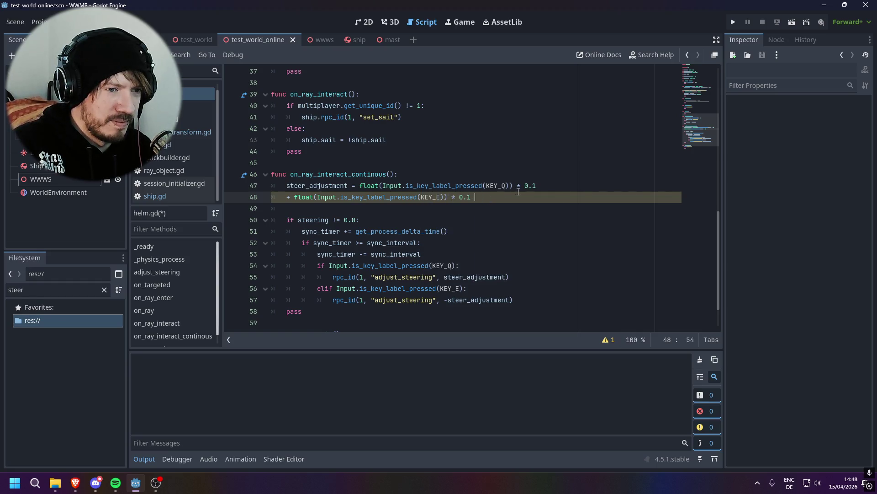
pyautogui.click(291, 197)
pyautogui.press('BackSpace')
pyautogui.write('-')
pyautogui.hotkey('ctrl', 's')
pyautogui.click(506, 203)
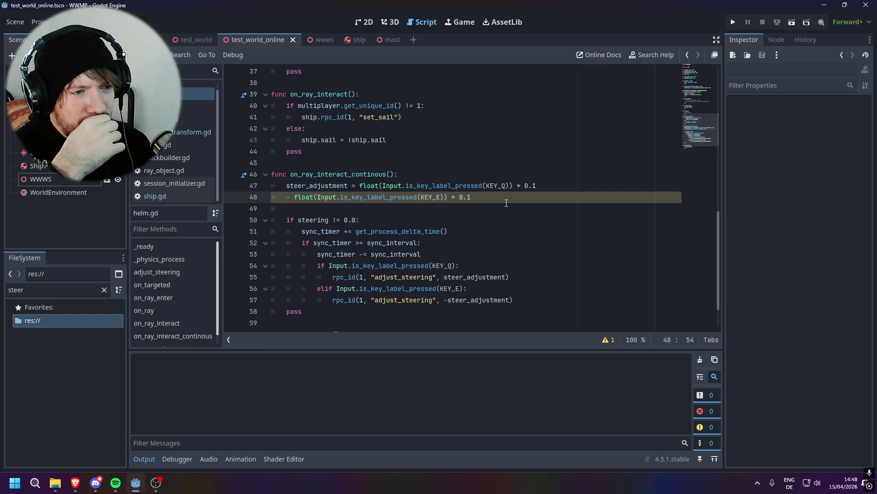
# Change both float() casts on lines 47–48 to int() and save
pyautogui.doubleClick(370, 185)
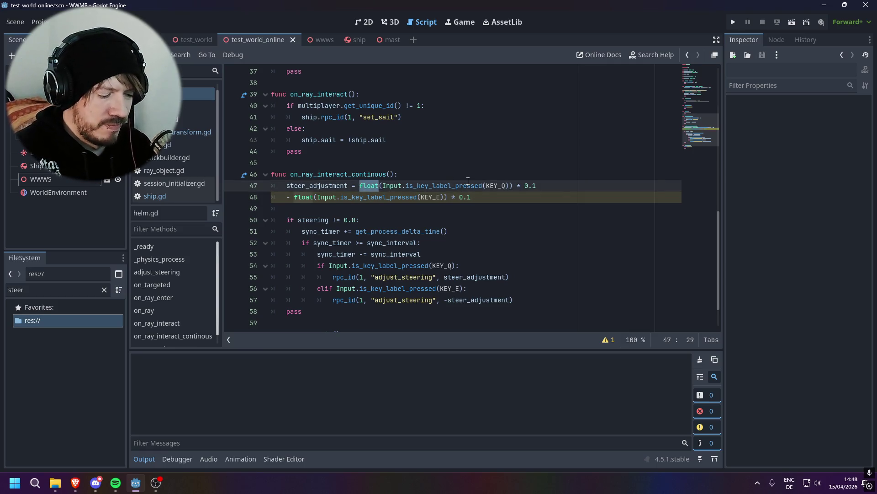
pyautogui.write('int')
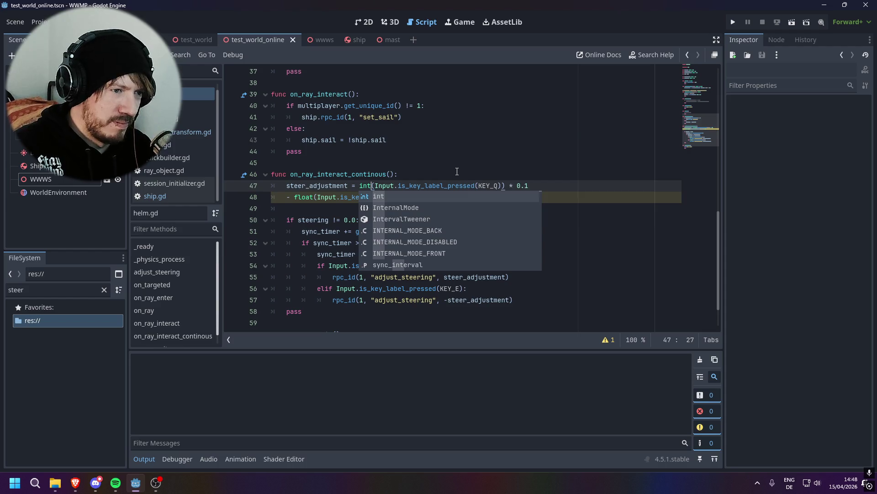
pyautogui.press('Escape')
pyautogui.doubleClick(306, 198)
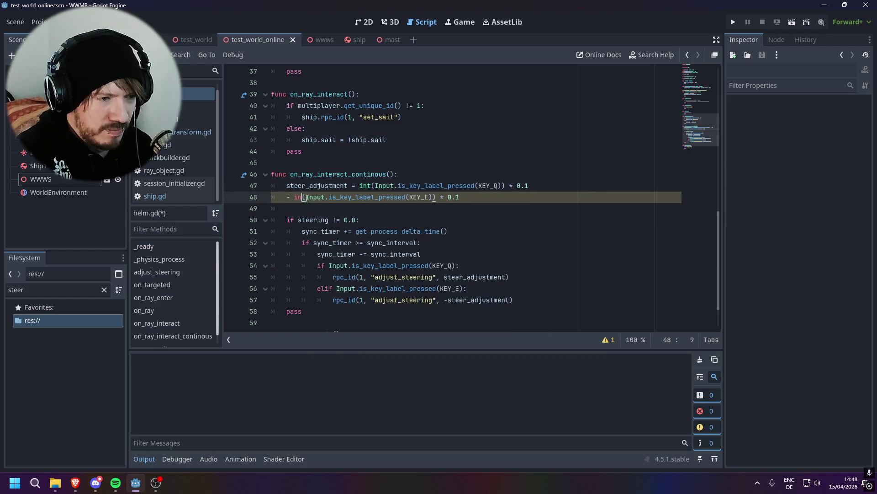
pyautogui.write('int')
pyautogui.click(478, 198)
pyautogui.hotkey('ctrl', 's')
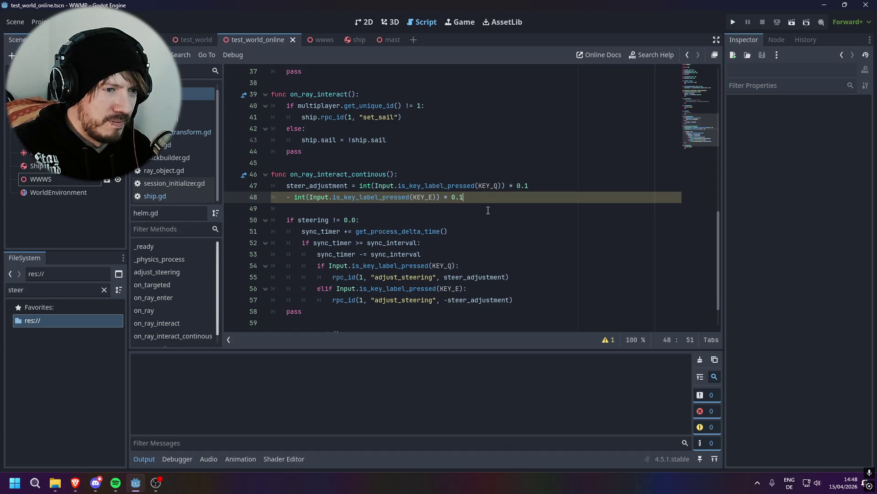
# Add a bare steer_adjustment line 49 and check its declaration on line 7
pyautogui.click(494, 200)
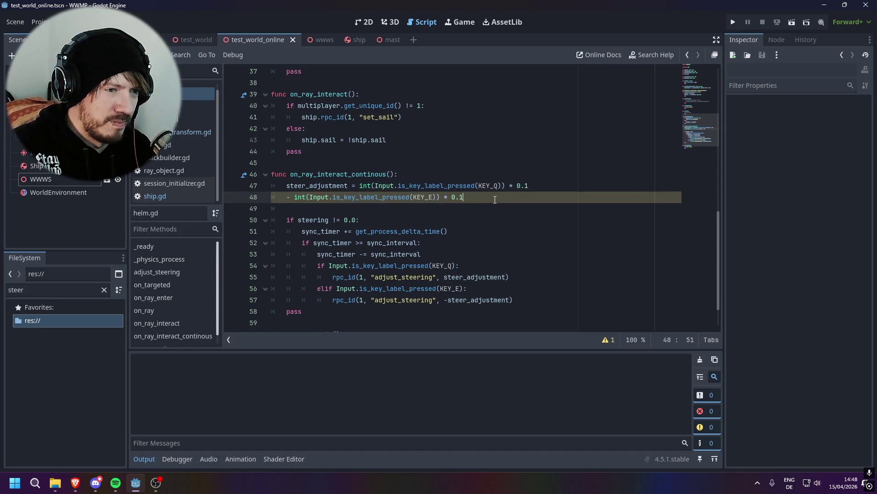
pyautogui.press('Return')
pyautogui.write('steer_adjustment')
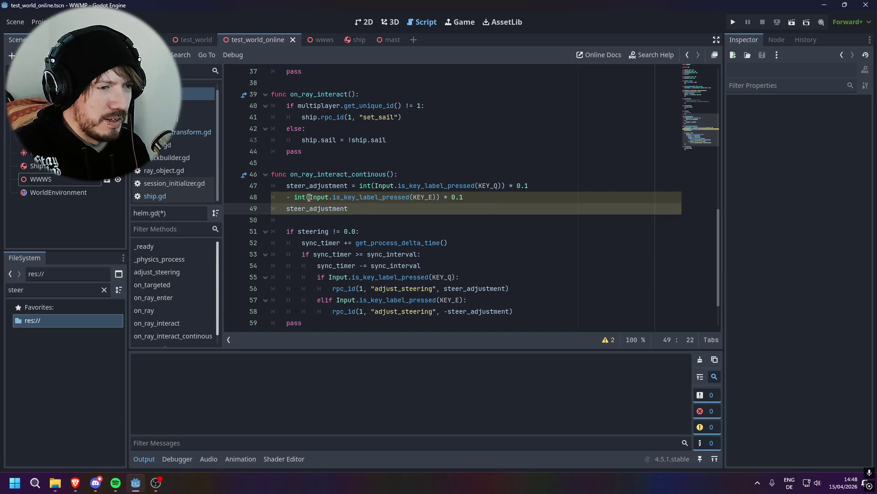
pyautogui.doubleClick(324, 185)
pyautogui.keyDown('ctrl'); pyautogui.click(323, 185); pyautogui.keyUp('ctrl')
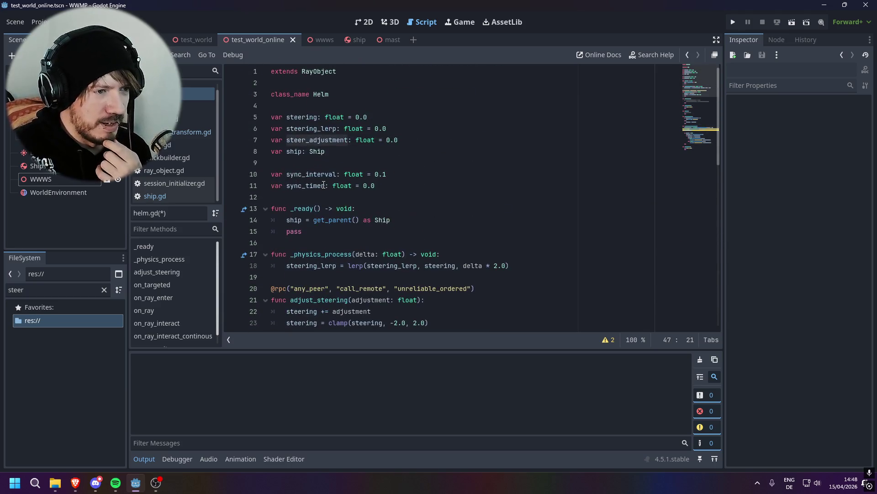
pyautogui.scroll(-10, 330, 185)
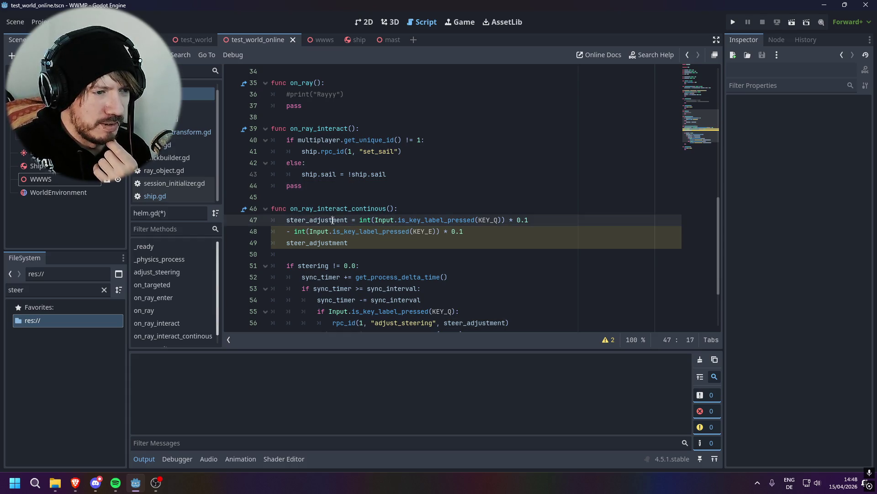
pyautogui.scroll(10, 329, 219)
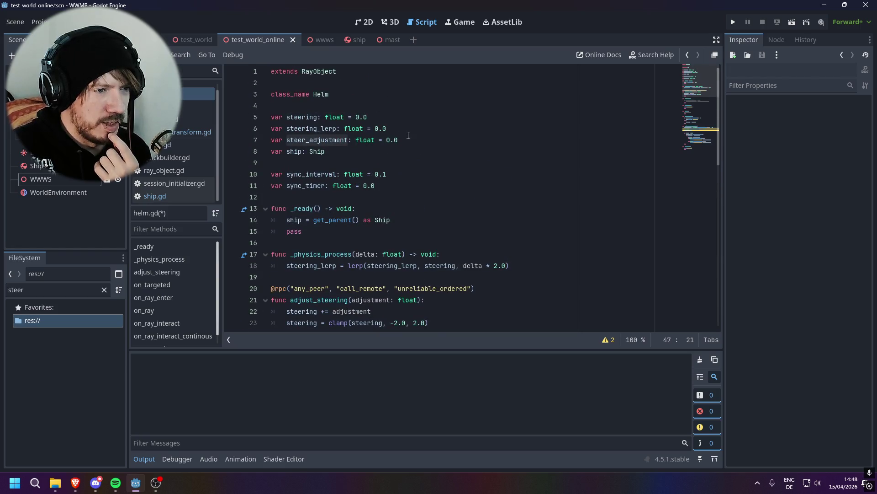
pyautogui.scroll(-10, 415, 136)
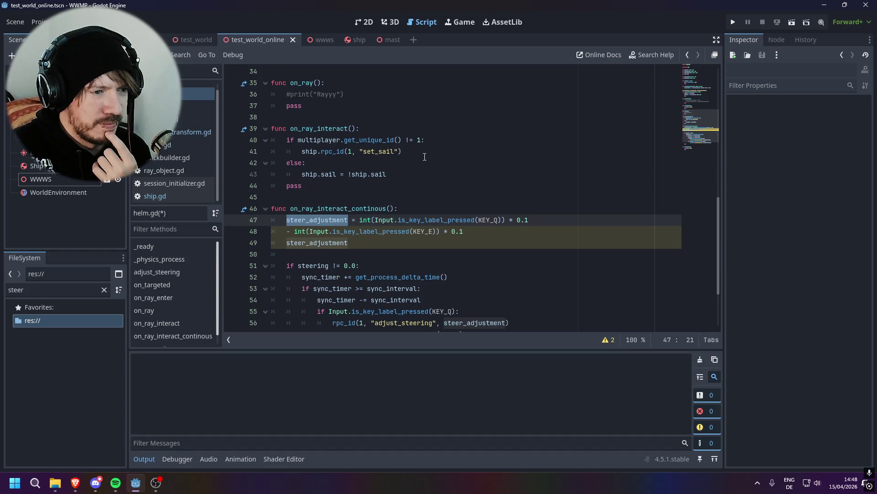
pyautogui.scroll(-1, 425, 157)
pyautogui.click(425, 157)
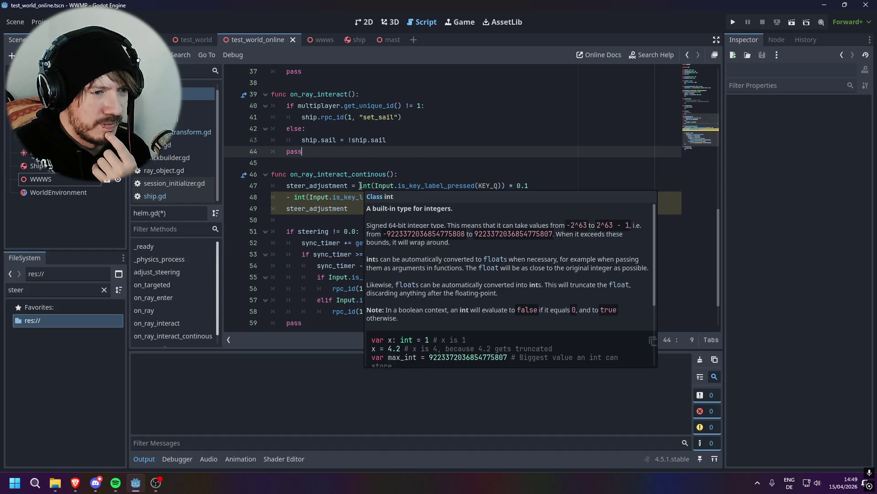
# Delete the leftover bare steer_adjustment on line 49
pyautogui.click(368, 203)
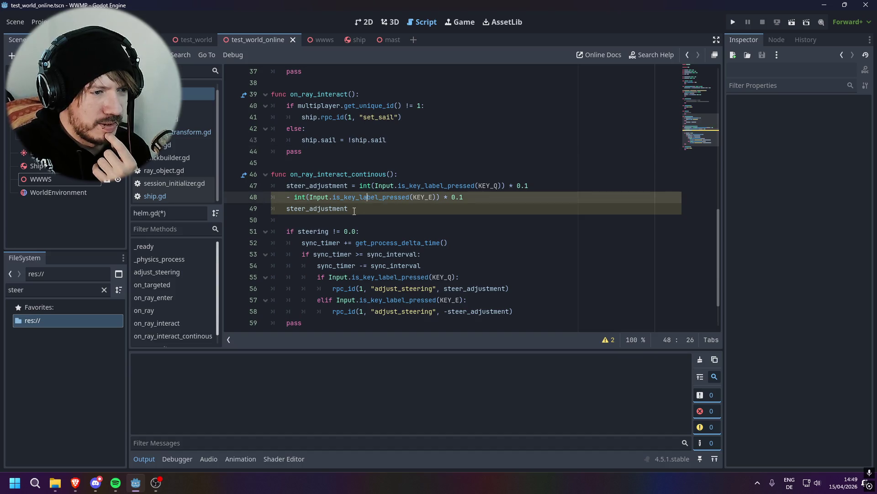
pyautogui.click(360, 187)
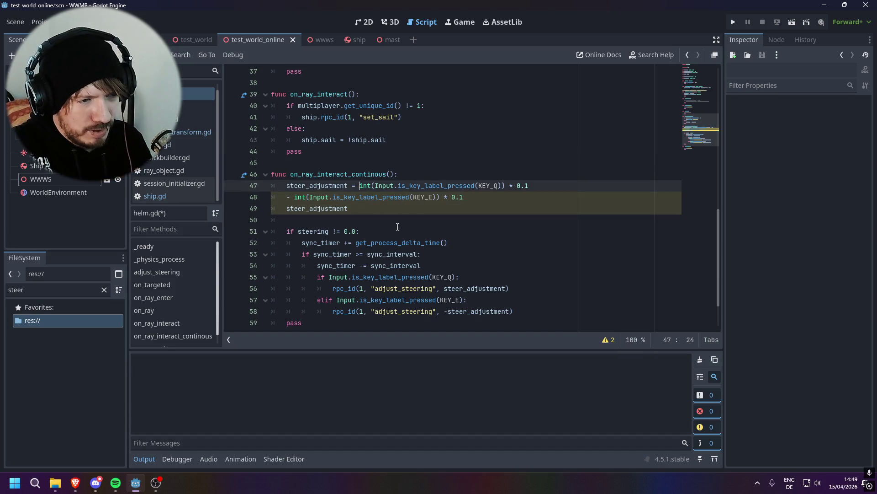
pyautogui.click(384, 214)
pyautogui.moveTo(403, 213); pyautogui.dragTo(284, 214)
pyautogui.press('BackSpace')
pyautogui.press('BackSpace')
pyautogui.press('BackSpace')
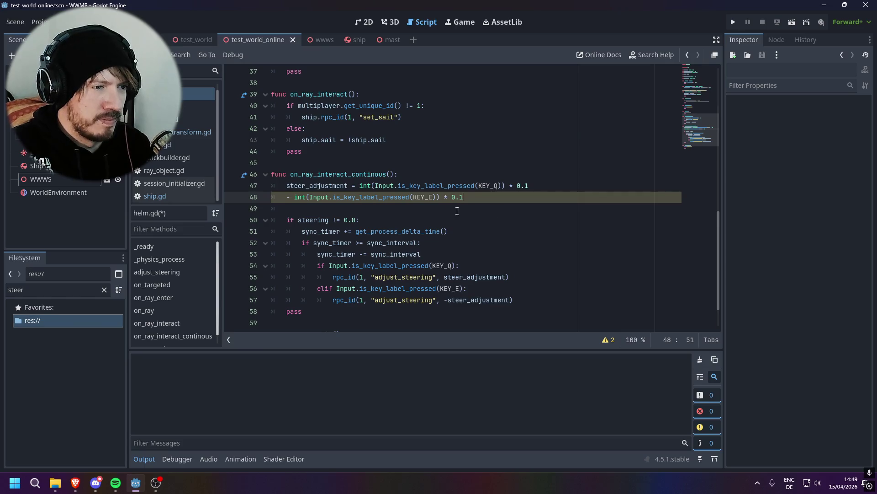
pyautogui.scroll(1, 493, 210)
pyautogui.scroll(-1, 493, 210)
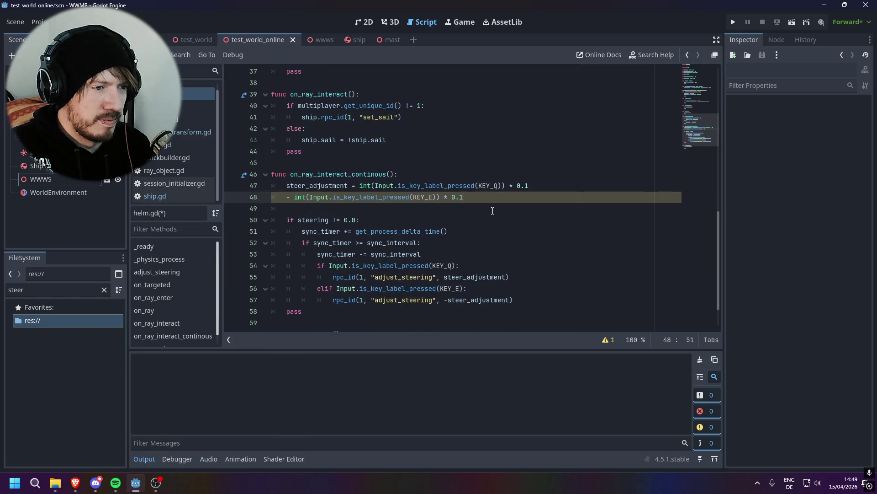
pyautogui.click(434, 173)
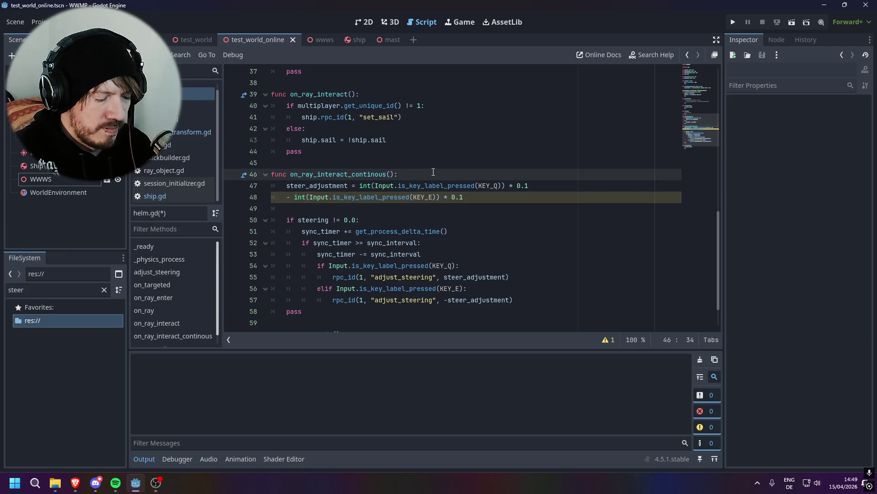
# Declare var steer_direction: int and move the Q-minus-E key expression into it
pyautogui.press('Return')
pyautogui.write('var di')
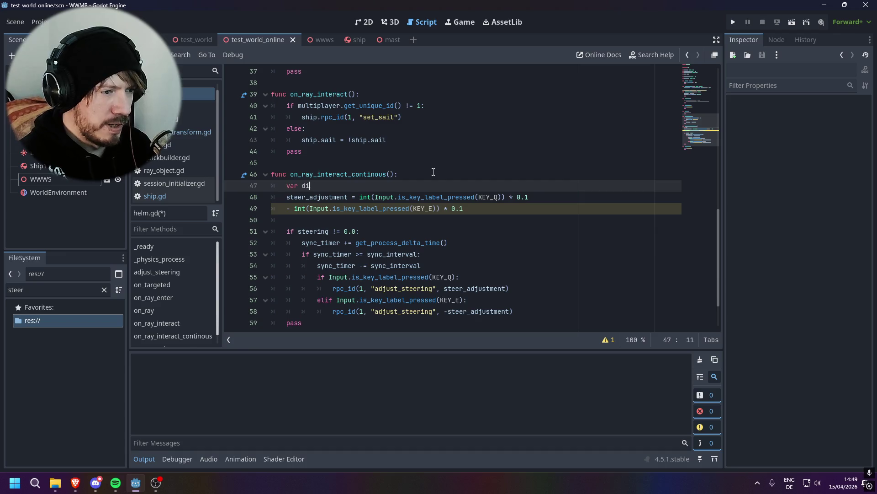
pyautogui.press('BackSpace')
pyautogui.press('BackSpace')
pyautogui.write('steer_direction: int =')
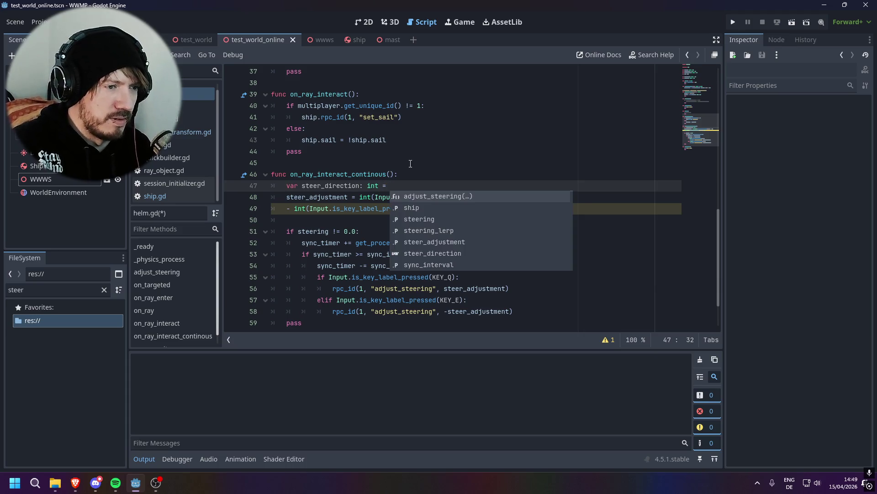
pyautogui.moveTo(359, 197); pyautogui.dragTo(484, 214)
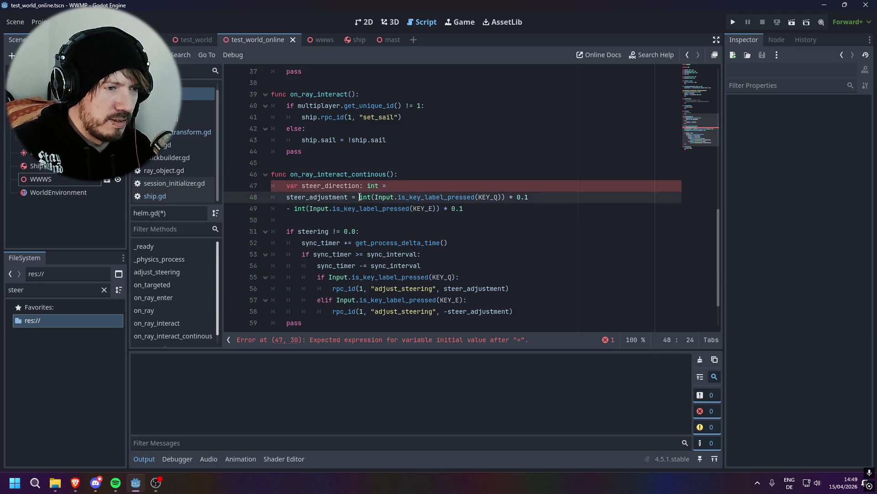
pyautogui.hotkey('ctrl', 'x')
pyautogui.click(437, 187)
pyautogui.hotkey('ctrl', 'v')
# Remove both * 0.1 multipliers and set steer_adjustment from steer_direction
pyautogui.moveTo(539, 186); pyautogui.dragTo(563, 186)
pyautogui.press('BackSpace')
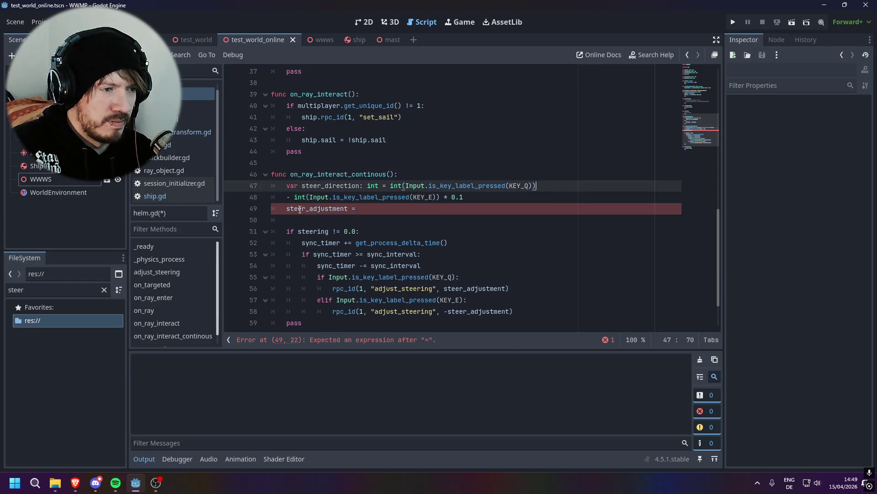
pyautogui.moveTo(464, 197); pyautogui.dragTo(441, 198)
pyautogui.press('BackSpace')
pyautogui.click(402, 164)
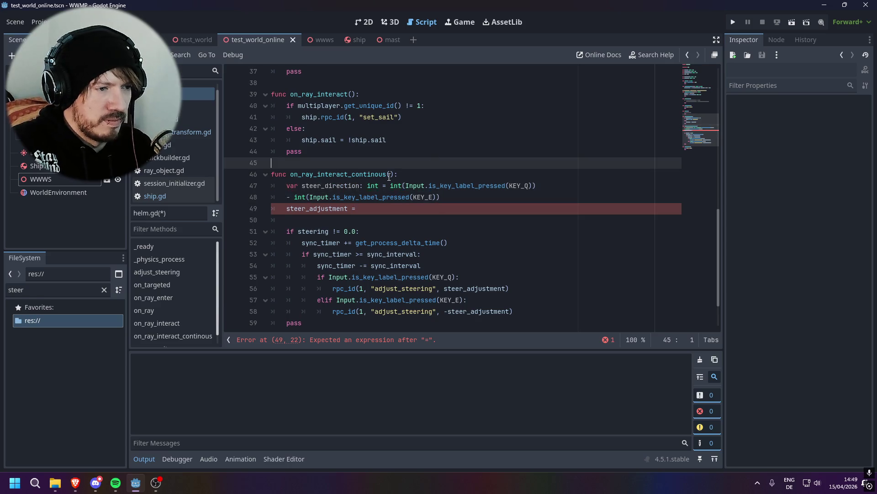
pyautogui.doubleClick(345, 186)
pyautogui.click(426, 210)
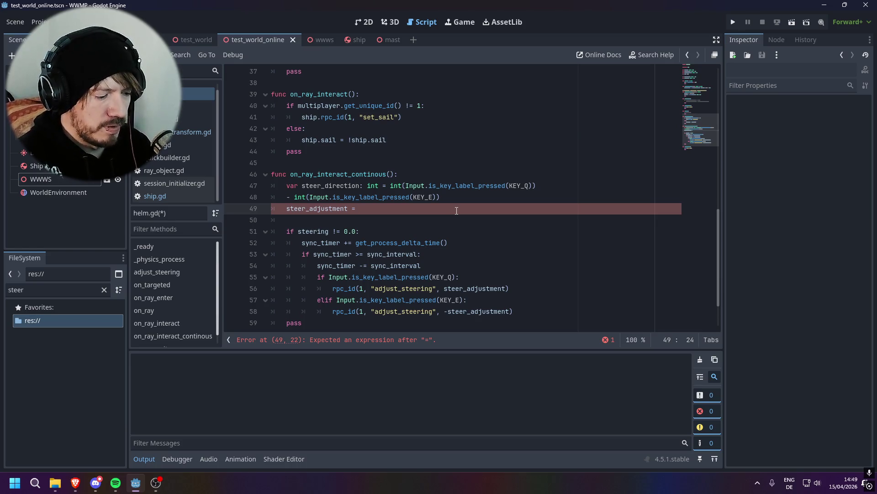
pyautogui.hotkey('ctrl', 'v')
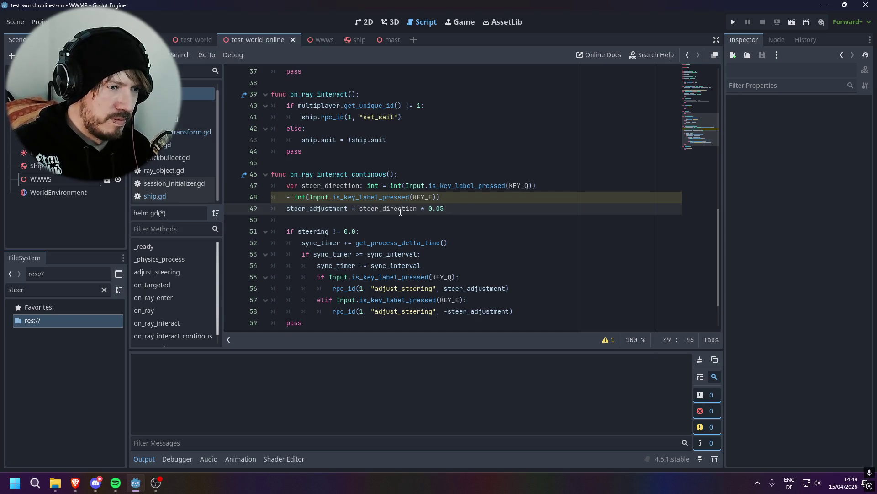
# Join the dangling E term onto line 47 to clear the warning, then save
pyautogui.click(467, 198)
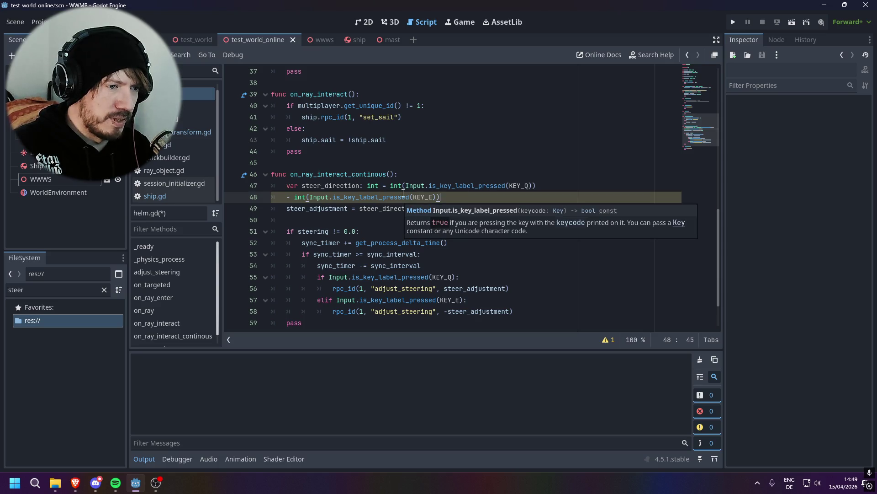
pyautogui.click(609, 340)
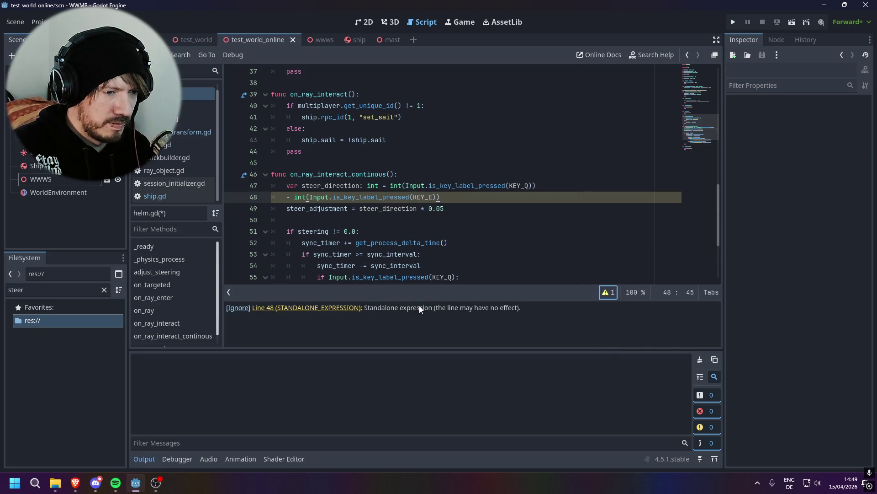
pyautogui.click(287, 197)
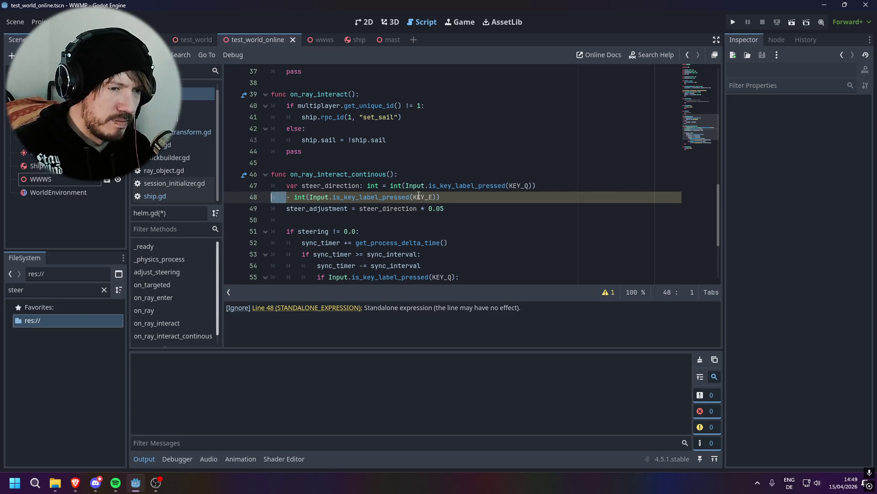
pyautogui.press('BackSpace')
pyautogui.press('BackSpace')
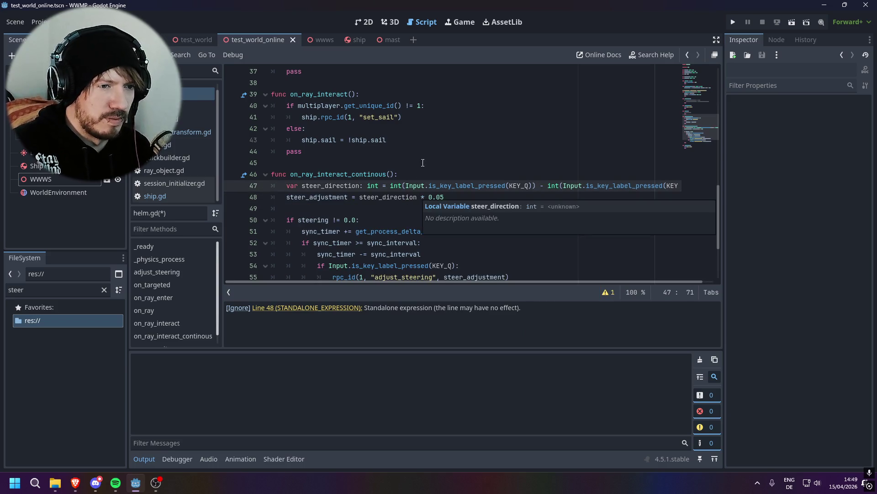
pyautogui.click(413, 152)
pyautogui.hotkey('ctrl', 's')
pyautogui.click(551, 267)
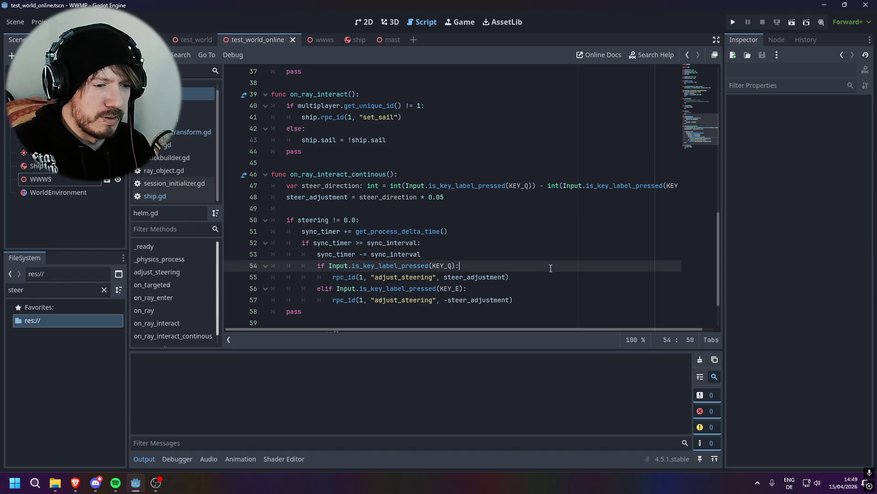
# Replace the Q/E if-elif branches with one rpc_id(1, "adjust_steering", steer_adjustment) call and save
pyautogui.hscroll(2, 409, 328)
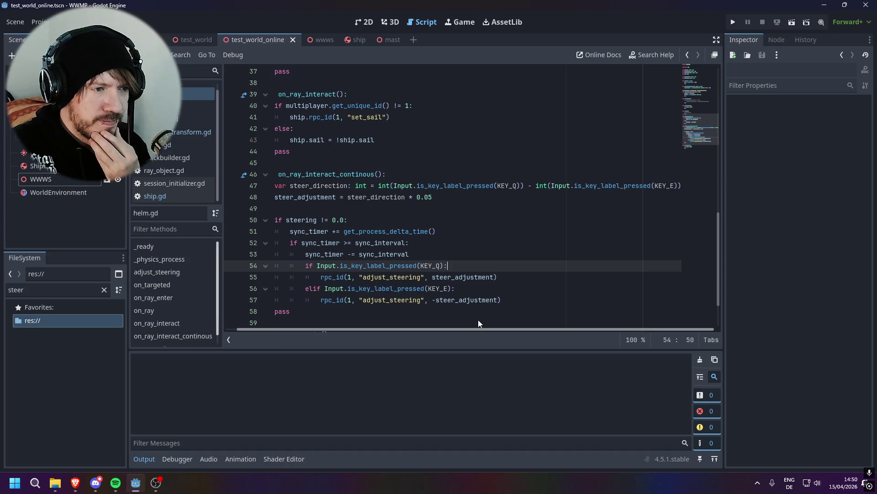
pyautogui.hscroll(-2, 373, 325)
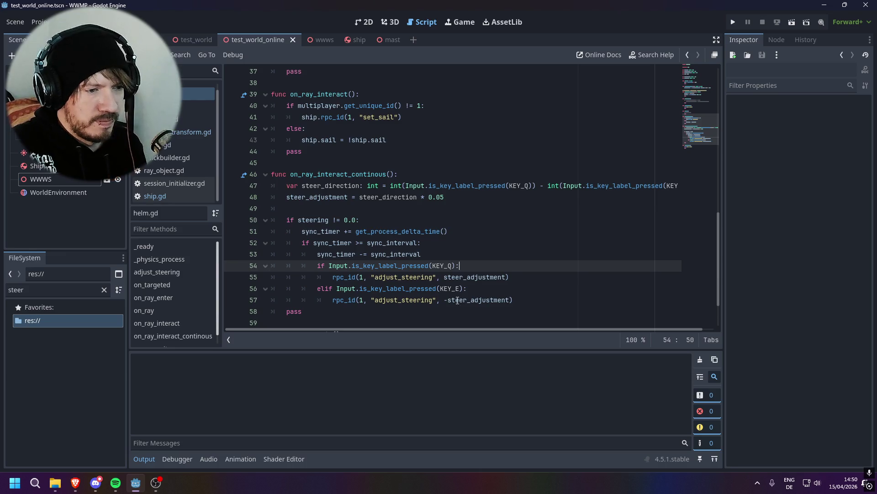
pyautogui.moveTo(332, 277)
pyautogui.mouseDown()
pyautogui.moveTo(521, 277)
pyautogui.moveTo(319, 279)
pyautogui.moveTo(319, 269)
pyautogui.mouseUp()
pyautogui.hotkey('ctrl', 'x')
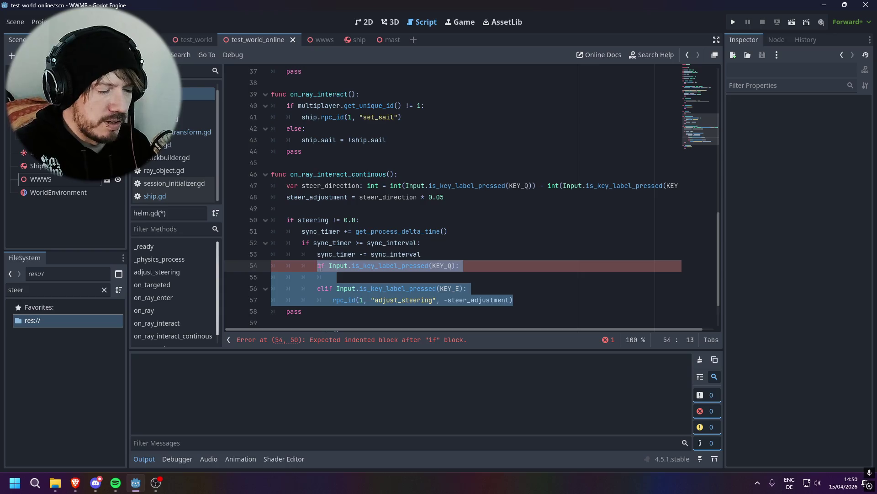
pyautogui.hotkey('ctrl', 'v')
pyautogui.click(450, 254)
pyautogui.hotkey('ctrl', 's')
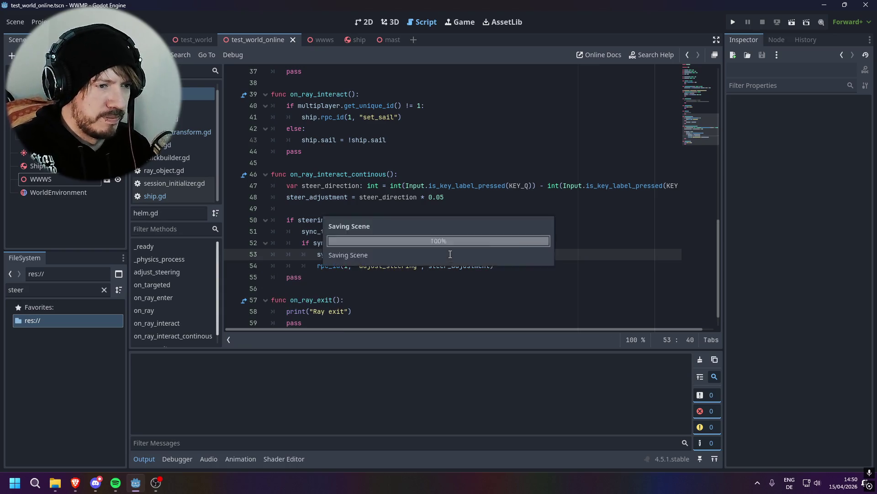
pyautogui.click(376, 220)
pyautogui.scroll(2, 376, 218)
pyautogui.scroll(5, 376, 218)
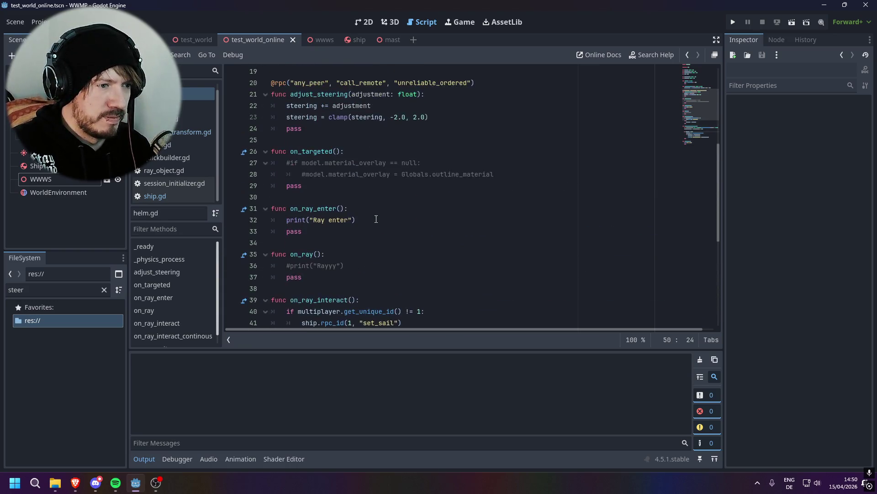
pyautogui.scroll(-6, 393, 183)
pyautogui.click(429, 122)
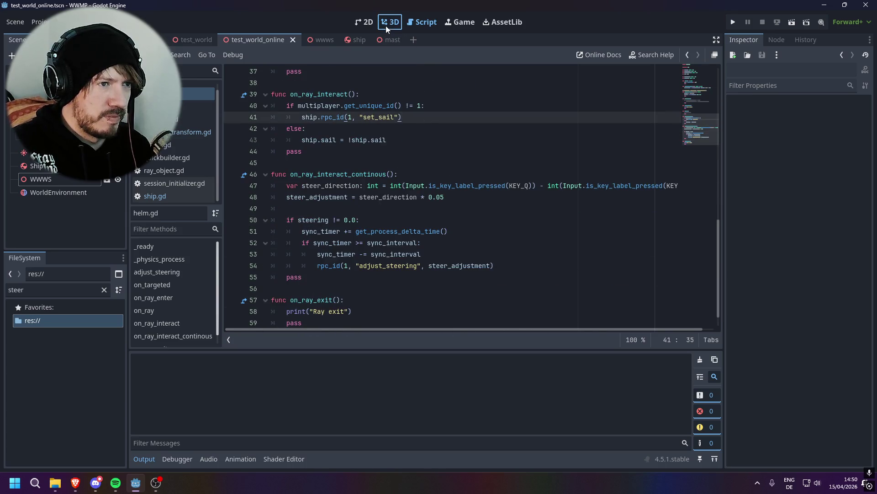
# In the 3D view, try opening steer.tscn from the ship scene and dismiss the load error
pyautogui.click(387, 24)
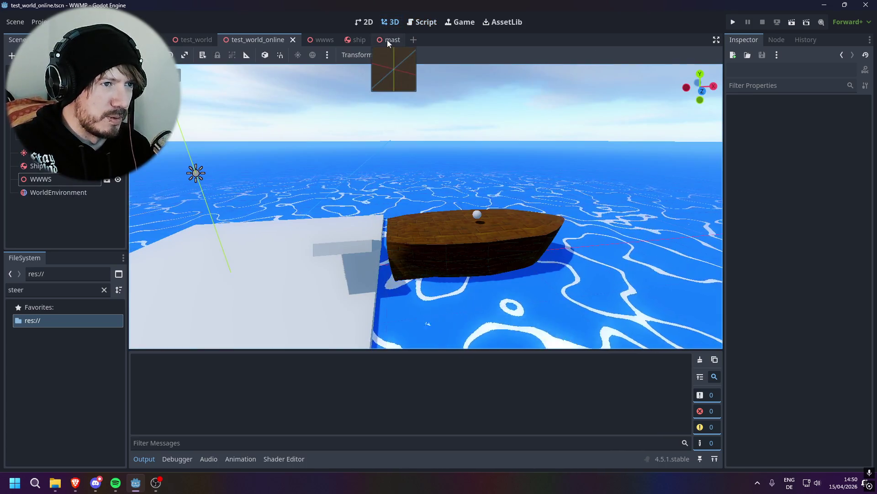
pyautogui.click(357, 40)
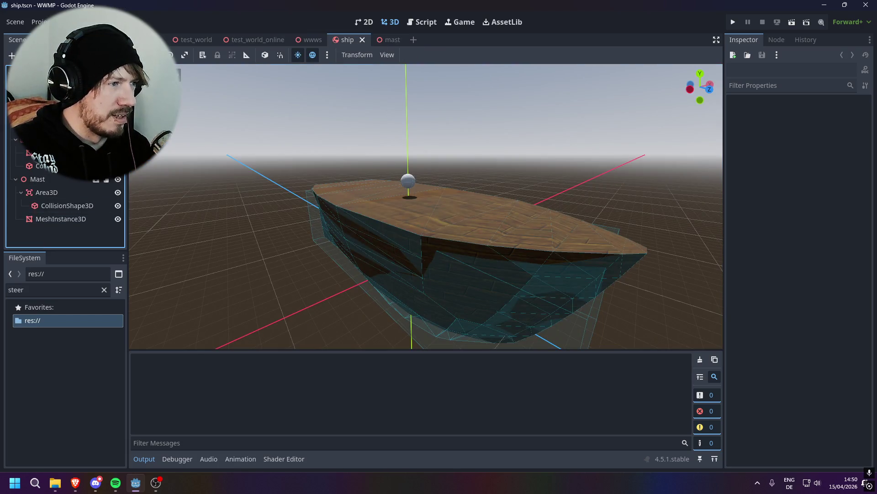
pyautogui.click(35, 73)
pyautogui.click(26, 56)
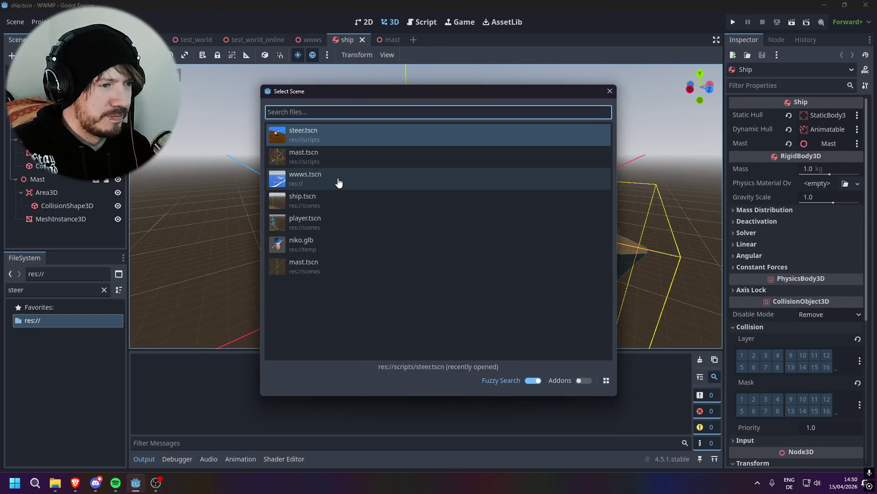
pyautogui.click(327, 137)
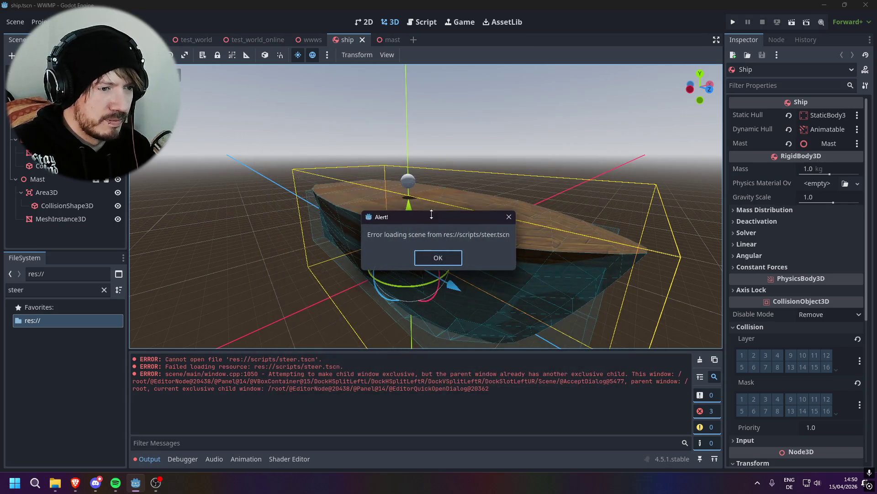
pyautogui.click(430, 259)
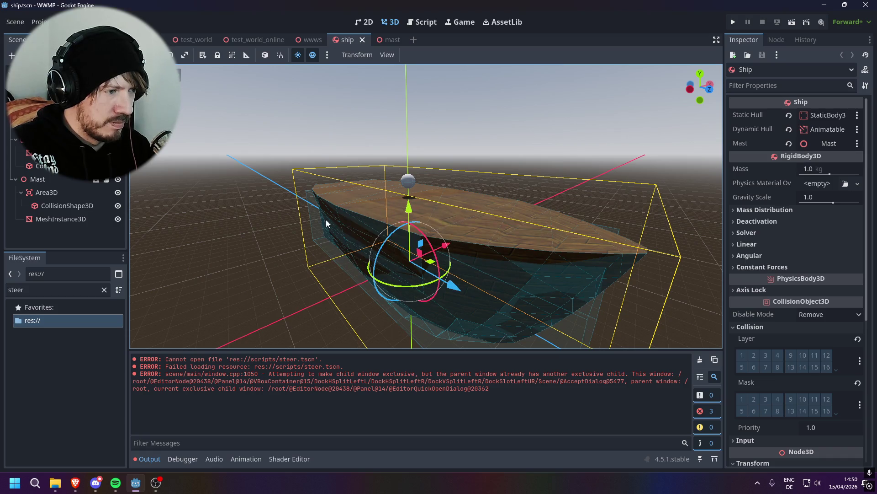
# Switch to the mast scene and clear the Output log
pyautogui.click(75, 234)
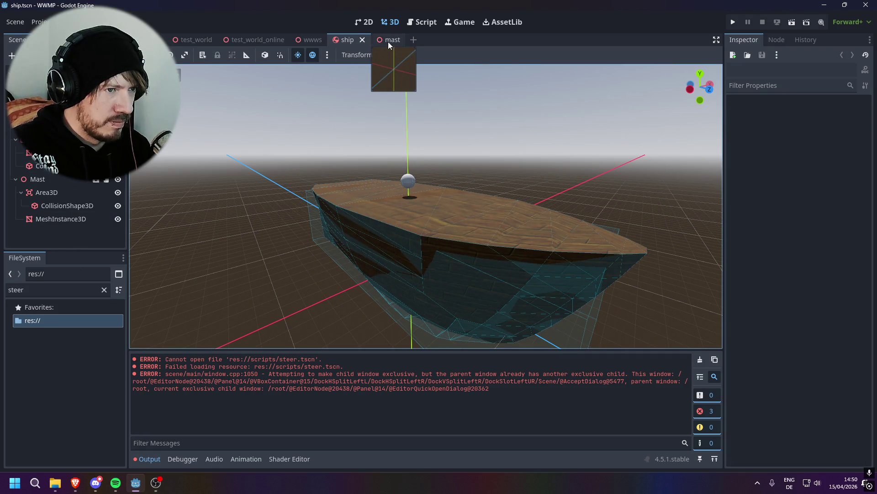
pyautogui.click(388, 42)
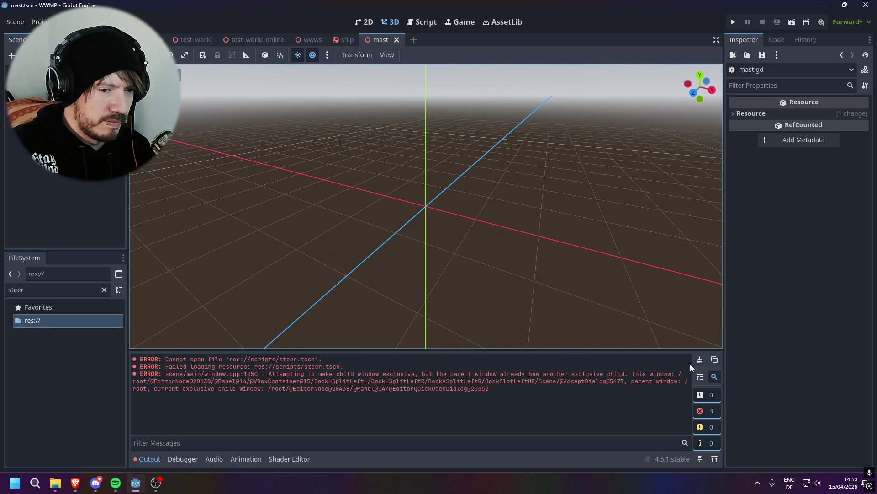
pyautogui.click(700, 359)
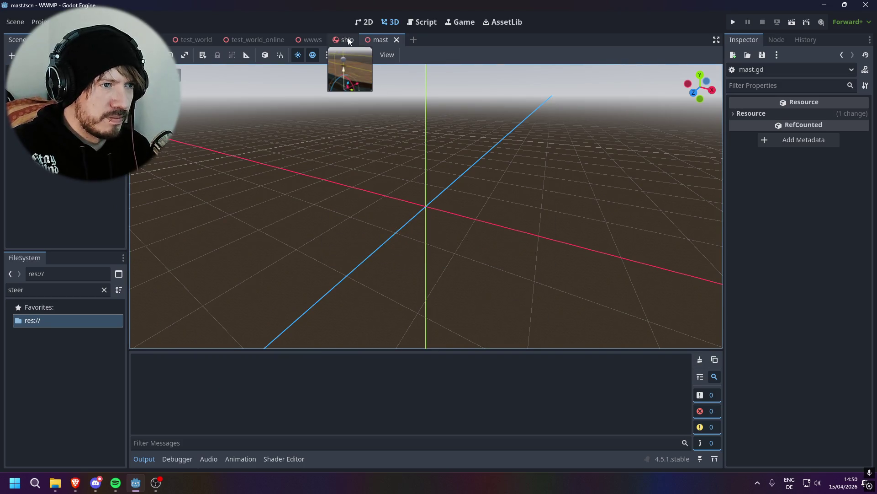
# Retry opening steer.tscn from the ship scene, dismiss the load error, and view helm.gd's script
pyautogui.click(346, 40)
pyautogui.hotkey('ctrl', 'shift', 'o')
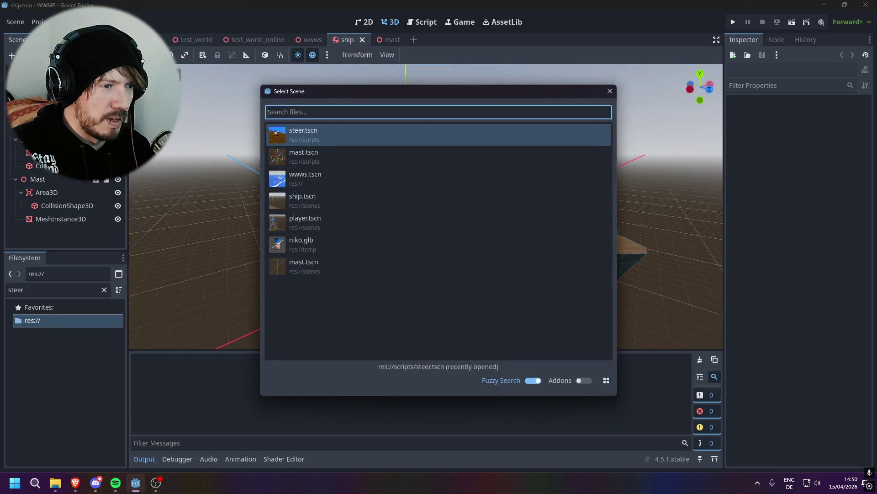
pyautogui.click(319, 132)
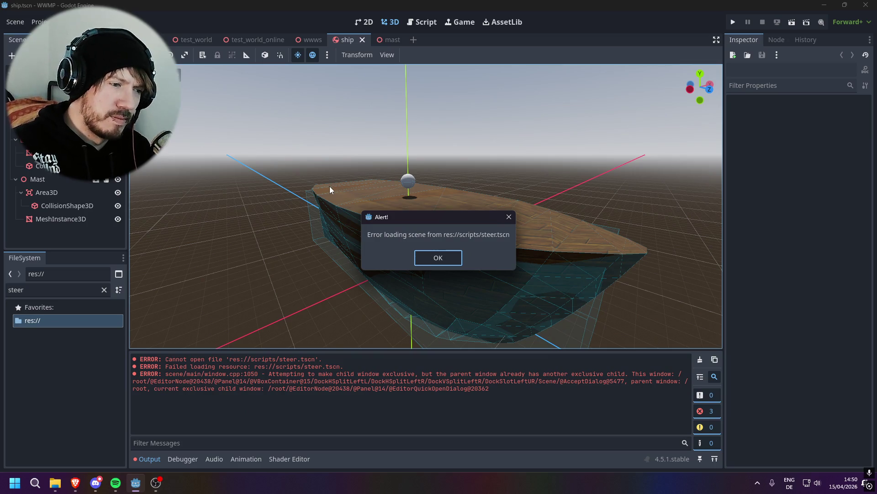
pyautogui.click(438, 258)
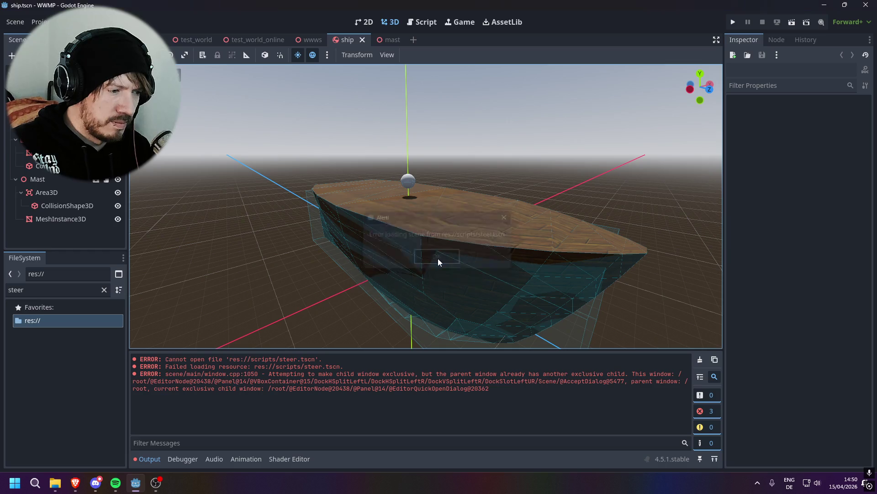
pyautogui.click(423, 22)
pyautogui.click(412, 163)
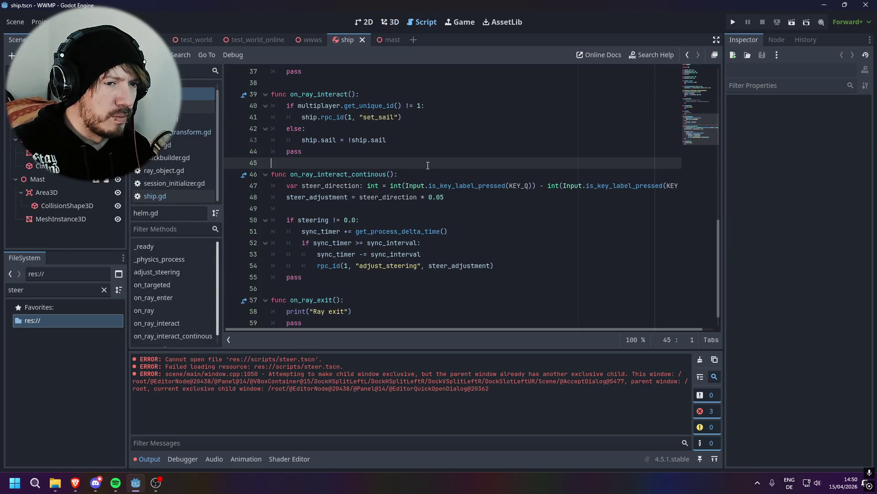
# Clear the Output errors, save with Ctrl+S, and check the class_name Helm declaration
pyautogui.scroll(-1, 428, 165)
pyautogui.scroll(10, 428, 166)
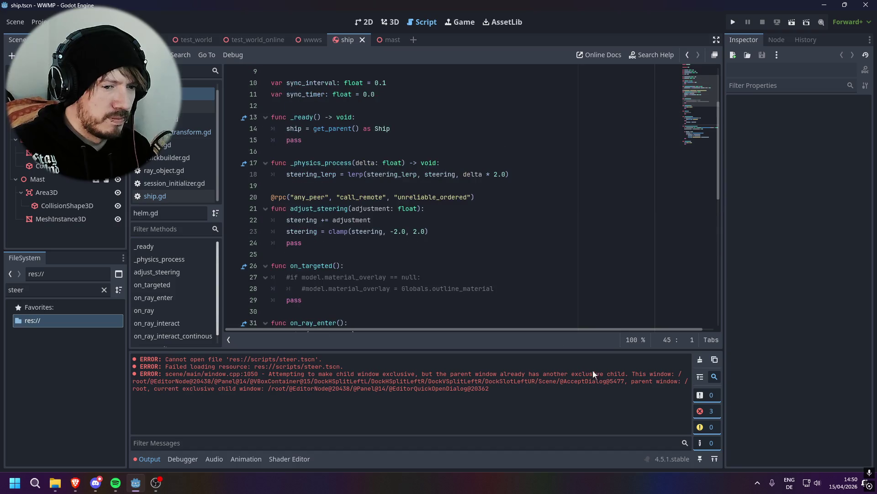
pyautogui.click(700, 361)
pyautogui.click(547, 208)
pyautogui.hotkey('ctrl', 's')
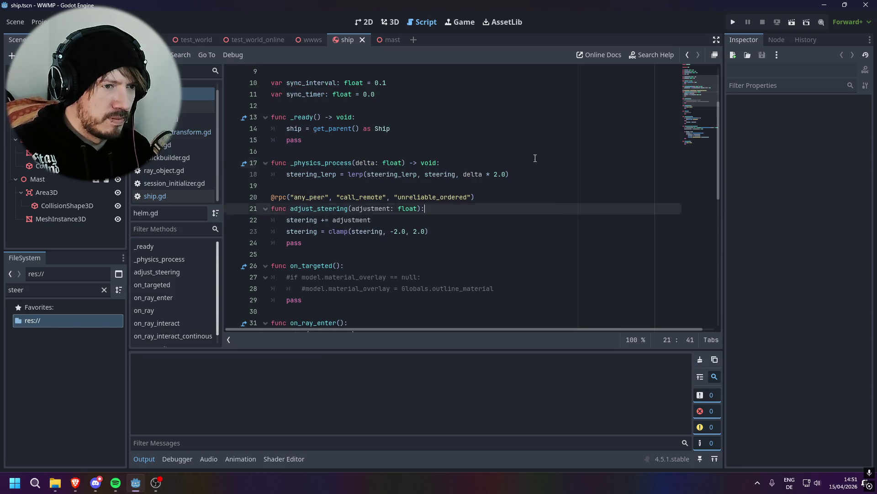
pyautogui.click(535, 161)
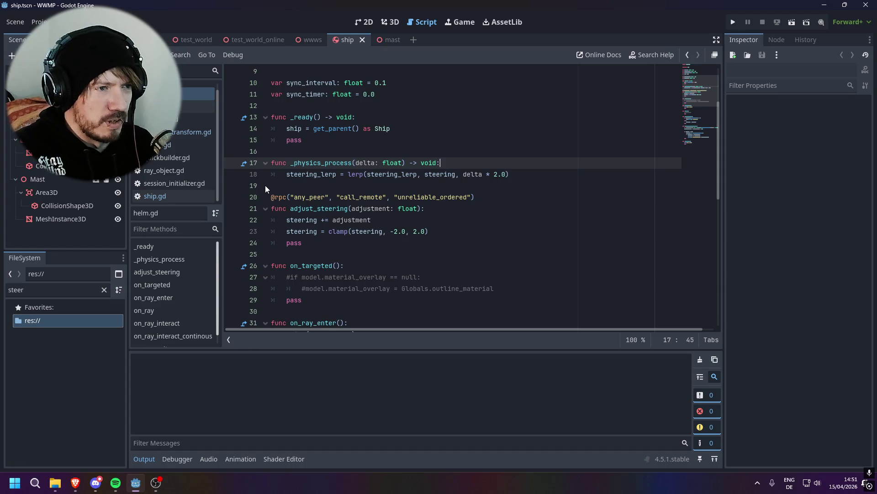
pyautogui.click(331, 139)
pyautogui.scroll(3, 337, 136)
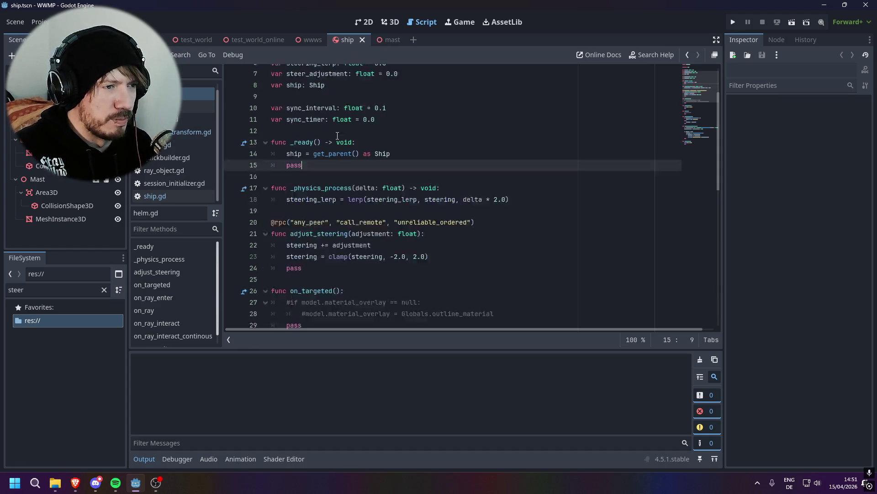
pyautogui.click(346, 94)
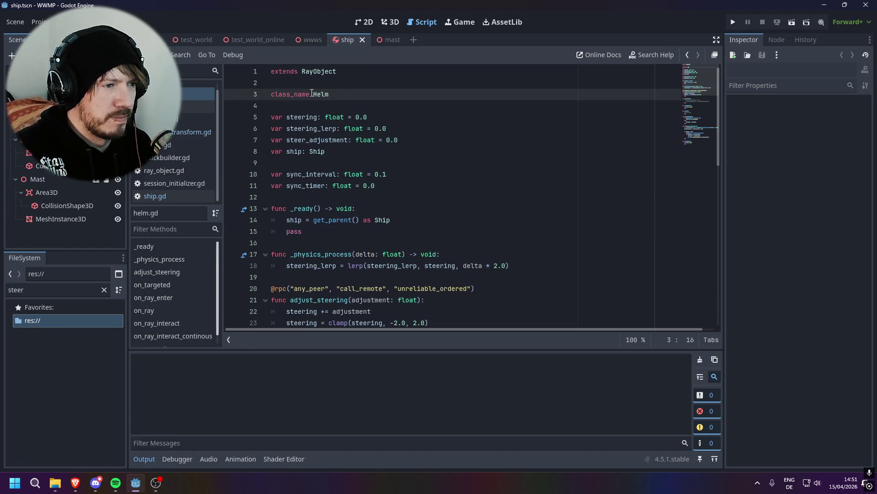
# Quit to the project list to reload, then reopen the ship scene's quick scene picker
pyautogui.click(389, 40)
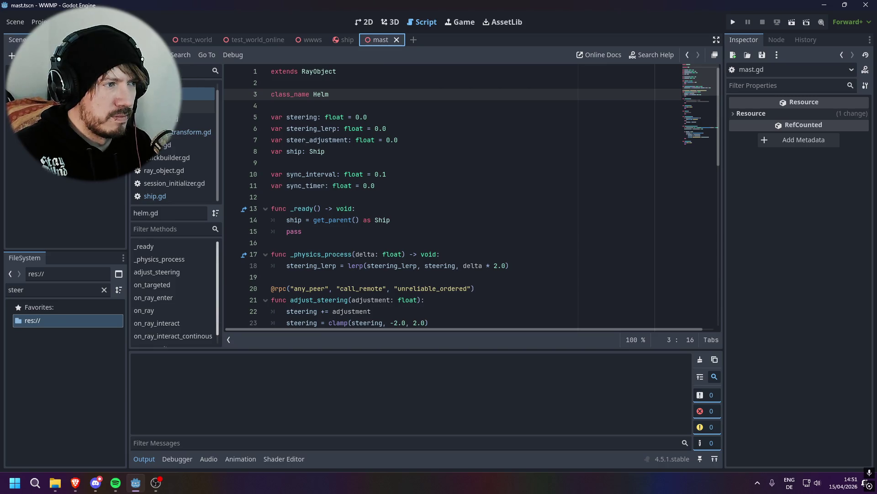
pyautogui.click(39, 22)
pyautogui.click(91, 170)
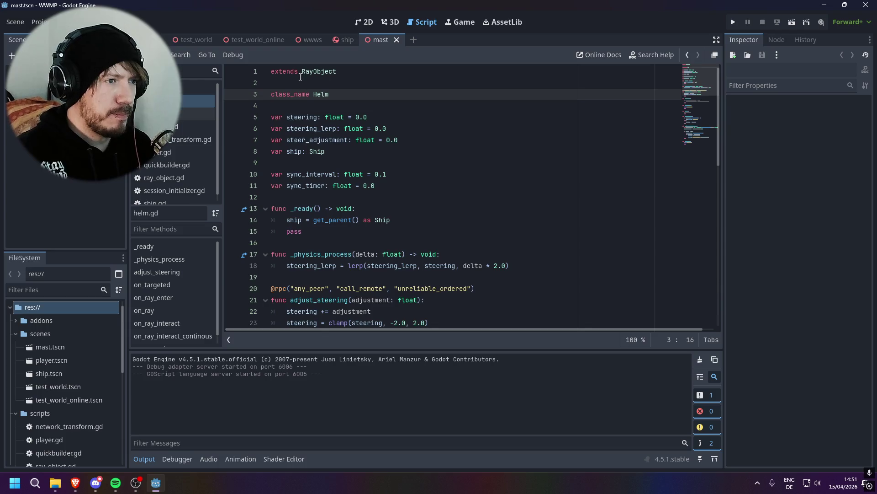
pyautogui.click(345, 40)
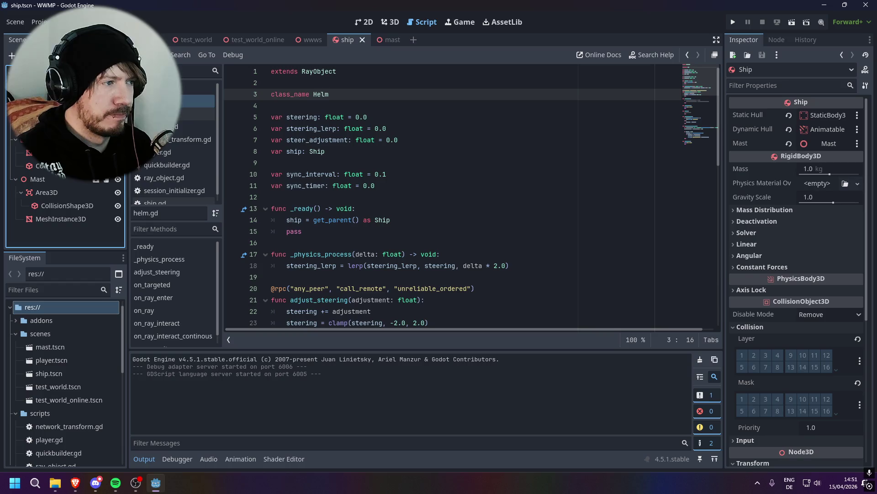
pyautogui.hotkey('ctrl', 'shift', 'o')
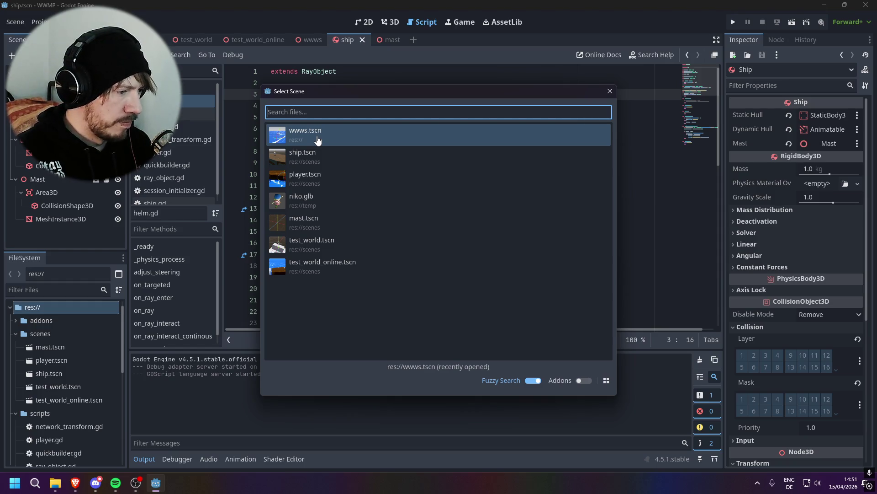
# Close the scene picker and move helm.gd and mast.gd into the scripts folder
pyautogui.click(610, 91)
pyautogui.scroll(-5, 75, 351)
pyautogui.scroll(-3, 76, 355)
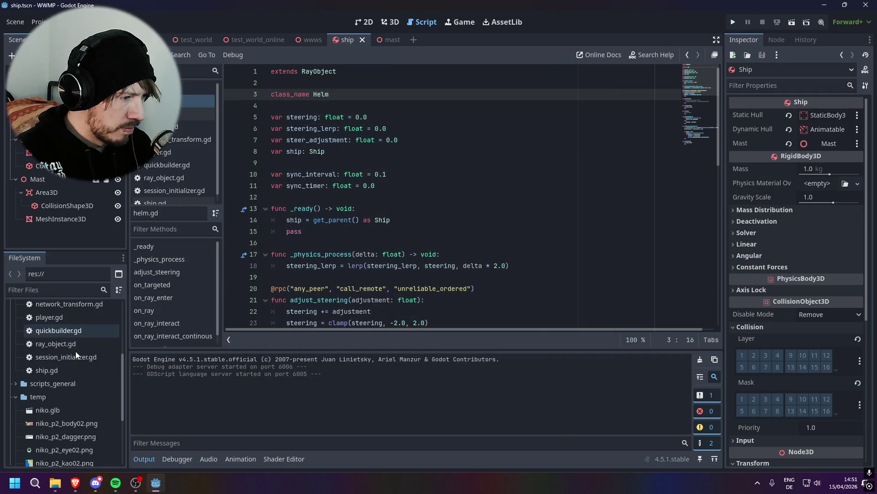
pyautogui.scroll(-4, 75, 353)
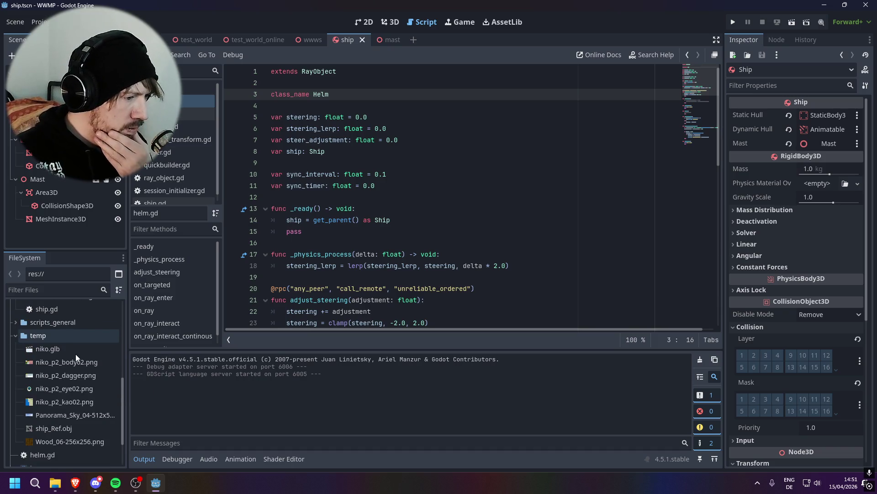
pyautogui.scroll(-4, 75, 411)
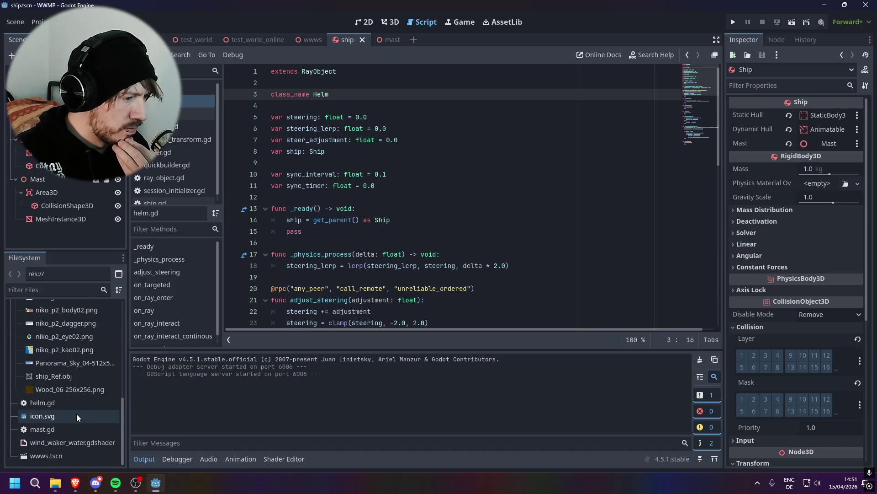
pyautogui.moveTo(75, 412)
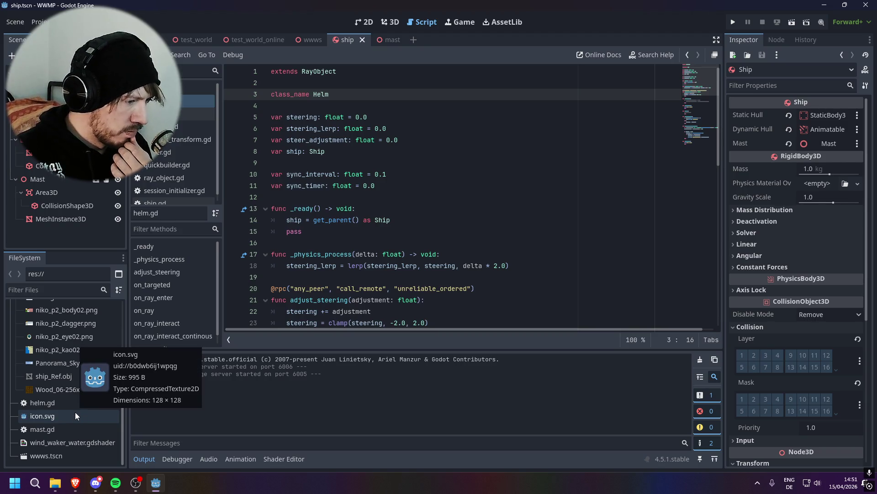
pyautogui.click(47, 407)
pyautogui.keyDown('ctrl'); pyautogui.click(44, 433); pyautogui.keyUp('ctrl')
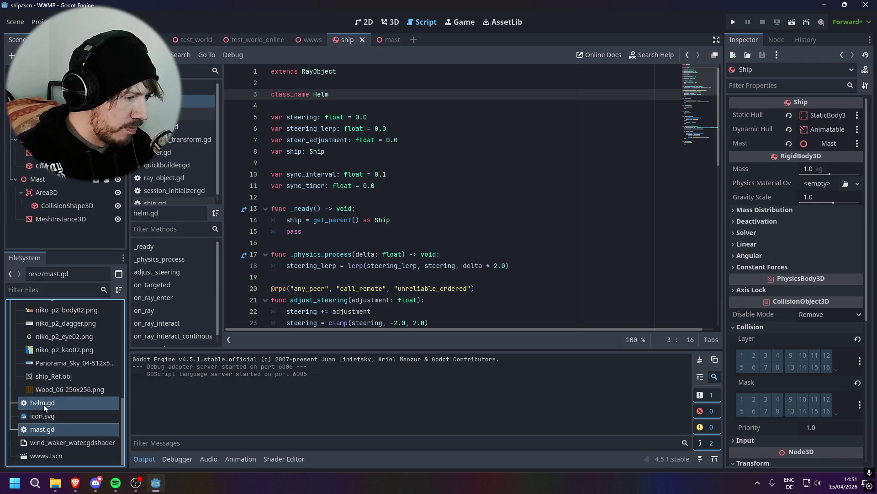
pyautogui.moveTo(46, 401)
pyautogui.mouseDown()
pyautogui.moveTo(49, 311)
pyautogui.moveTo(51, 347)
pyautogui.mouseUp()
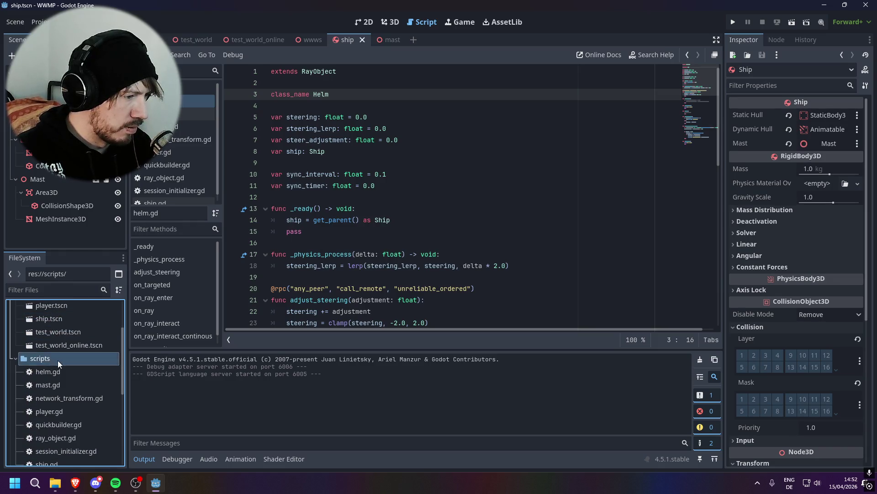
# Filter files for 'helm', then create a new scene scripted with helm.gd and save it as scenes/helm.tscn
pyautogui.click(59, 291)
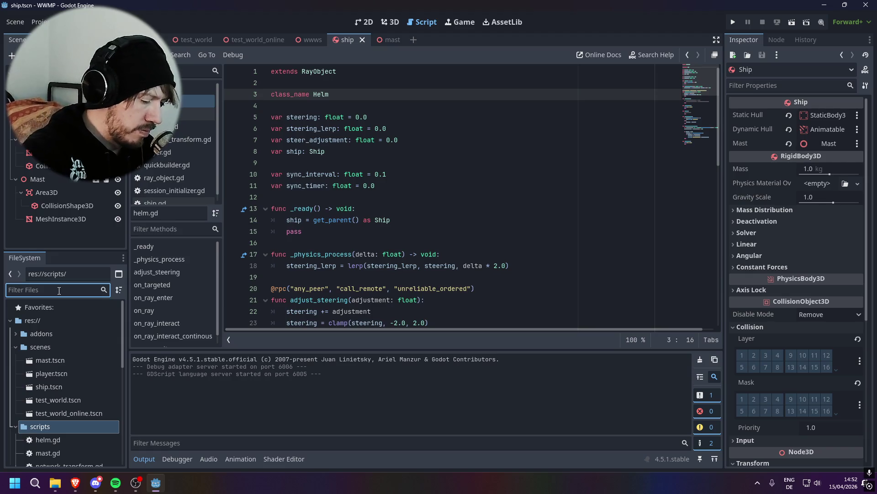
pyautogui.write('helm')
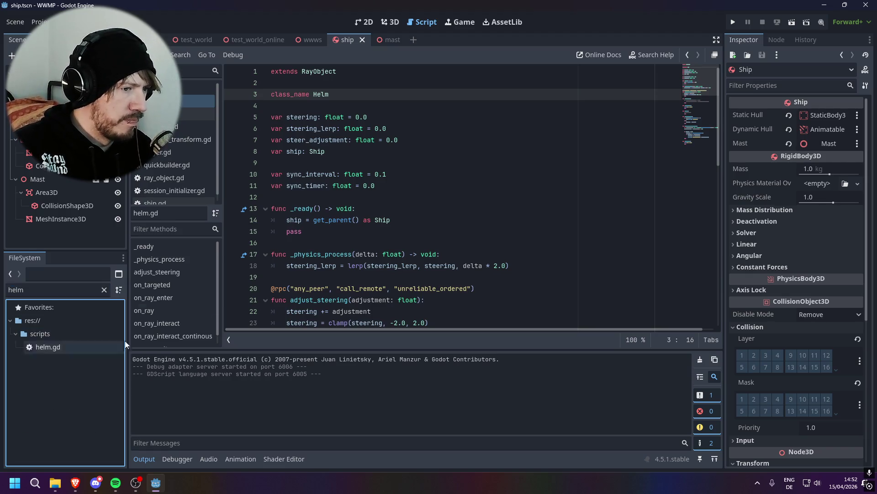
pyautogui.click(417, 187)
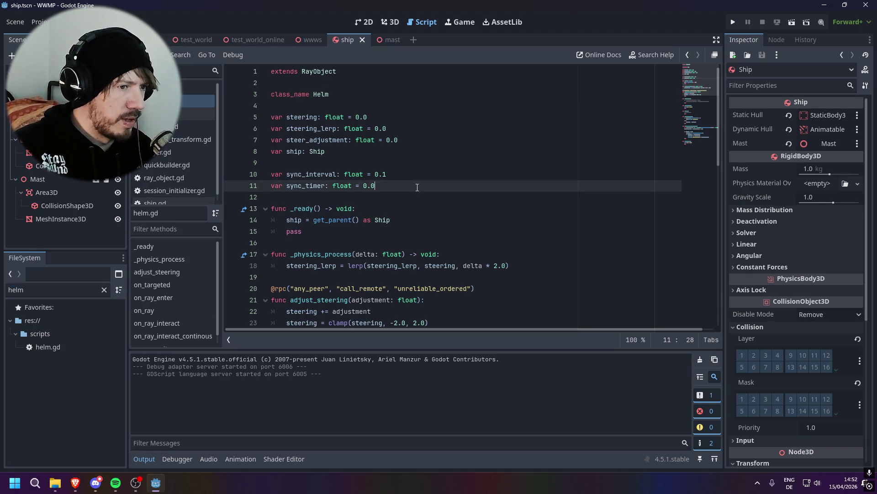
pyautogui.click(434, 141)
pyautogui.hotkey('ctrl', 'n')
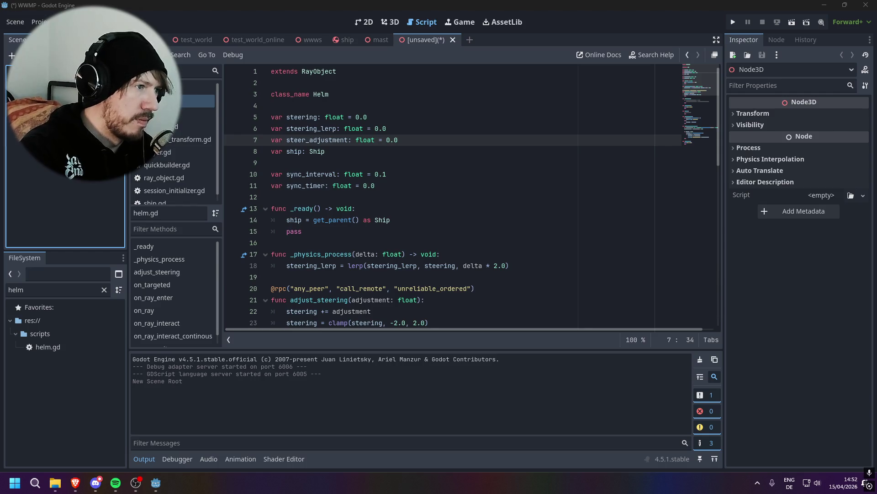
pyautogui.moveTo(48, 346); pyautogui.dragTo(822, 195)
pyautogui.hotkey('ctrl', 's')
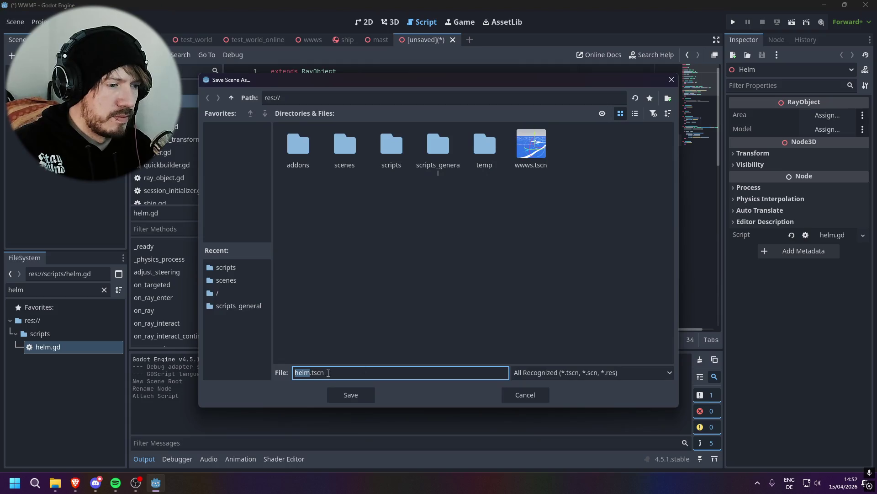
pyautogui.doubleClick(345, 154)
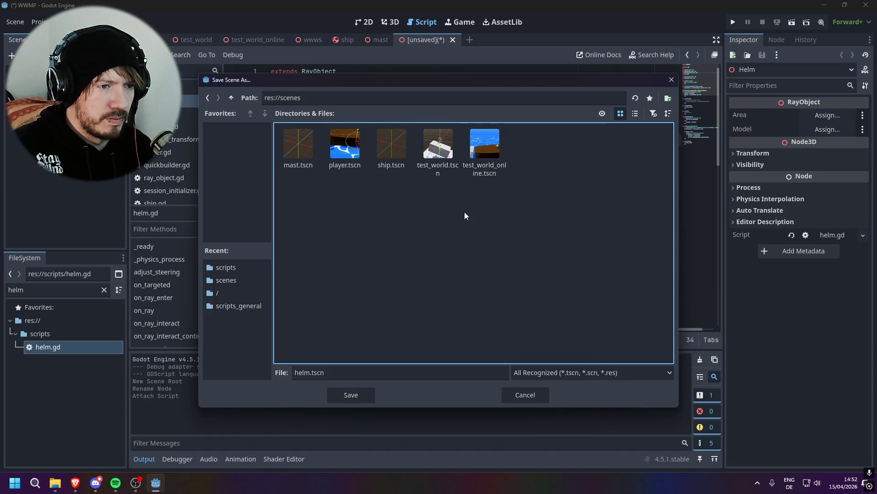
pyautogui.click(358, 395)
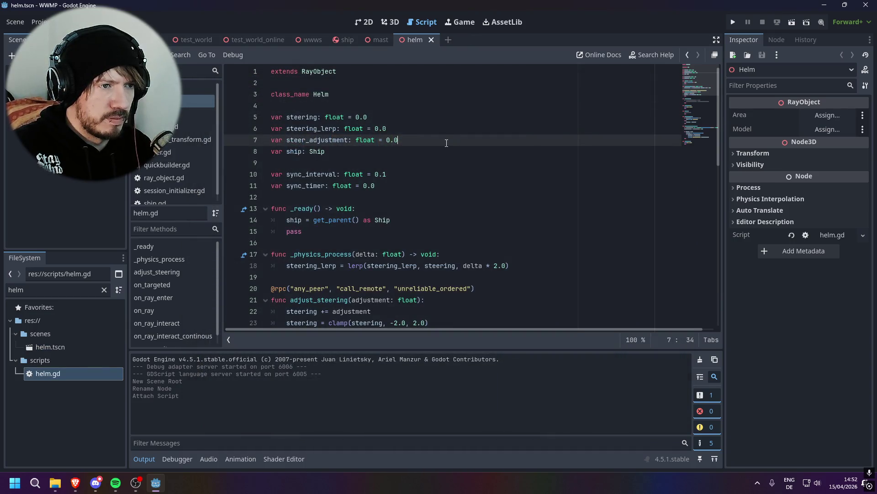
pyautogui.click(440, 124)
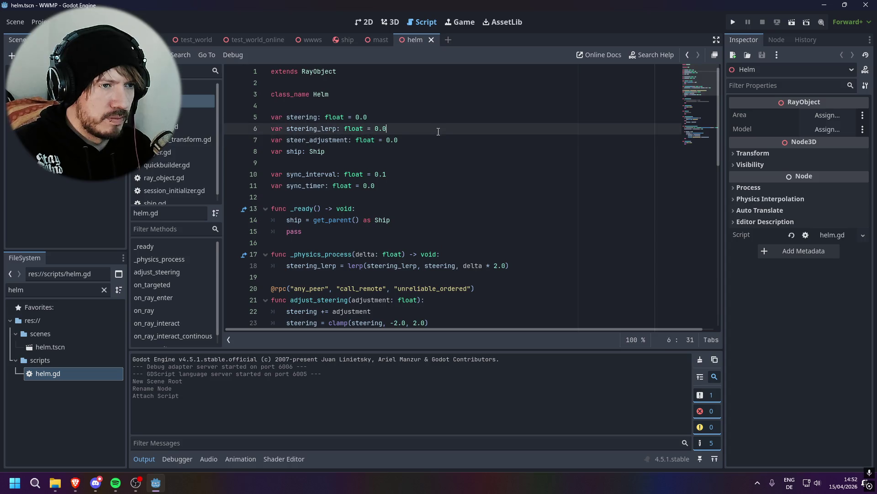
pyautogui.click(392, 23)
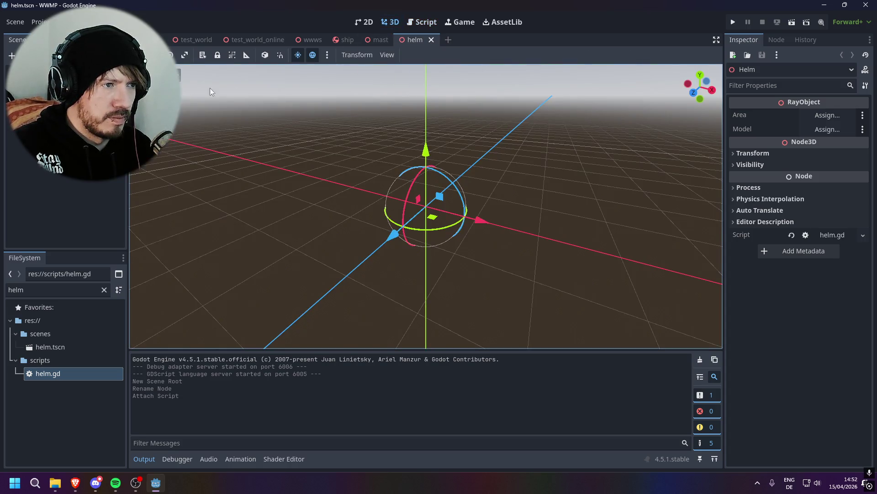
# Instance helm.tscn into the ship, add an Area3D child under Helm, and move it back along the deck
pyautogui.click(350, 39)
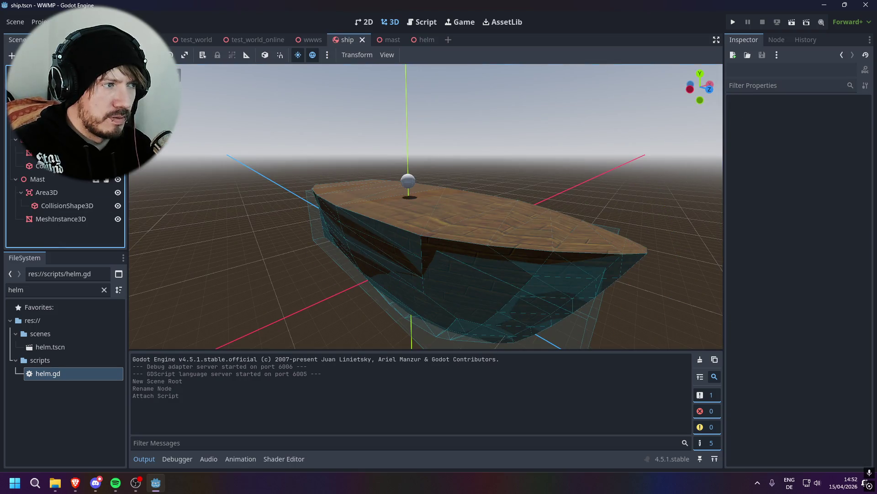
pyautogui.hotkey('ctrl', 'shift', 'o')
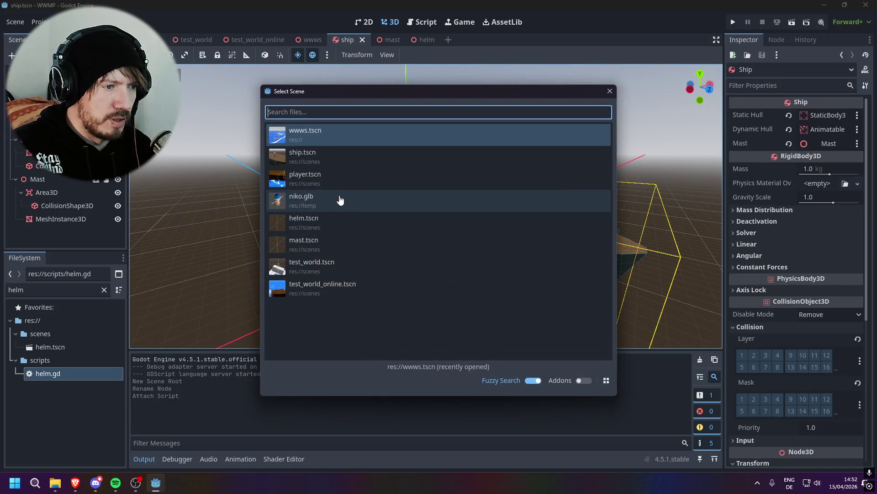
pyautogui.doubleClick(344, 226)
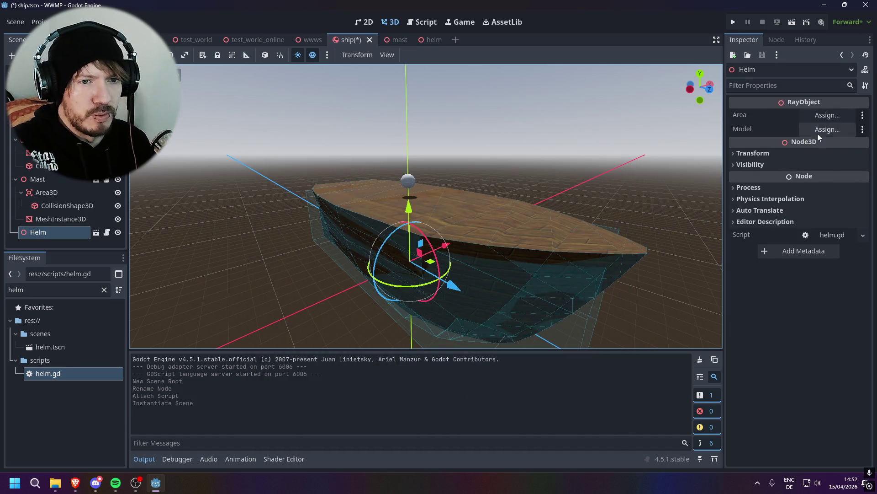
pyautogui.click(811, 117)
pyautogui.click(512, 79)
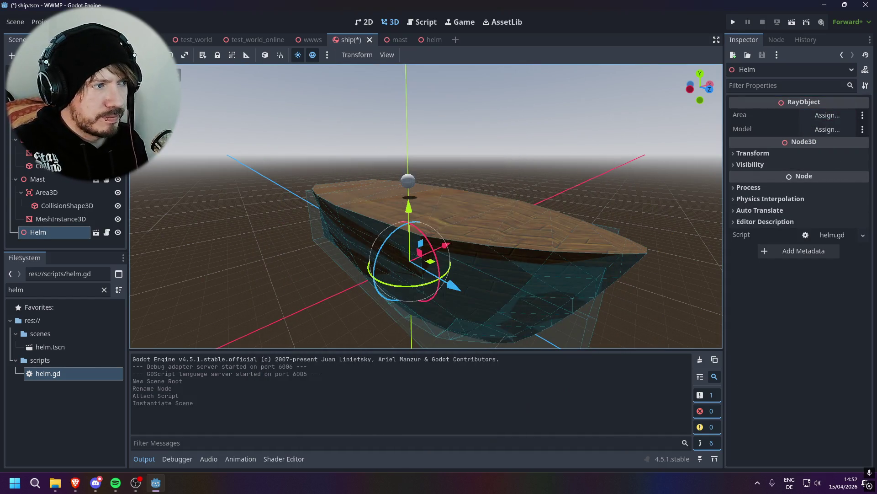
pyautogui.click(11, 55)
pyautogui.write('are')
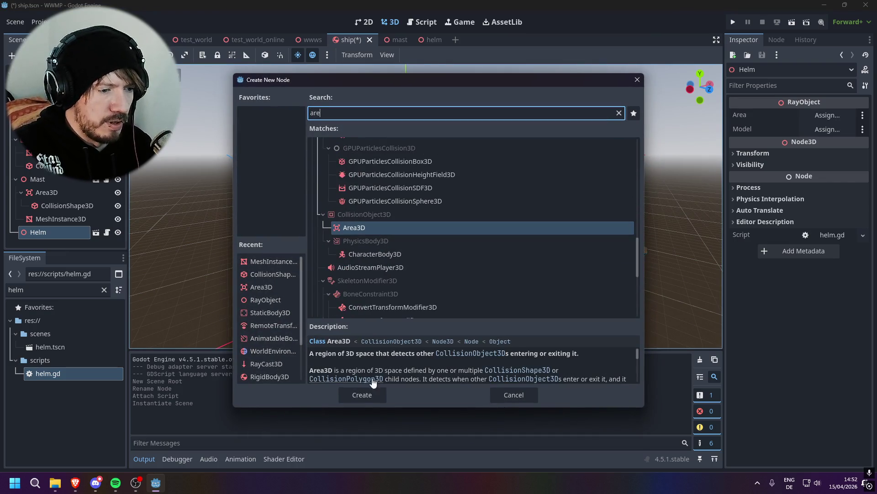
pyautogui.click(364, 394)
pyautogui.click(38, 226)
pyautogui.moveTo(455, 287); pyautogui.dragTo(462, 192)
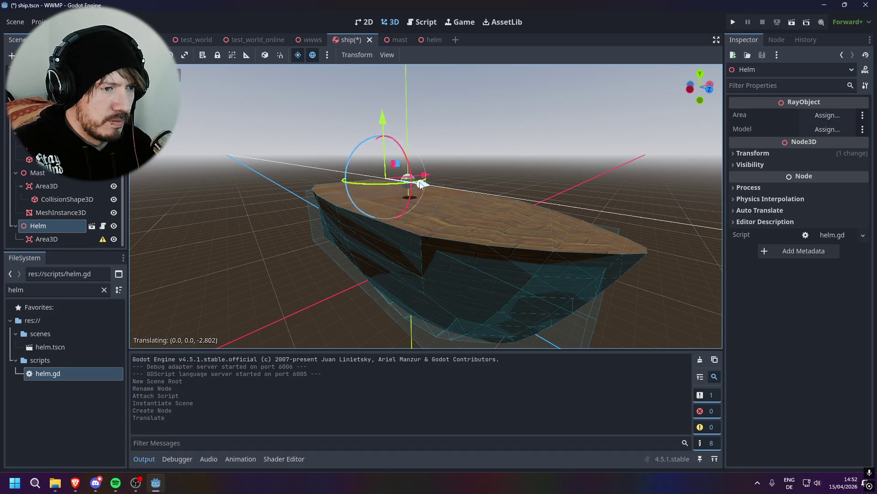
# Add a CollisionShape3D with a BoxShape3D under the helm's Area3D
pyautogui.scroll(5, 462, 191)
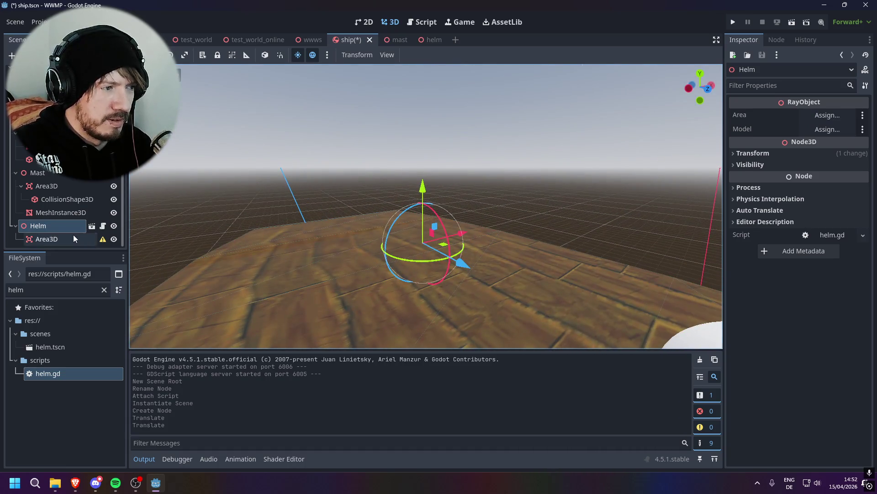
pyautogui.click(73, 236)
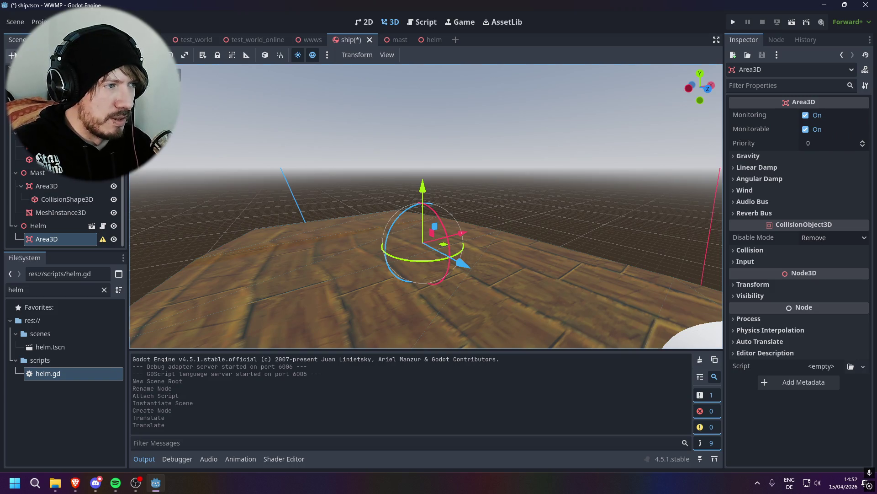
pyautogui.hotkey('ctrl', 'a')
pyautogui.write('co')
pyautogui.click(269, 287)
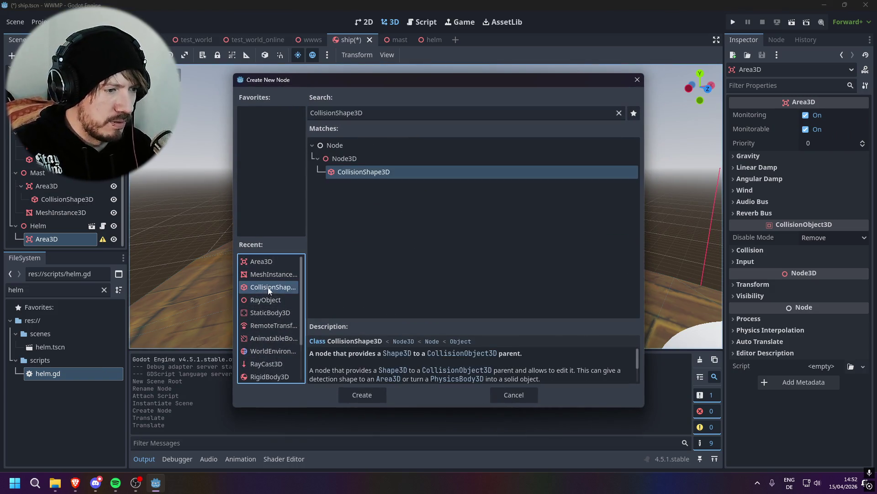
pyautogui.click(363, 396)
pyautogui.click(863, 117)
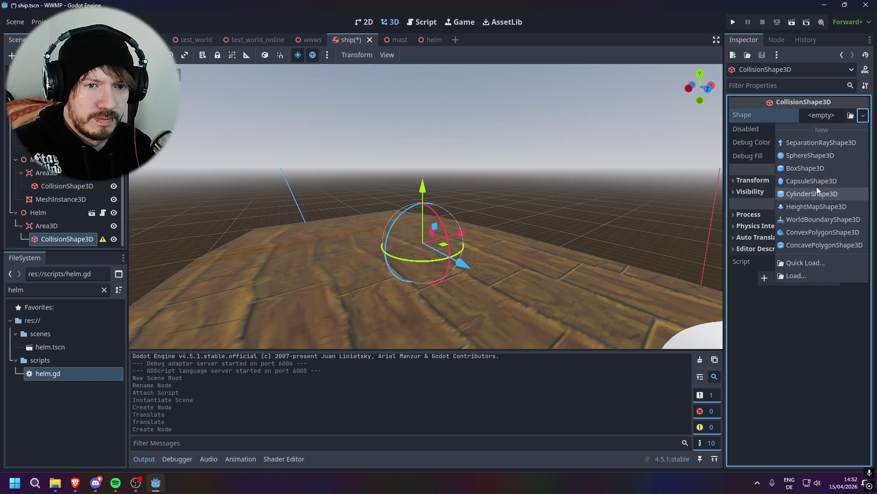
pyautogui.click(809, 169)
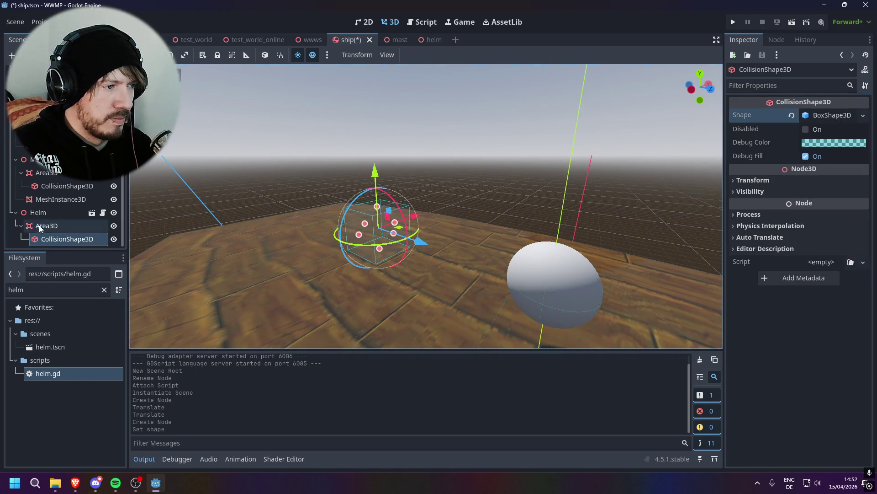
# Add a MeshInstance3D with a BoxMesh under the Helm node
pyautogui.click(39, 227)
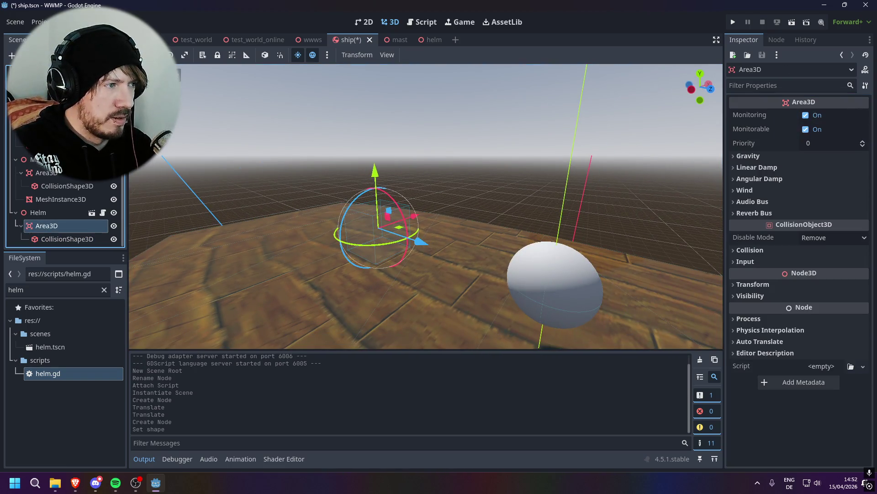
pyautogui.click(36, 214)
pyautogui.hotkey('ctrl', 'a')
pyautogui.click(264, 288)
pyautogui.click(362, 396)
pyautogui.click(863, 115)
pyautogui.click(825, 181)
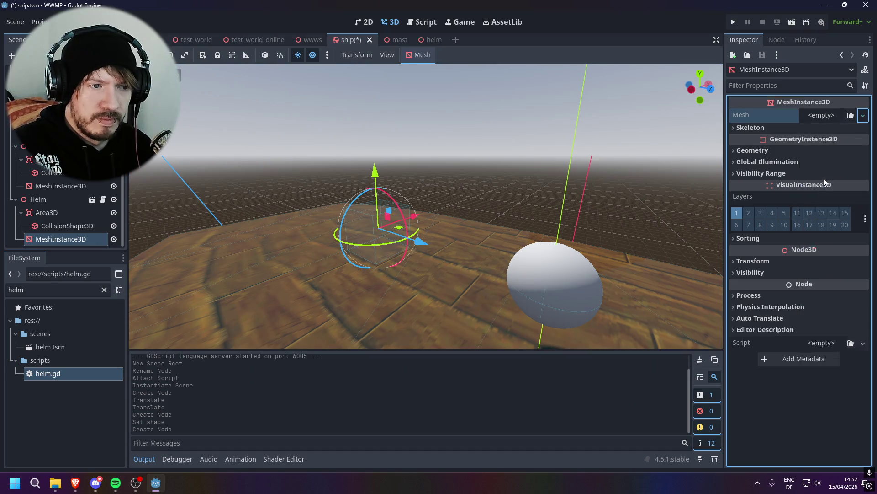
# Save the ship scene with the finished helm and view the whole deck
pyautogui.click(51, 201)
pyautogui.moveTo(425, 243); pyautogui.dragTo(320, 228)
pyautogui.hotkey('ctrl', 's')
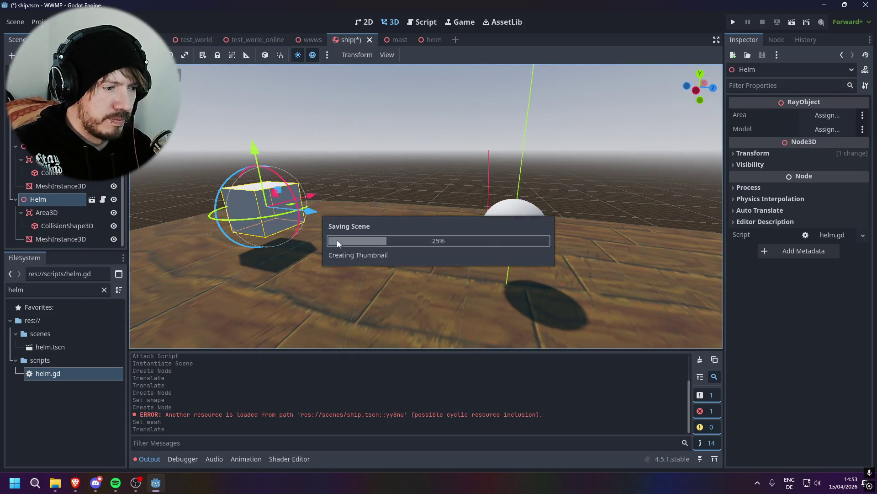
pyautogui.click(700, 359)
pyautogui.moveTo(633, 314); pyautogui.dragTo(633, 314)
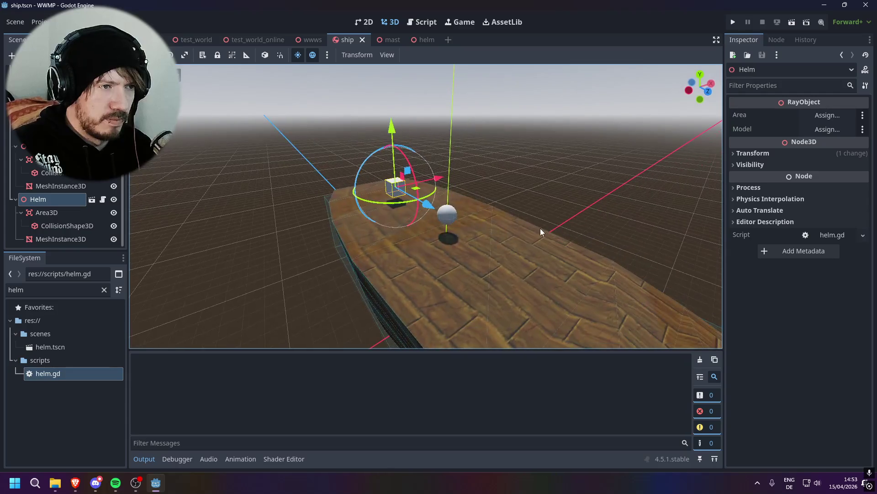
# Check steering_lerp in helm.gd and find the 2.0 steering torque multiplier in ship.gd
pyautogui.click(425, 22)
pyautogui.click(471, 143)
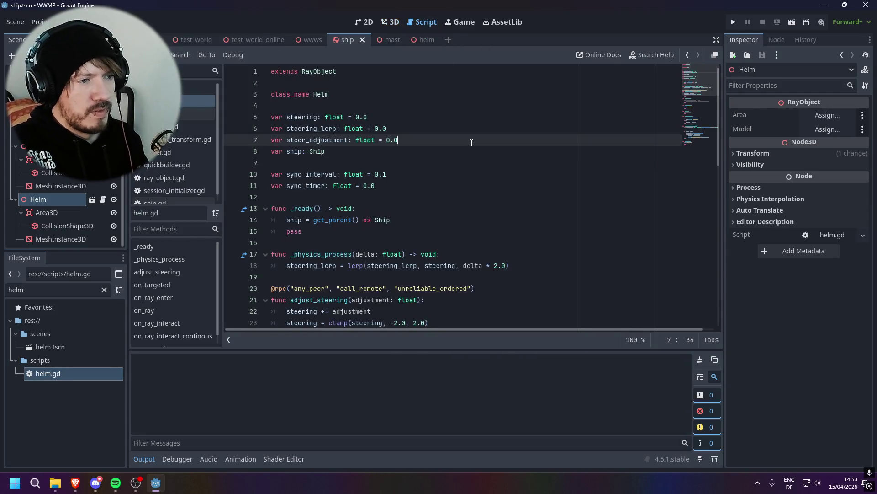
pyautogui.press('Up')
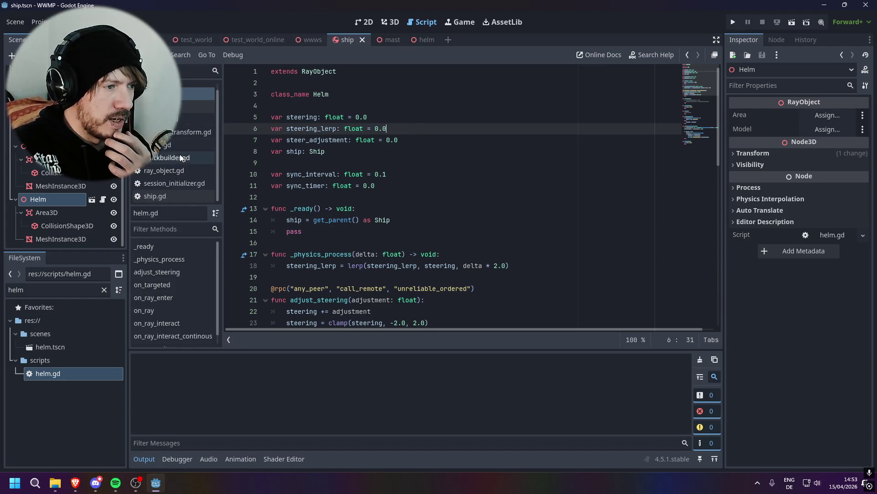
pyautogui.click(156, 201)
pyautogui.scroll(-20, 406, 181)
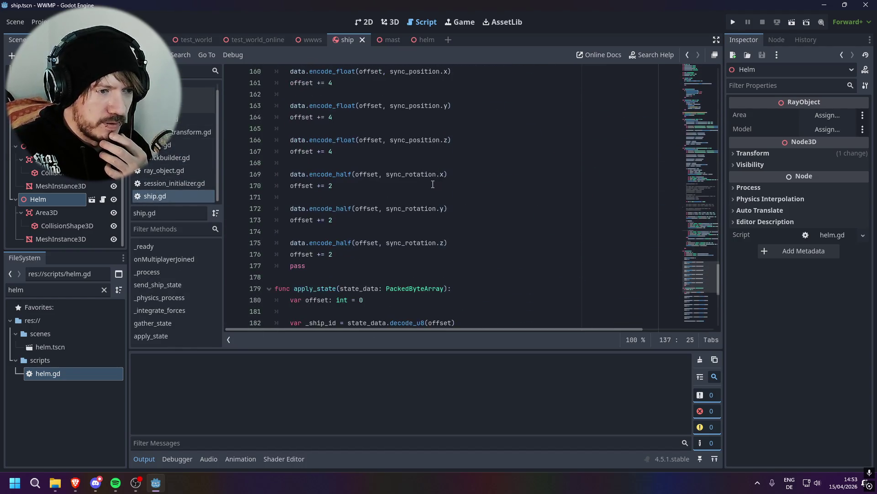
pyautogui.scroll(18, 420, 262)
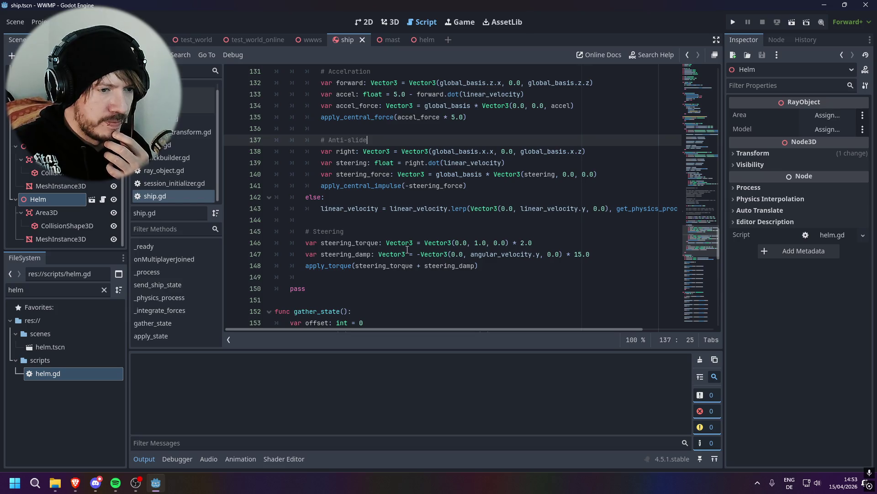
pyautogui.doubleClick(526, 243)
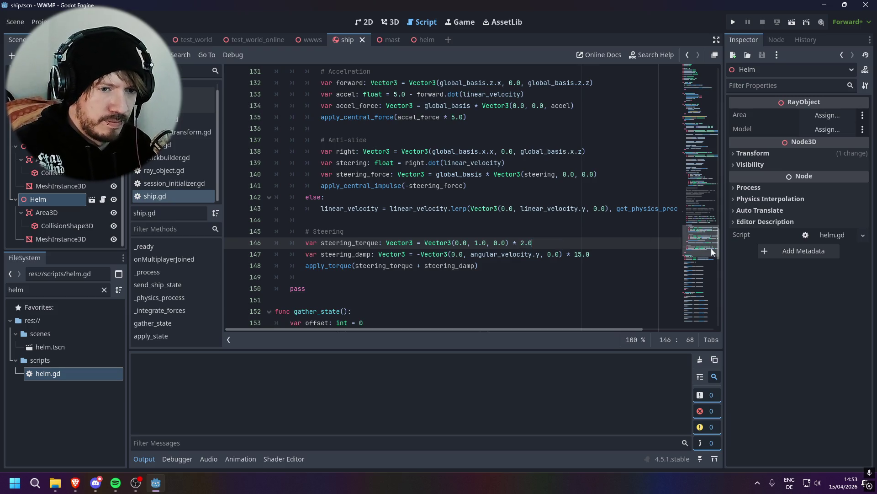
pyautogui.click(692, 102)
pyautogui.scroll(4, 691, 102)
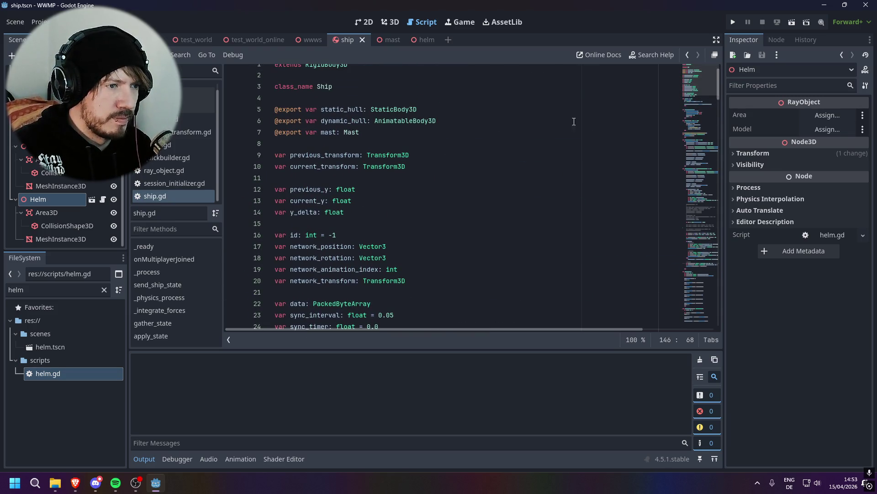
pyautogui.click(381, 130)
pyautogui.press('Return')
pyautogui.write('@exp')
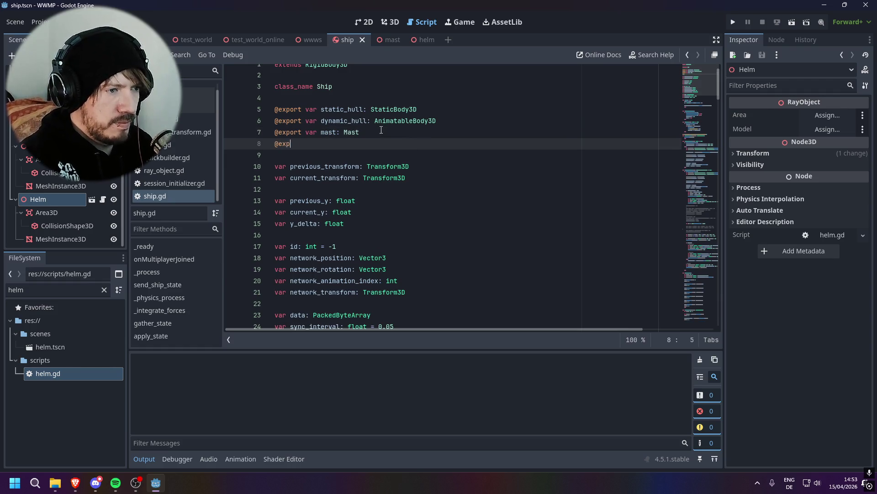
pyautogui.write('helm: Helm')
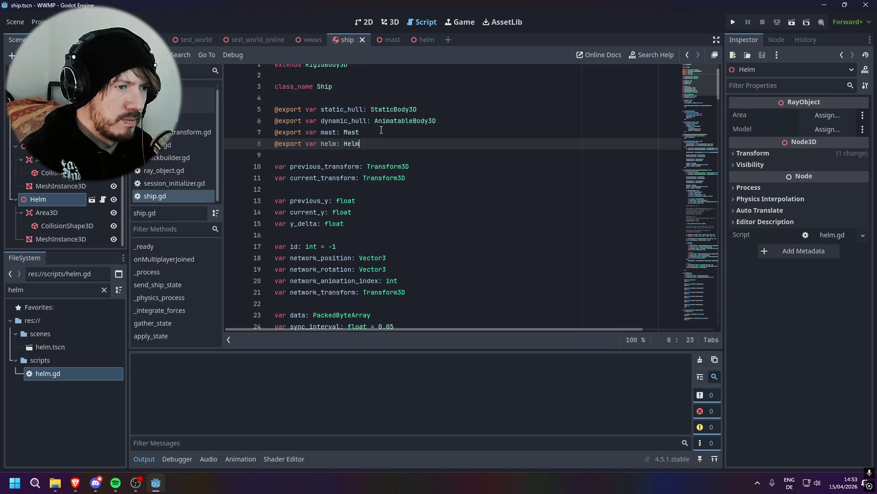
pyautogui.press('Escape')
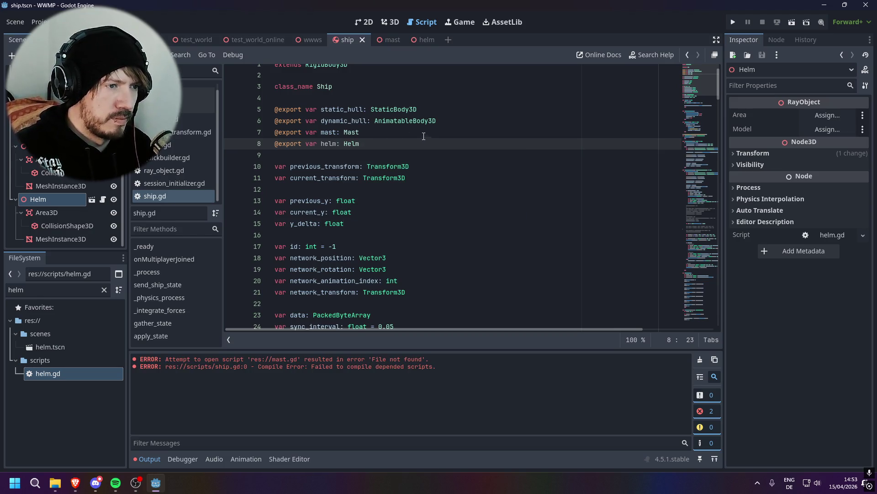
pyautogui.click(419, 133)
pyautogui.scroll(2, 64, 180)
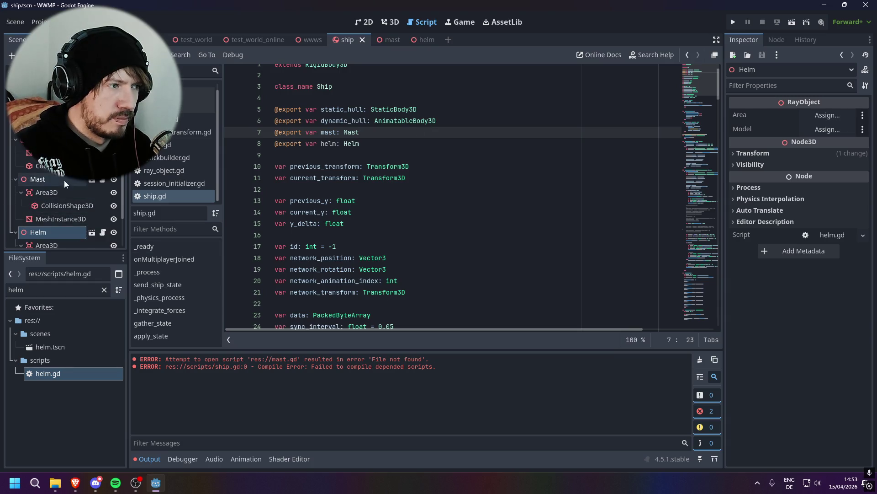
# Assign the Helm node to the Ship root's helm property in the Inspector
pyautogui.click(41, 73)
pyautogui.click(820, 158)
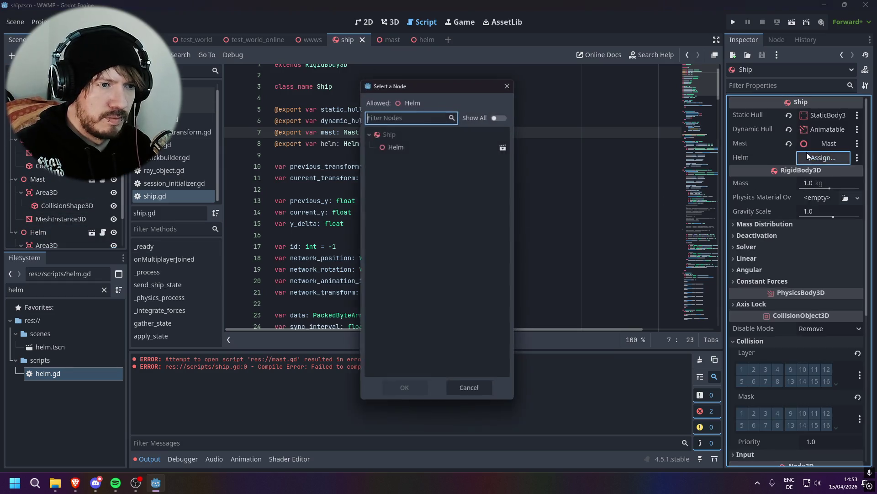
pyautogui.click(404, 395)
pyautogui.click(462, 155)
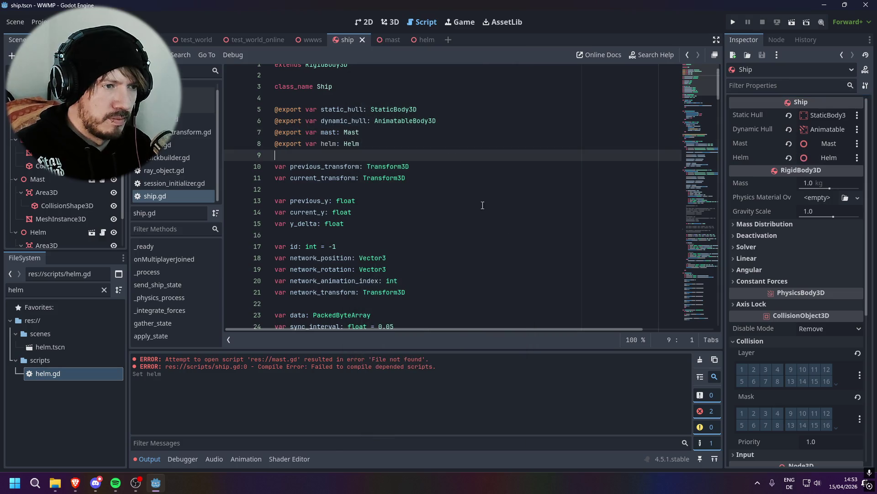
pyautogui.click(701, 361)
# Replace the 2.0 multiplier on line 147 with helm.steering_lerp
pyautogui.moveTo(719, 89)
pyautogui.mouseDown()
pyautogui.moveTo(709, 258)
pyautogui.moveTo(711, 247)
pyautogui.mouseUp()
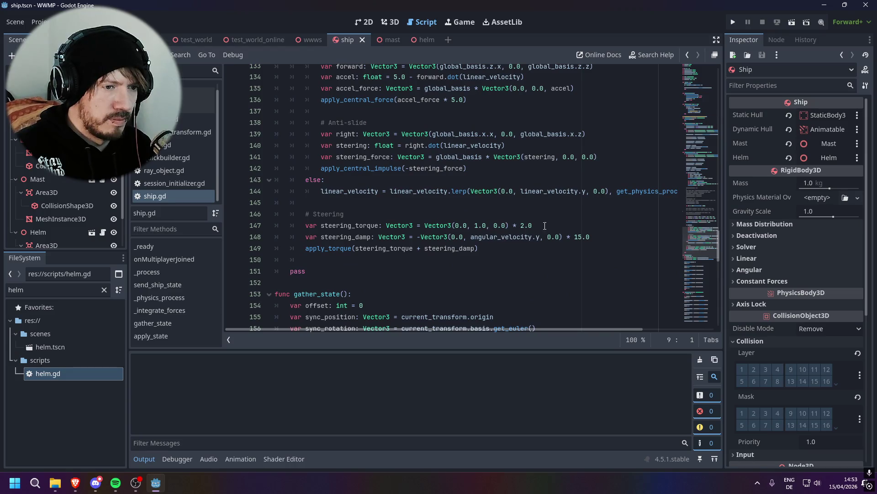
pyautogui.moveTo(549, 226); pyautogui.dragTo(521, 225)
pyautogui.write('helm')
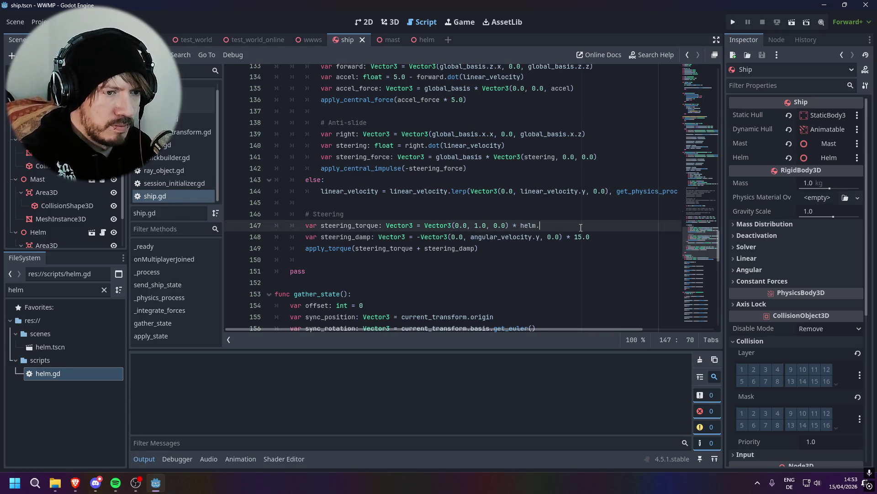
pyautogui.write('.ste')
pyautogui.press('Down')
pyautogui.press('Down')
pyautogui.press('Return')
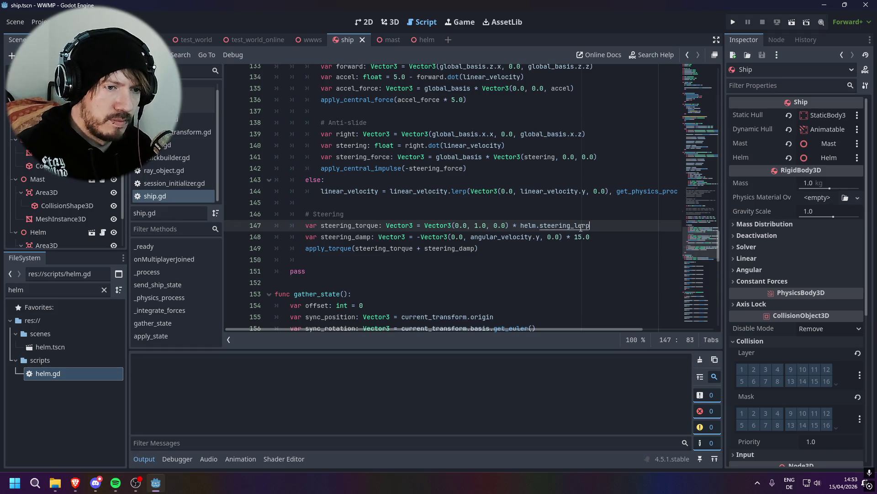
pyautogui.press('Down')
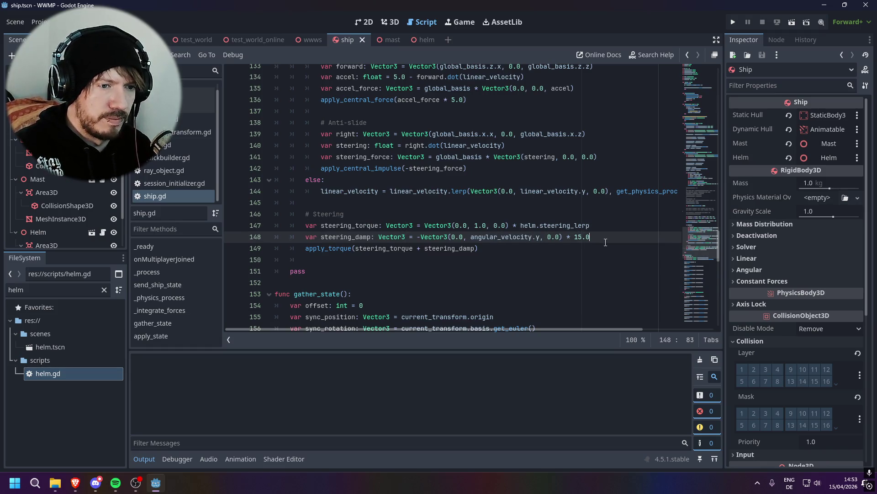
pyautogui.click(793, 25)
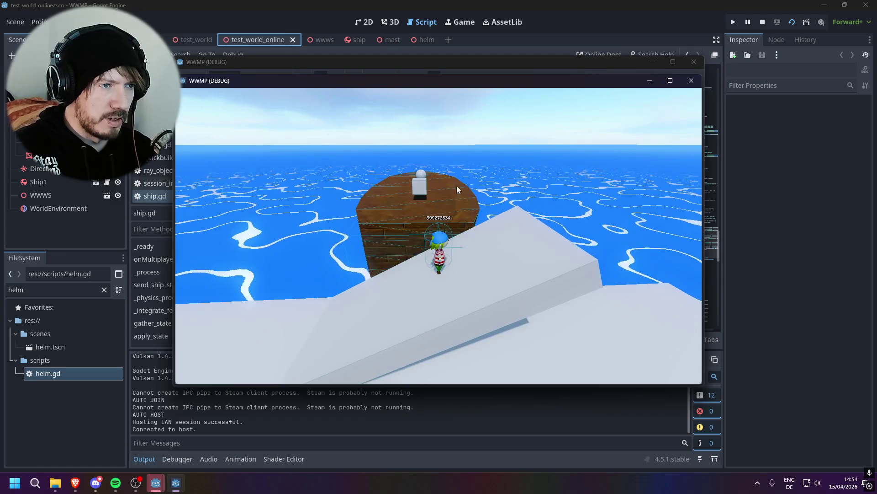
# Arrange the two game windows, walk the player onto the ship, then stop the test run
pyautogui.moveTo(447, 86); pyautogui.dragTo(644, 200)
pyautogui.click(543, 139)
pyautogui.moveTo(436, 63); pyautogui.dragTo(227, 27)
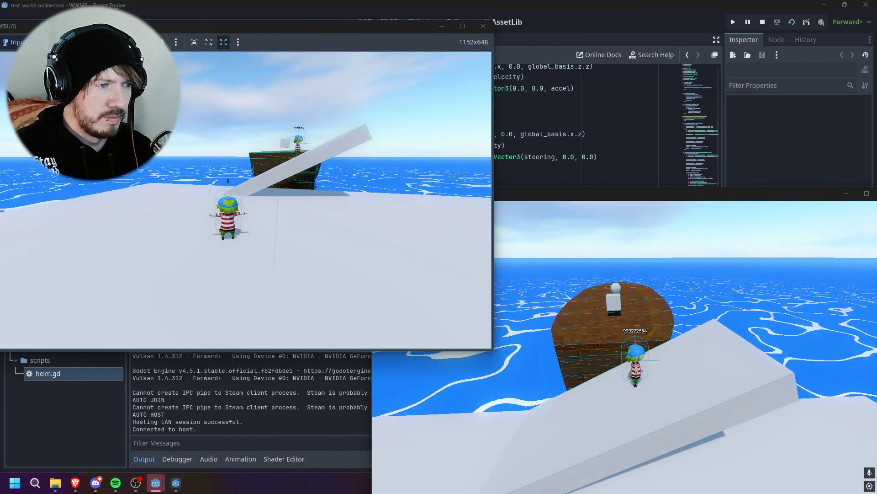
pyautogui.press('w')
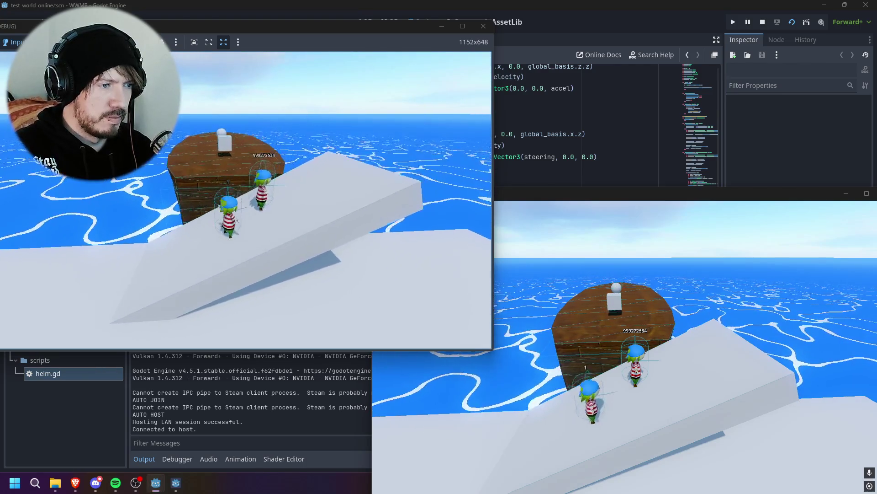
pyautogui.press('w')
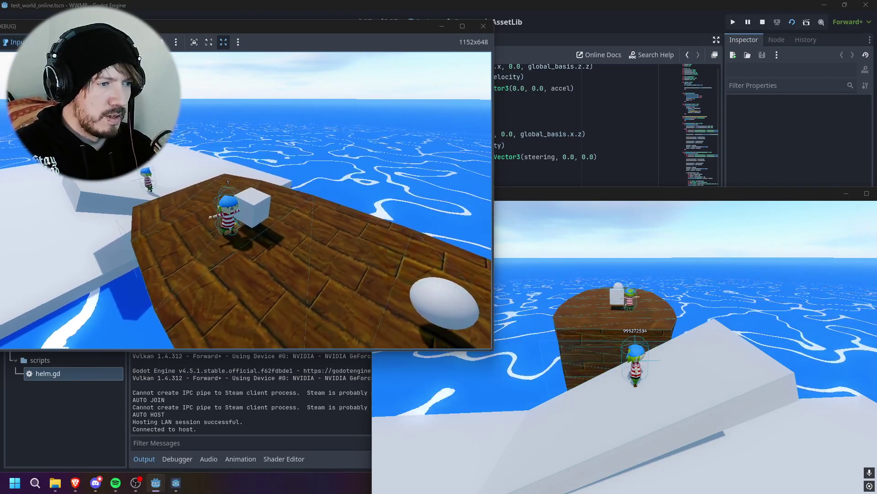
pyautogui.press('Escape')
pyautogui.click(767, 21)
pyautogui.click(608, 146)
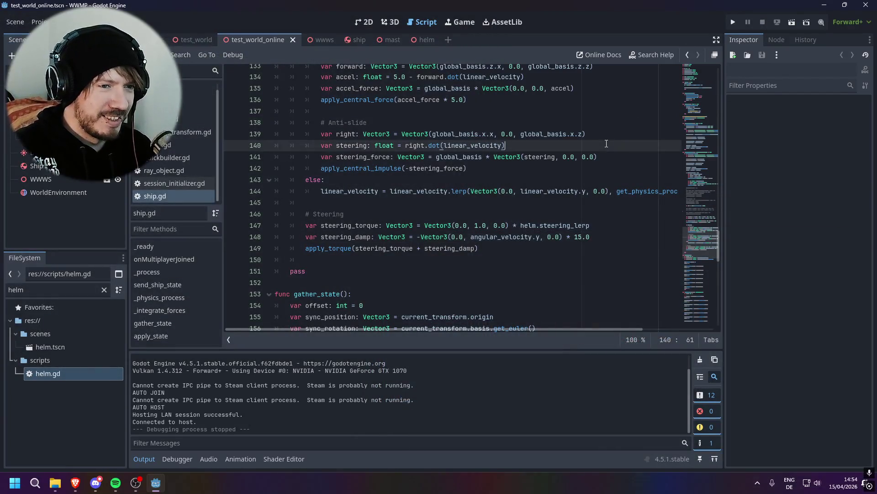
# Select the helm's Area3D in the ship scene and expand its Collision settings
pyautogui.click(429, 40)
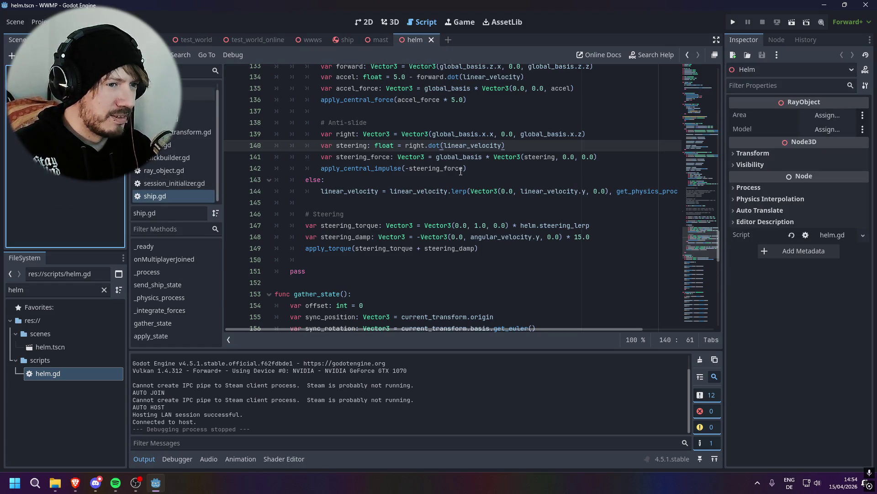
pyautogui.click(500, 170)
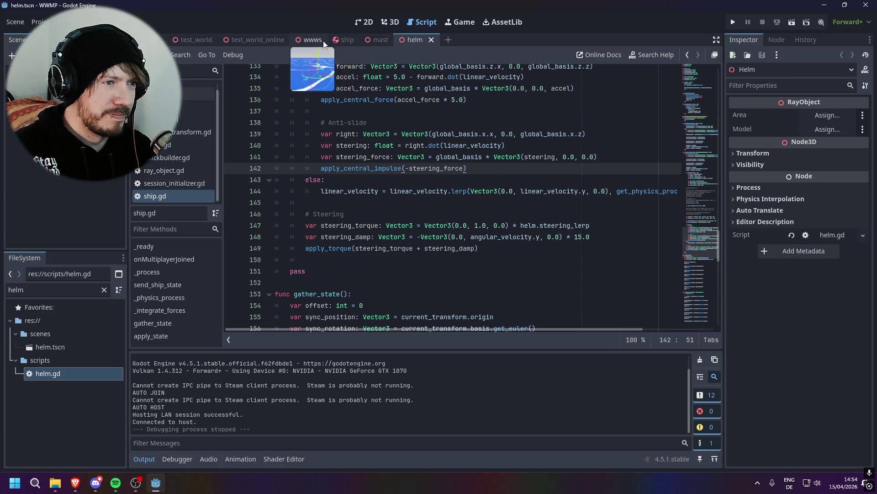
pyautogui.click(346, 40)
pyautogui.click(47, 212)
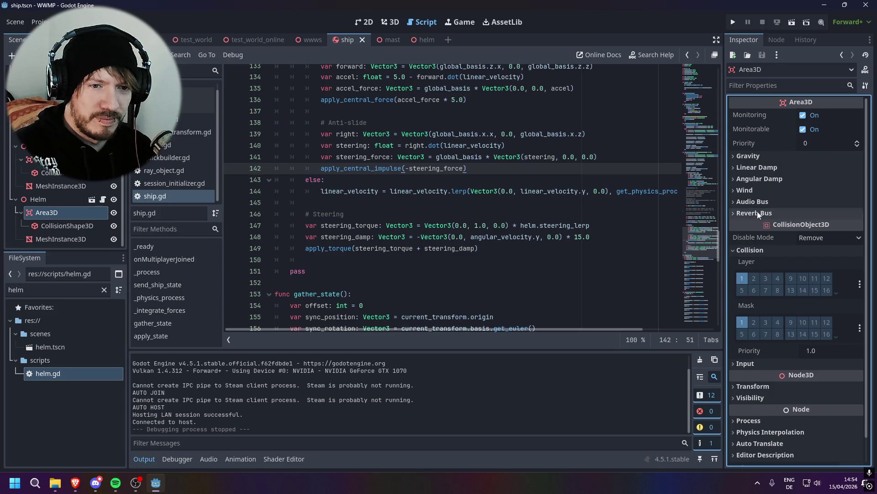
pyautogui.click(745, 363)
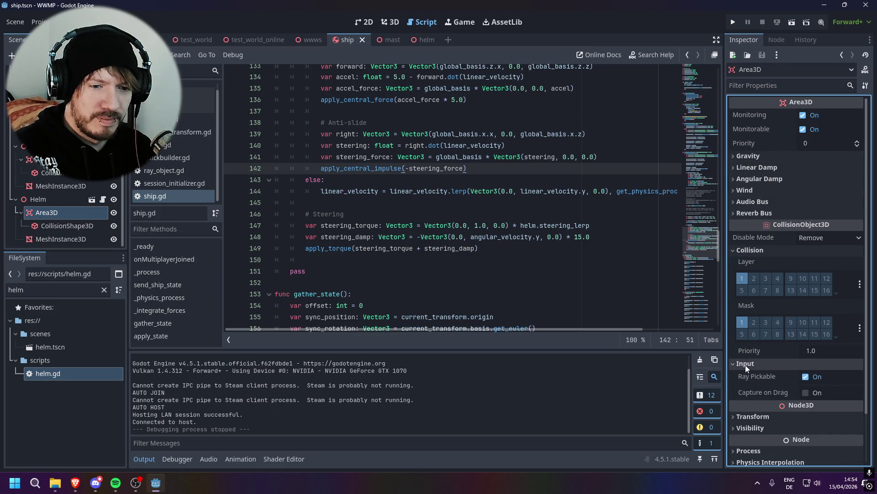
pyautogui.click(744, 363)
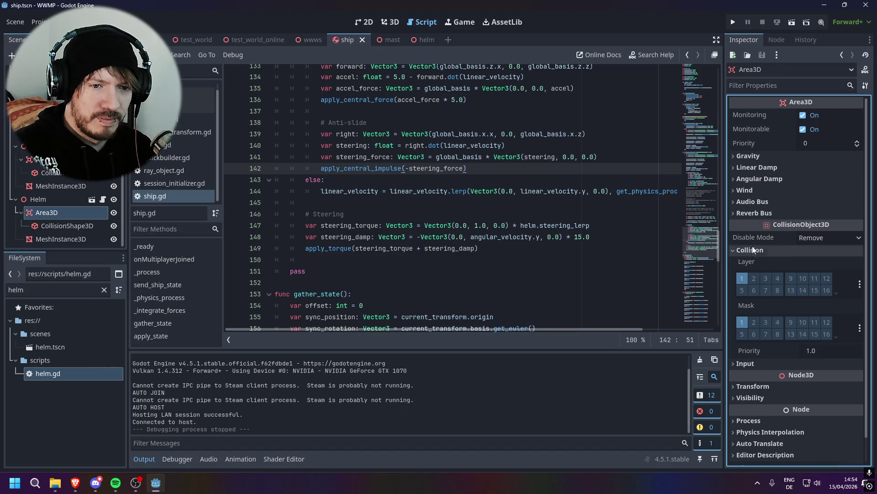
# Put the Area3D on layer 3 only with mask 1 cleared, save, and rerun test_world_online
pyautogui.click(766, 278)
pyautogui.click(741, 278)
pyautogui.click(741, 322)
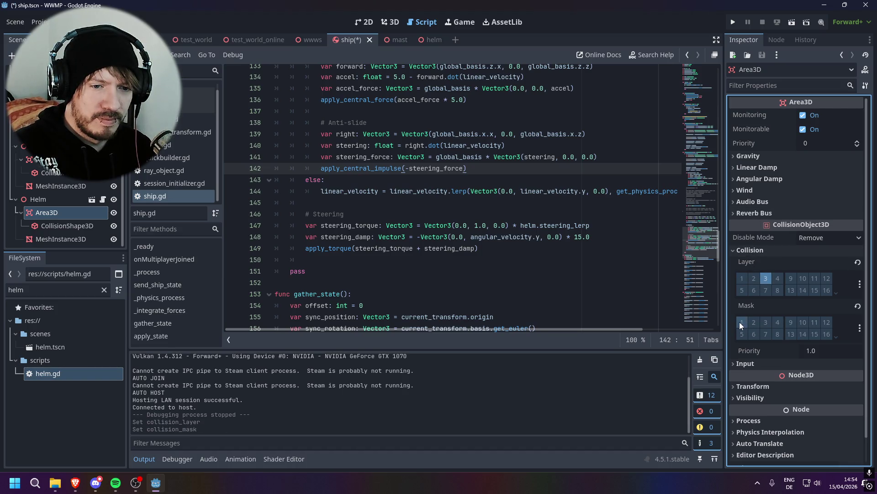
pyautogui.hotkey('ctrl', 's')
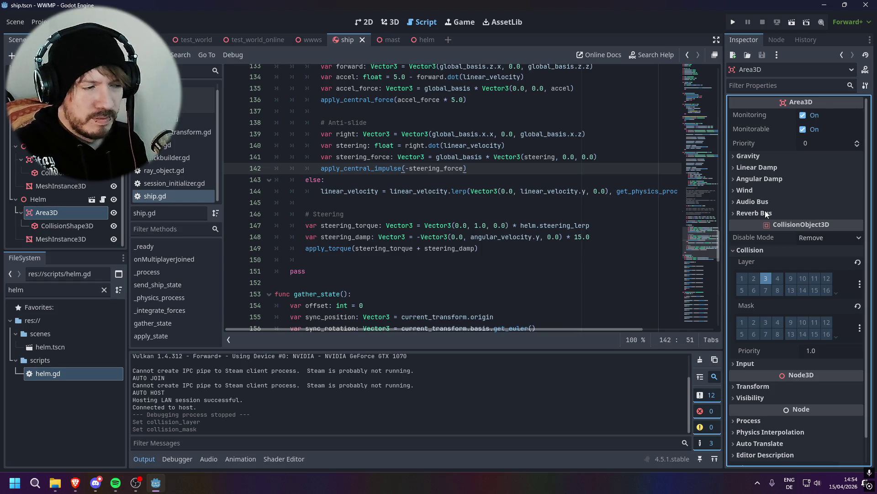
pyautogui.click(235, 41)
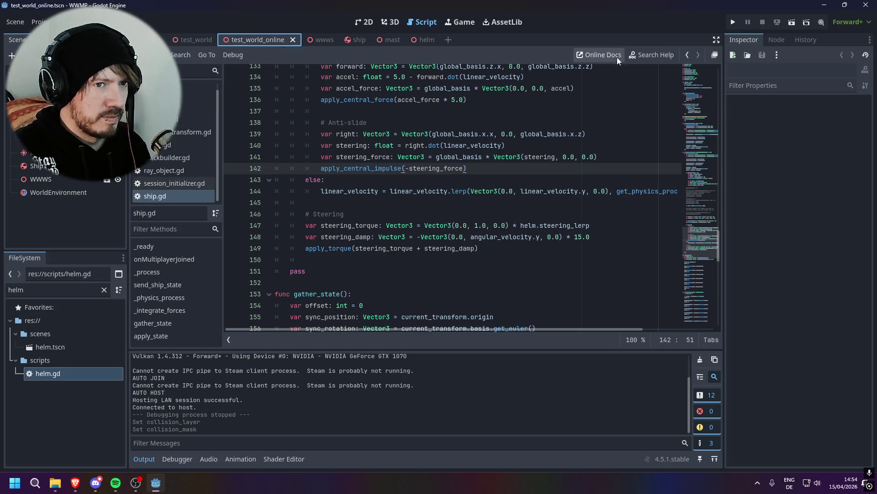
pyautogui.click(799, 20)
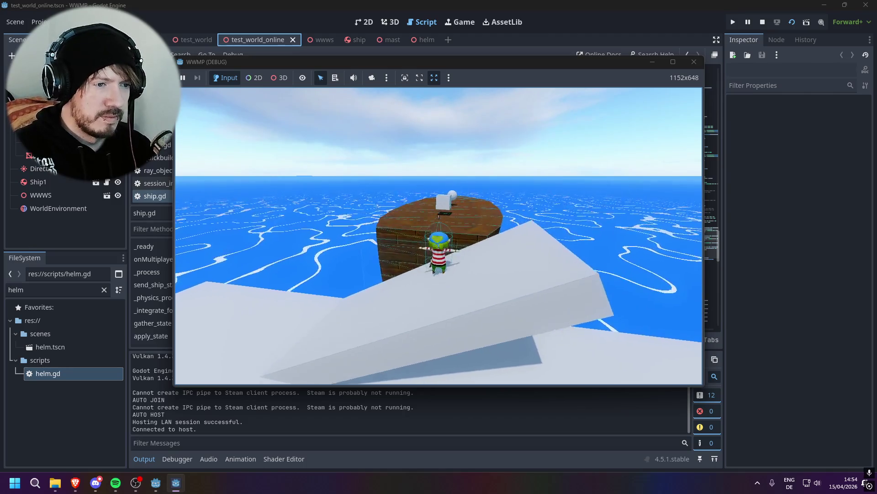
# Walk the player to the helm cube on deck and click it to interact
pyautogui.press('w')
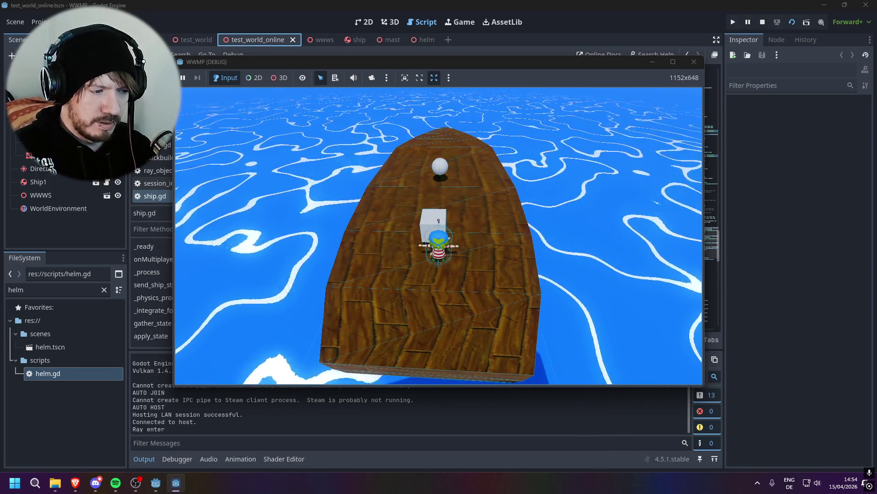
pyautogui.click(439, 236)
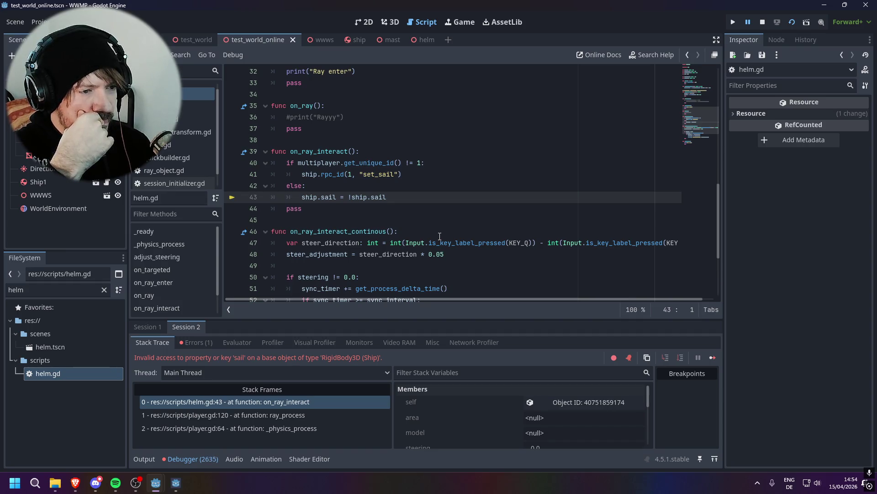
# Stop the halted game and delete the on_ray_interact function from helm.gd
pyautogui.scroll(1, 668, 127)
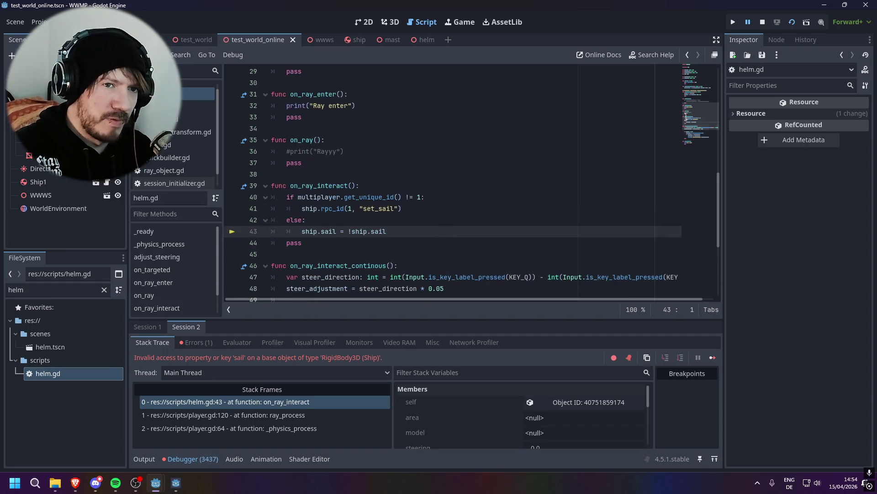
pyautogui.click(762, 23)
pyautogui.click(400, 213)
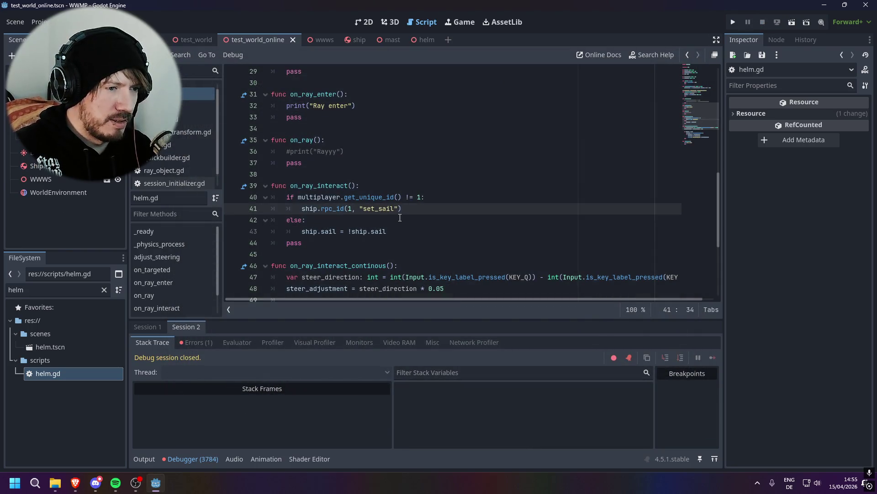
pyautogui.click(400, 218)
pyautogui.click(407, 167)
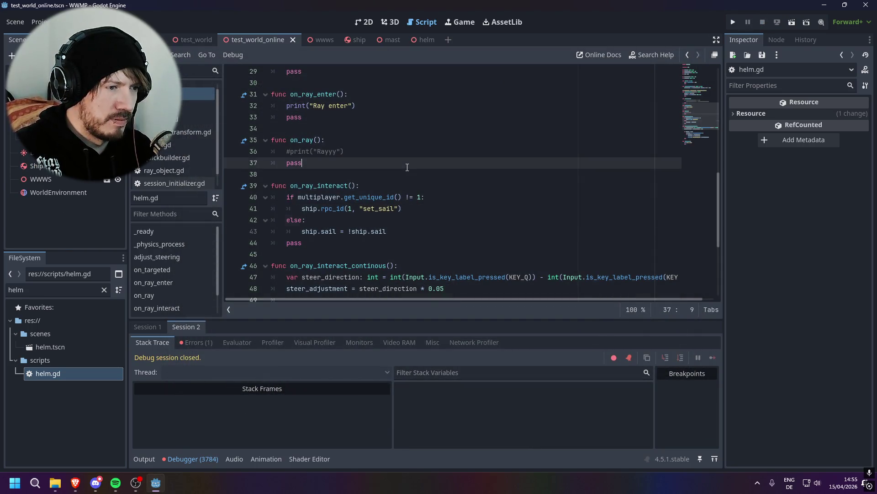
pyautogui.click(308, 245)
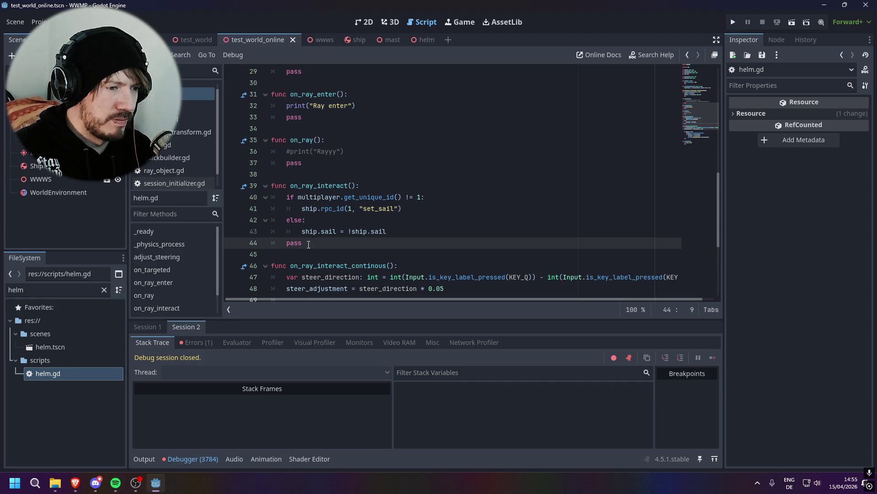
pyautogui.moveTo(311, 245); pyautogui.dragTo(255, 192)
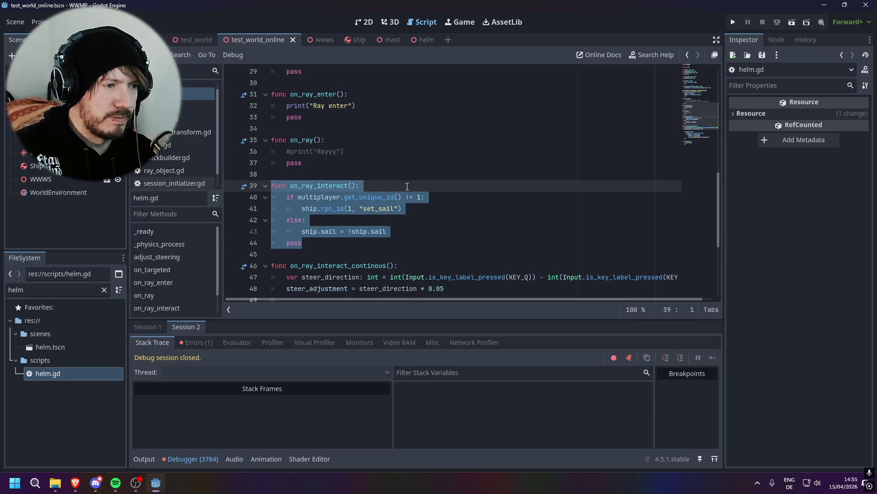
pyautogui.press('BackSpace')
pyautogui.press('BackSpace')
pyautogui.press('BackSpace')
# Delete the unused on_targeted, on_ray_enter and on_ray callbacks and their leftover blank lines
pyautogui.click(365, 148)
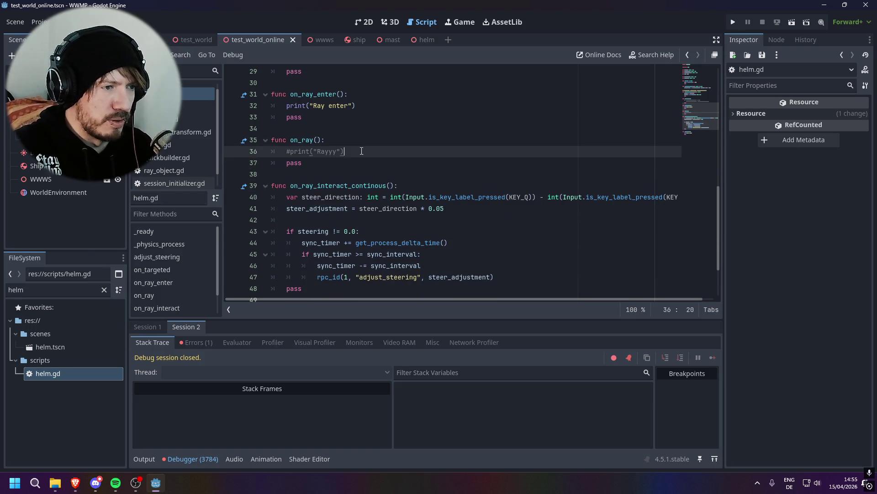
pyautogui.scroll(2, 331, 166)
pyautogui.moveTo(317, 227); pyautogui.dragTo(242, 168)
pyautogui.click(376, 180)
pyautogui.moveTo(304, 231)
pyautogui.mouseDown()
pyautogui.moveTo(272, 203)
pyautogui.moveTo(270, 106)
pyautogui.mouseUp()
pyautogui.press('Delete')
pyautogui.press('BackSpace')
pyautogui.press('BackSpace')
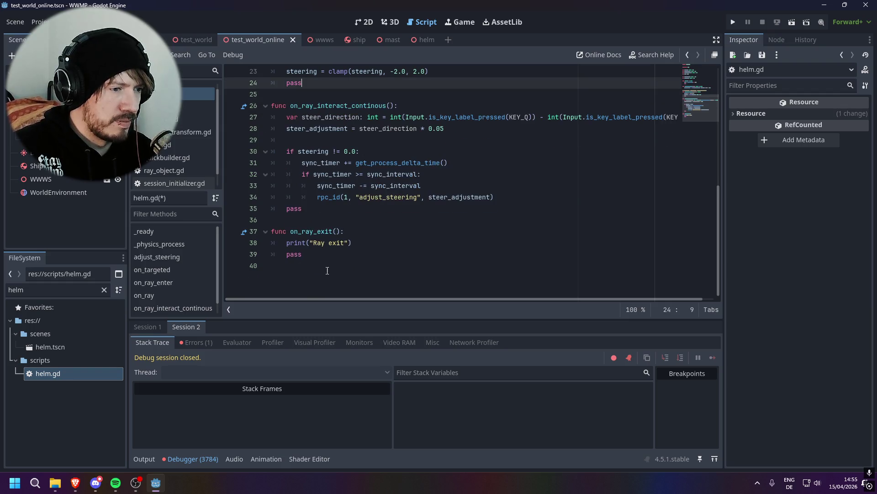
# Replace on_ray_exit's print with steering = 0.0 and relaunch the scene for a multiplayer test
pyautogui.moveTo(317, 256); pyautogui.dragTo(251, 223)
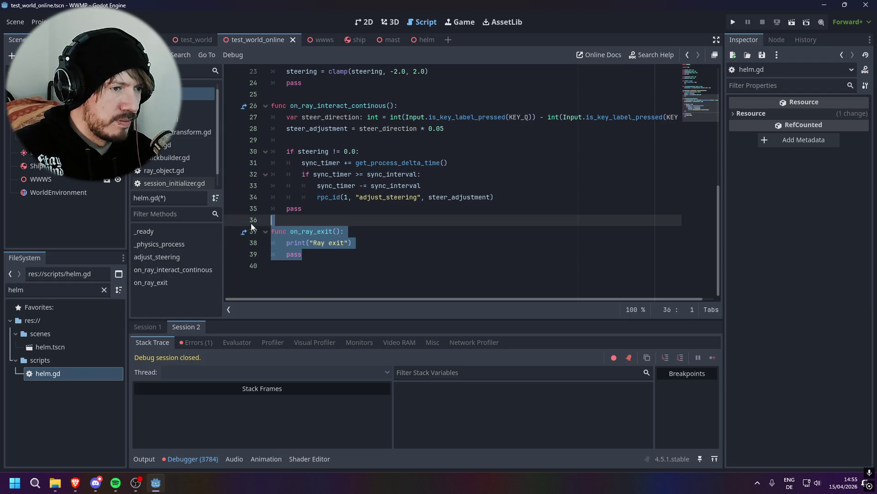
pyautogui.click(391, 221)
pyautogui.scroll(2, 365, 219)
pyautogui.doubleClick(303, 196)
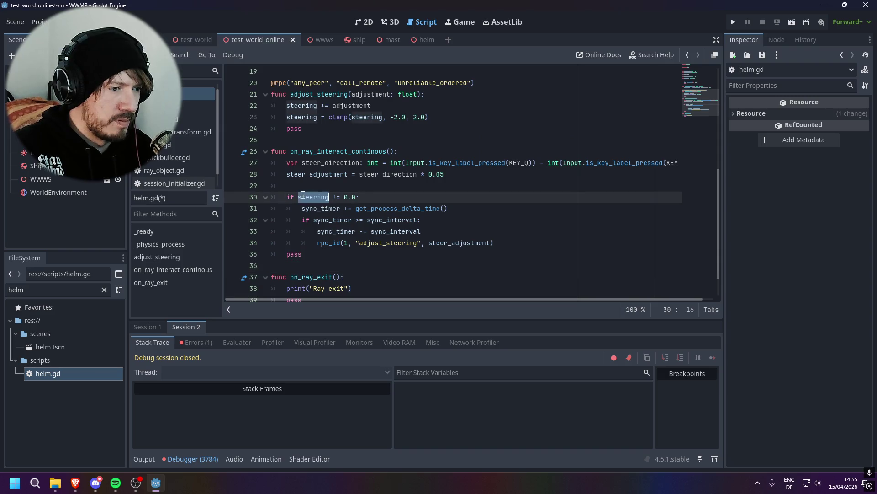
pyautogui.click(287, 288)
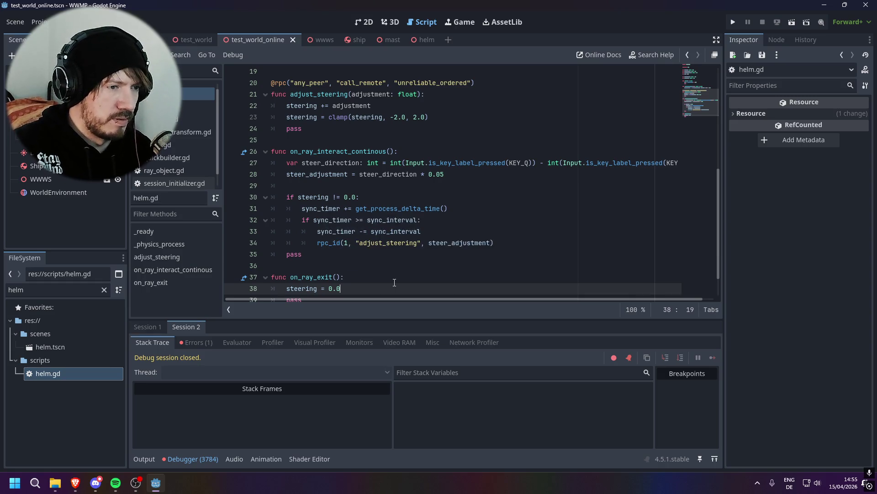
pyautogui.press('Up')
pyautogui.scroll(-1, 394, 283)
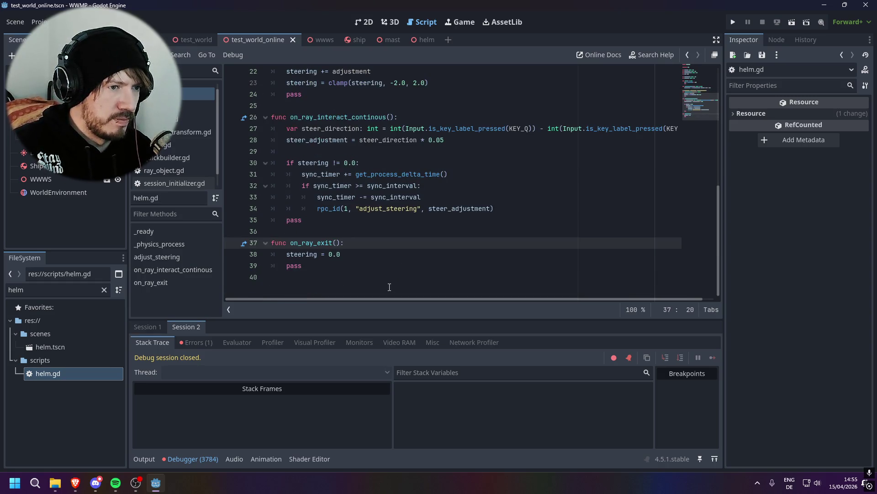
pyautogui.click(462, 144)
pyautogui.click(379, 246)
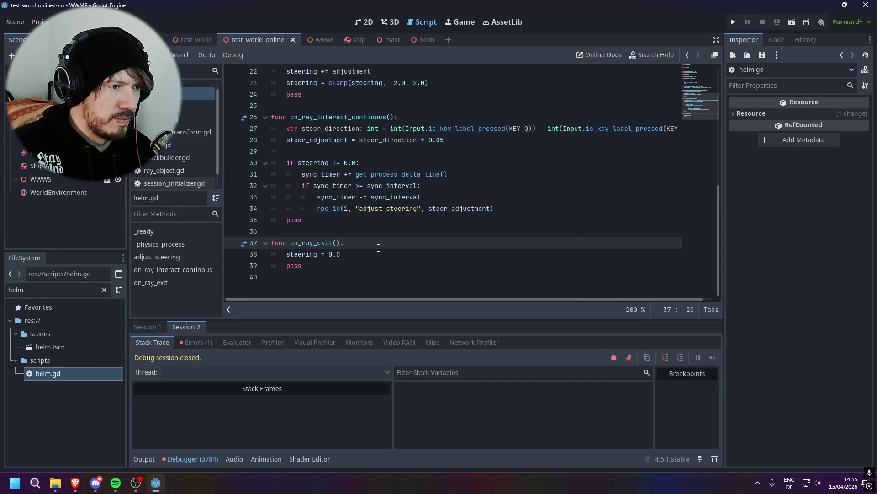
pyautogui.click(465, 141)
pyautogui.scroll(7, 465, 140)
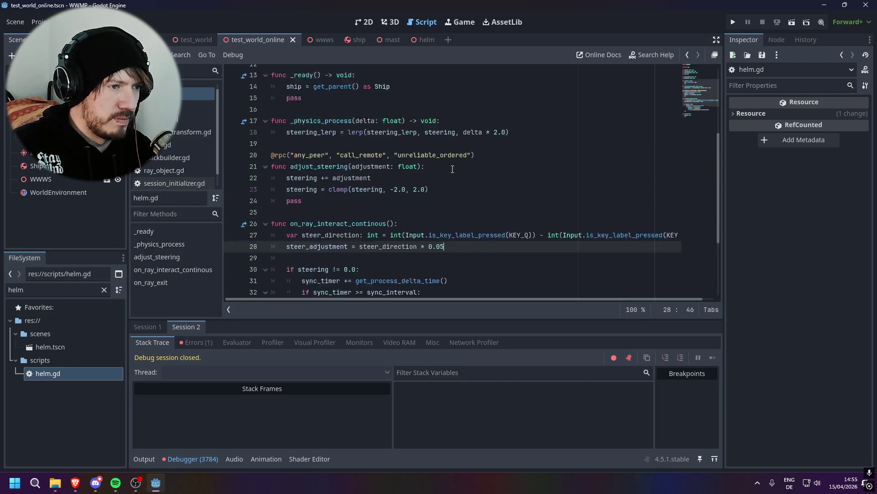
pyautogui.scroll(-7, 503, 206)
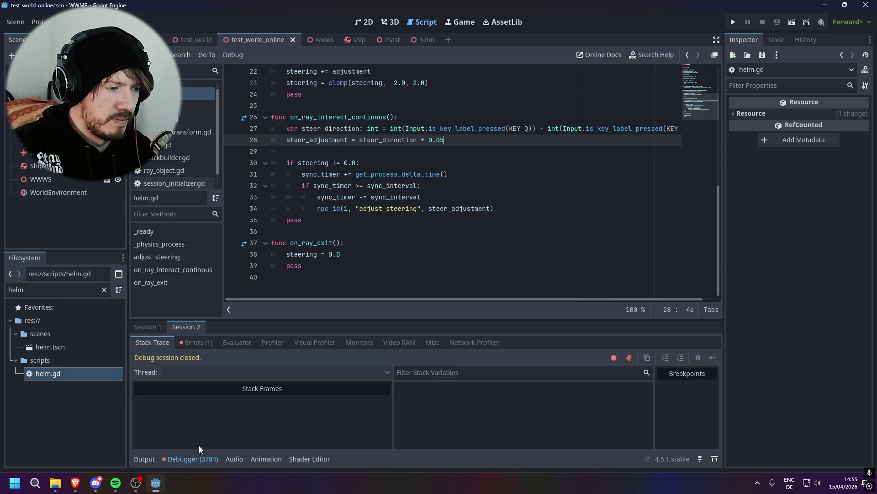
pyautogui.click(788, 25)
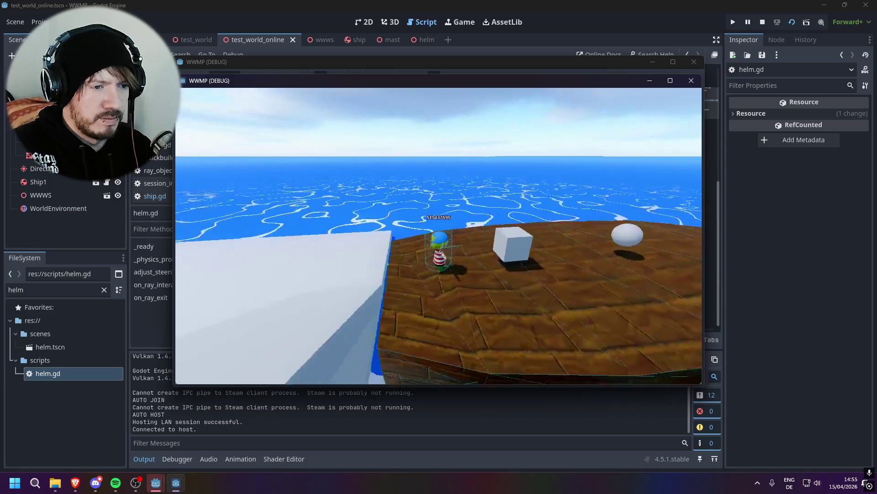
# Interact with an object in-game, triggering the Nil material_override error at ray_object.gd line 27
pyautogui.click(440, 236)
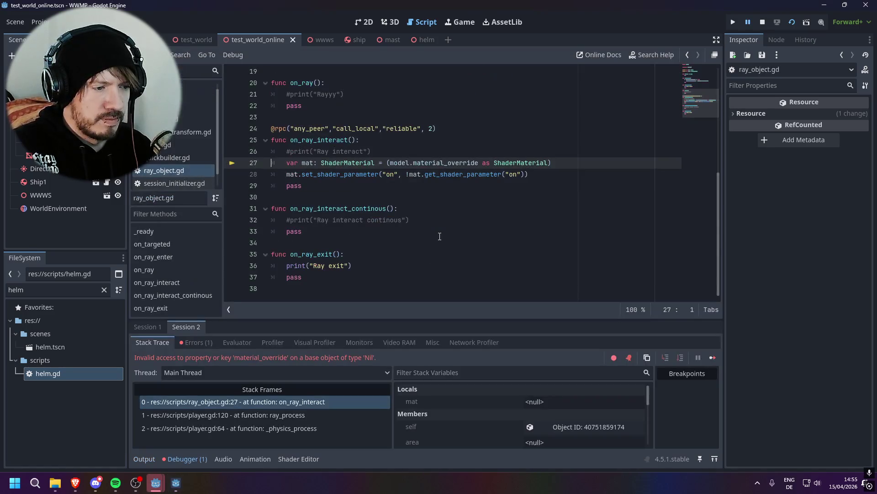
pyautogui.click(439, 236)
pyautogui.scroll(1, 440, 237)
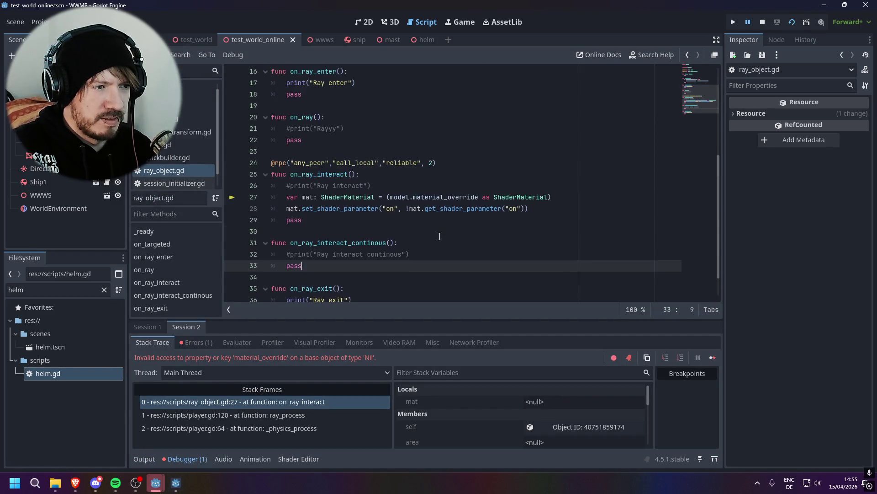
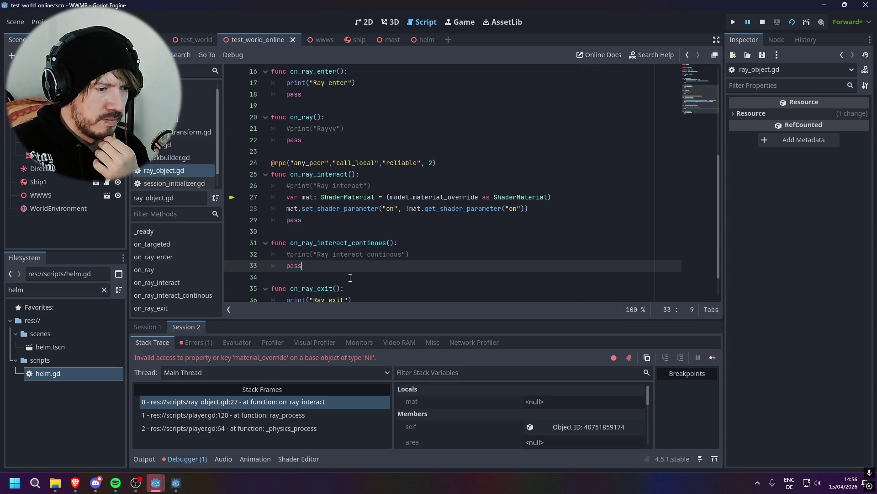
# Stop the game and delete the two shader parameter toggle lines from on_ray_interact in ray_object.gd
pyautogui.click(763, 23)
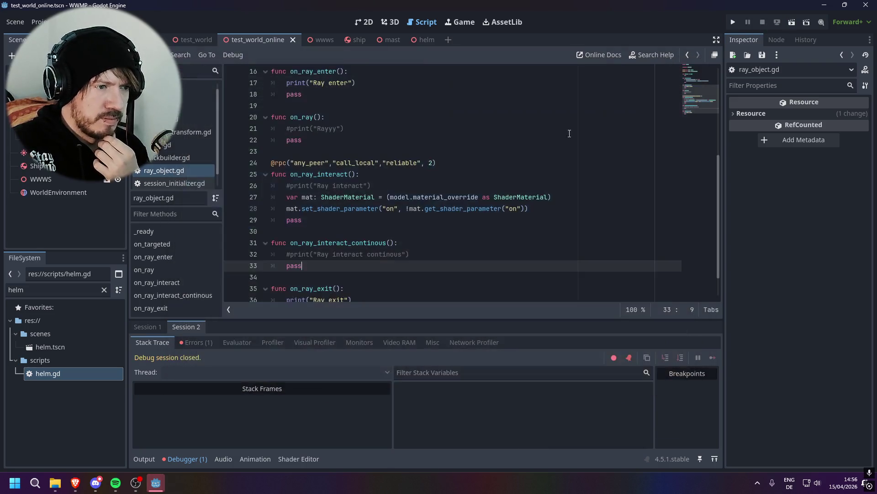
pyautogui.moveTo(289, 199)
pyautogui.mouseDown()
pyautogui.moveTo(553, 197)
pyautogui.moveTo(539, 209)
pyautogui.moveTo(188, 202)
pyautogui.mouseUp()
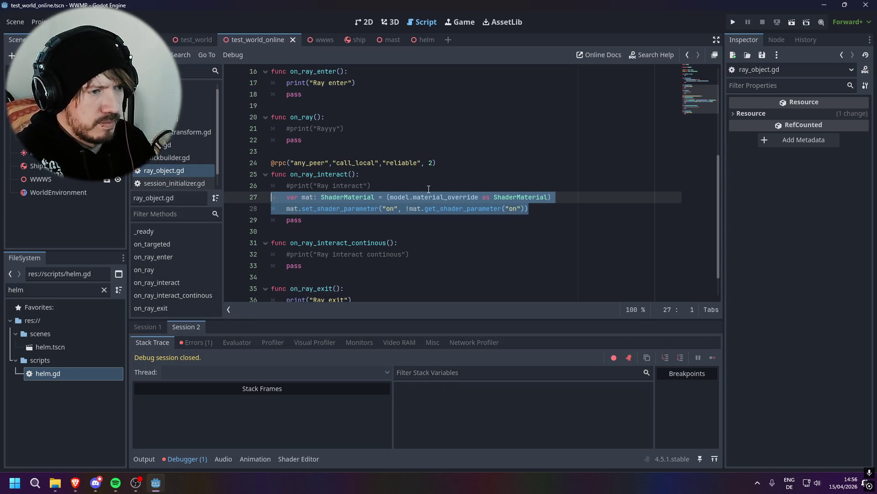
pyautogui.press('BackSpace')
pyautogui.press('BackSpace')
# Check the on_ray_interact and rpc annotation lines, then run the game to playtest the change
pyautogui.click(433, 173)
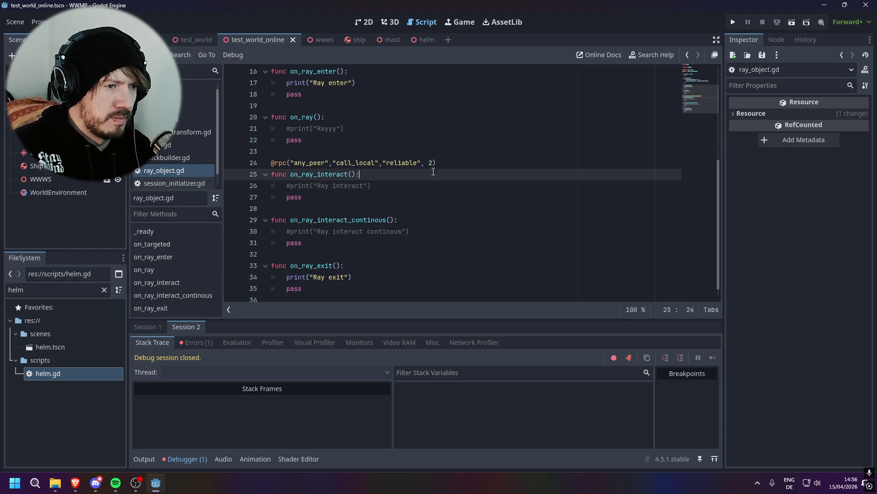
pyautogui.click(444, 164)
pyautogui.scroll(1, 448, 162)
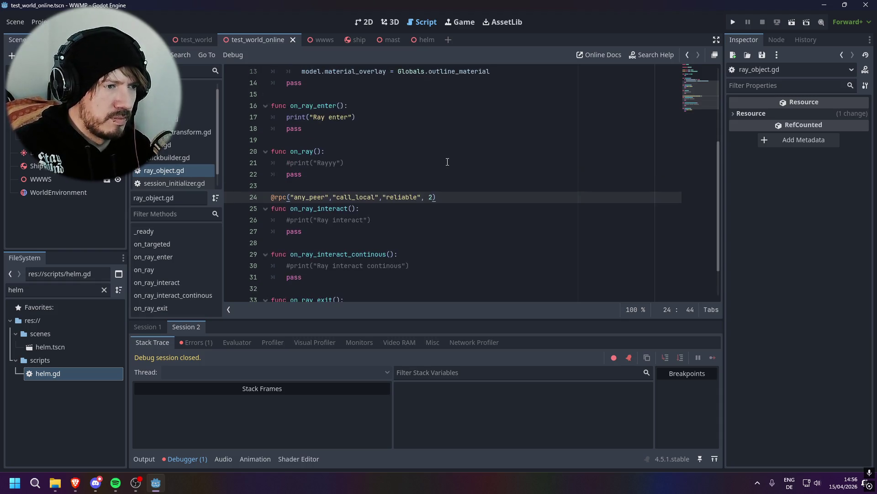
pyautogui.click(796, 21)
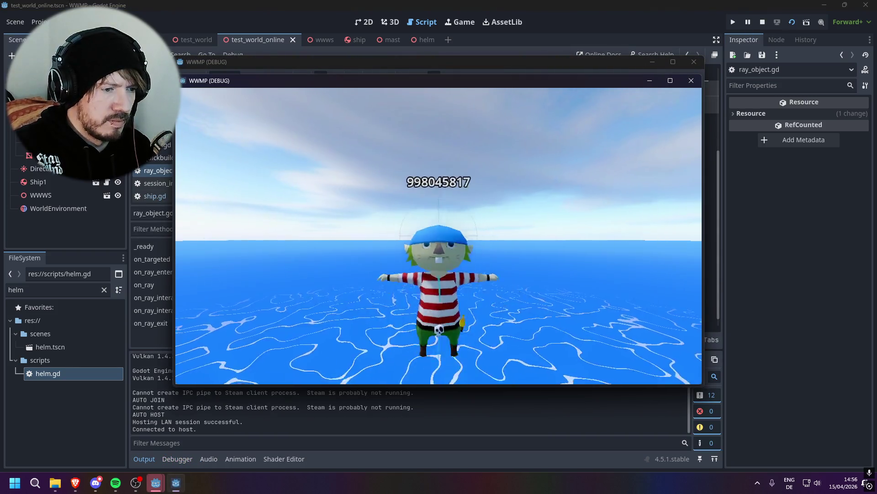
pyautogui.press('w')
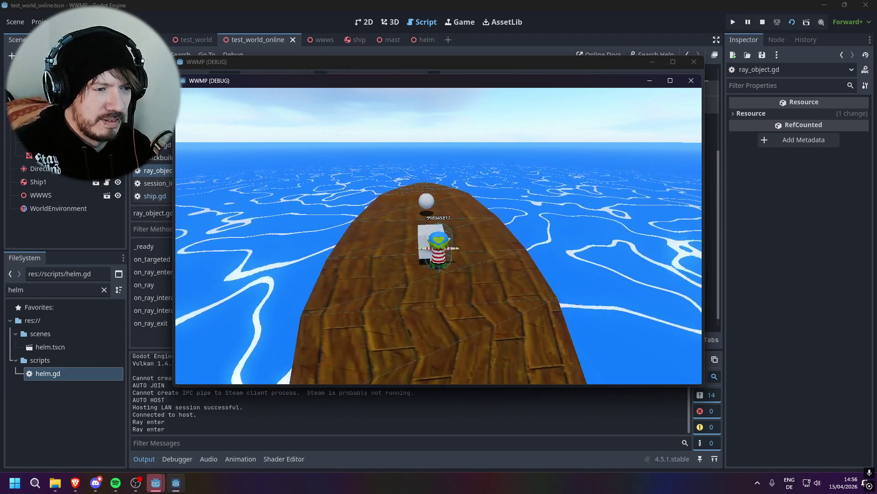
pyautogui.click(763, 22)
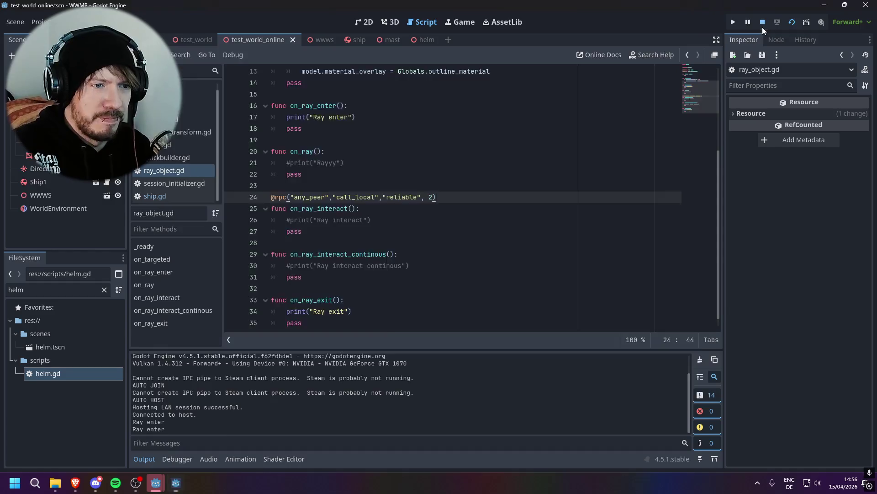
pyautogui.click(450, 188)
# Add a print("RRRRRR") line at the start of on_ray_interact_continous in helm.gd
pyautogui.click(196, 94)
pyautogui.scroll(-2, 345, 186)
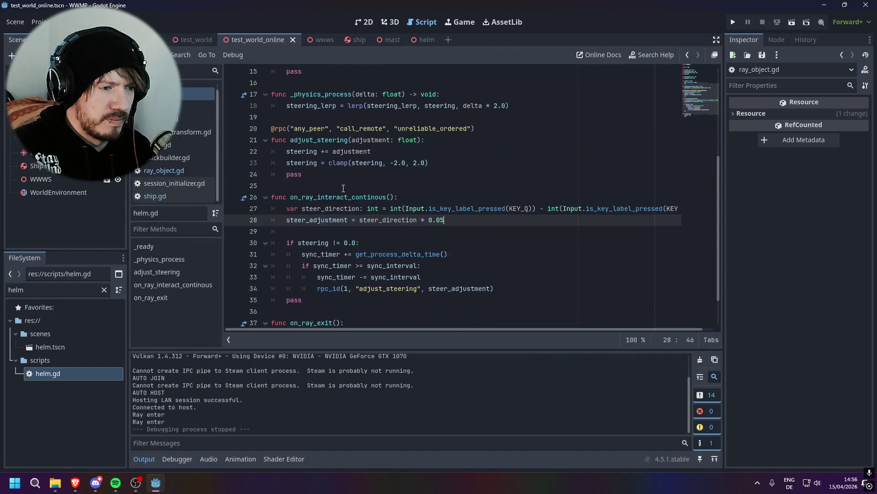
pyautogui.click(456, 197)
pyautogui.press('Return')
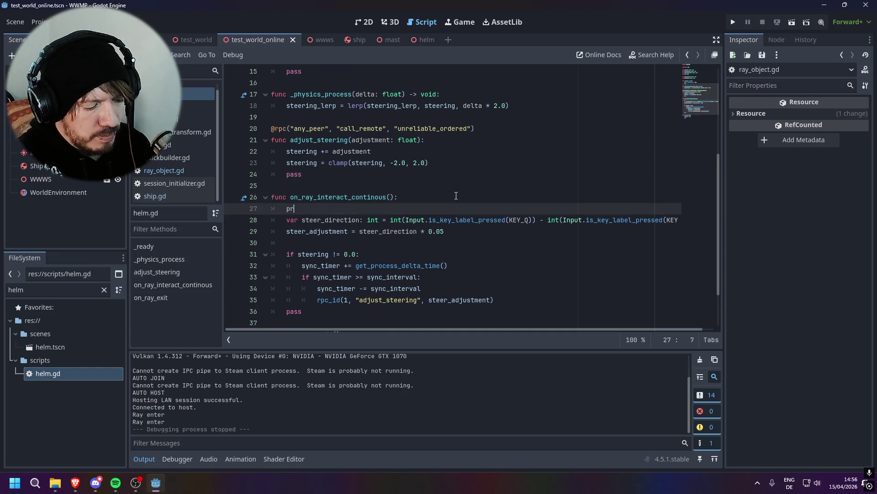
pyautogui.write('("')
pyautogui.write('RRRRRR')
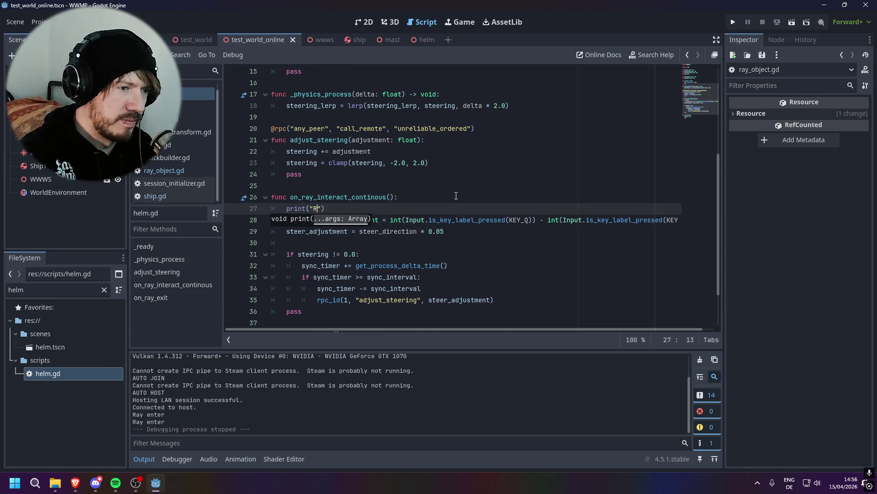
pyautogui.click(472, 190)
pyautogui.click(461, 202)
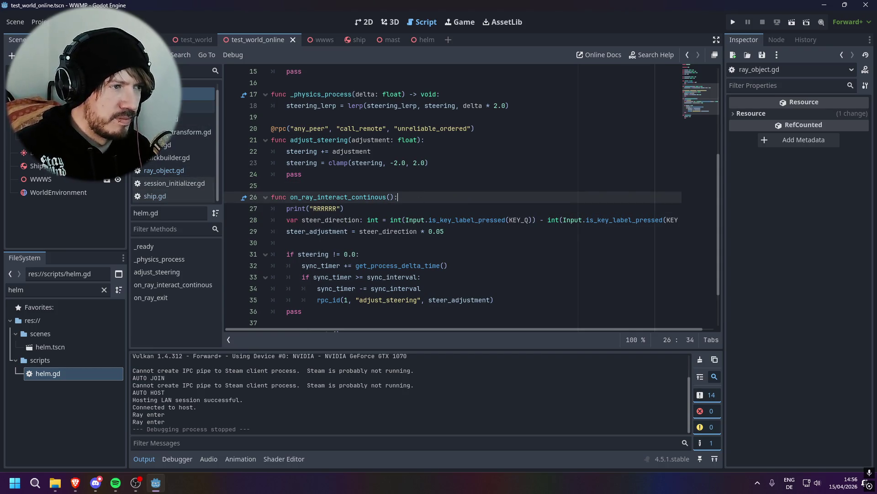
# Review ray_process in player.gd, checking the on_ray test and the on_ray_interact_continous call
pyautogui.click(159, 150)
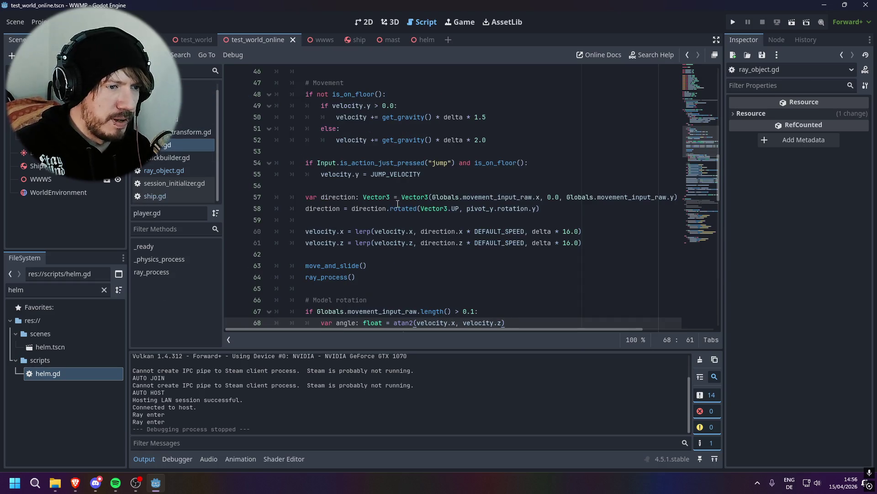
pyautogui.scroll(10, 398, 203)
pyautogui.scroll(-6, 386, 214)
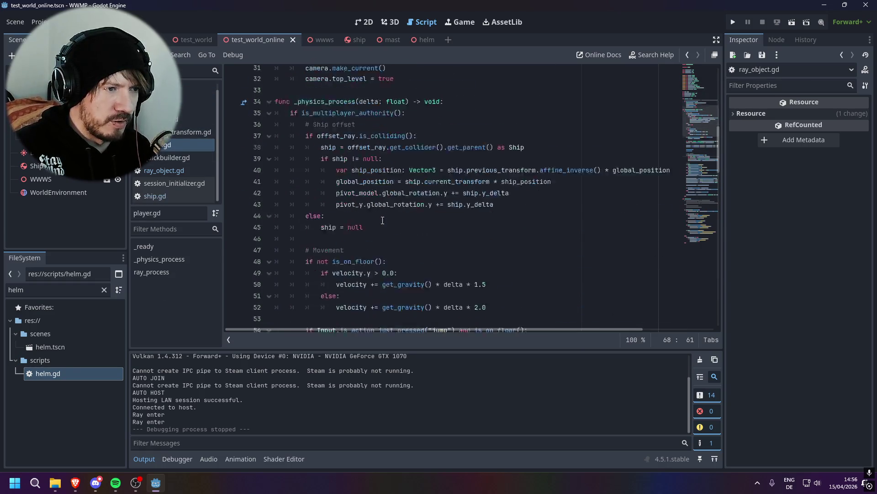
pyautogui.scroll(-20, 382, 221)
pyautogui.scroll(2, 443, 243)
pyautogui.click(443, 243)
pyautogui.scroll(-2, 494, 245)
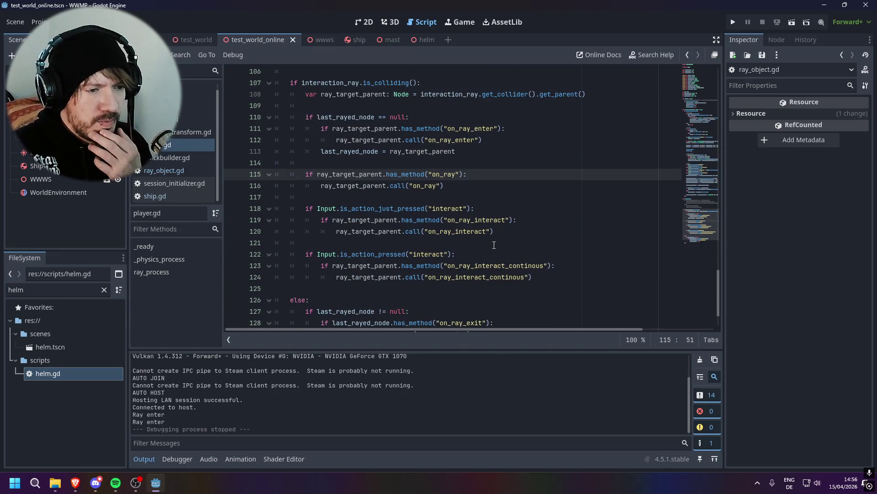
pyautogui.scroll(-1, 494, 245)
pyautogui.click(545, 242)
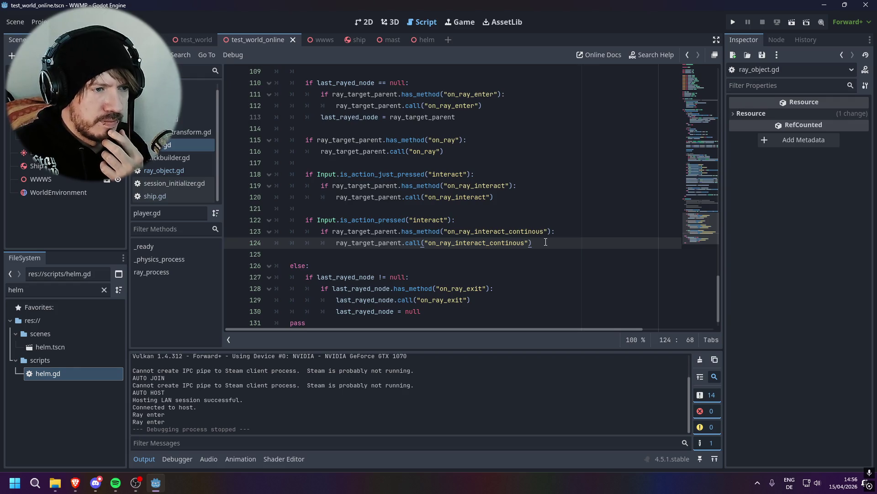
# Inspect the on_ray_interact and on_ray calls in player.gd, then return to helm.gd
pyautogui.moveTo(359, 220)
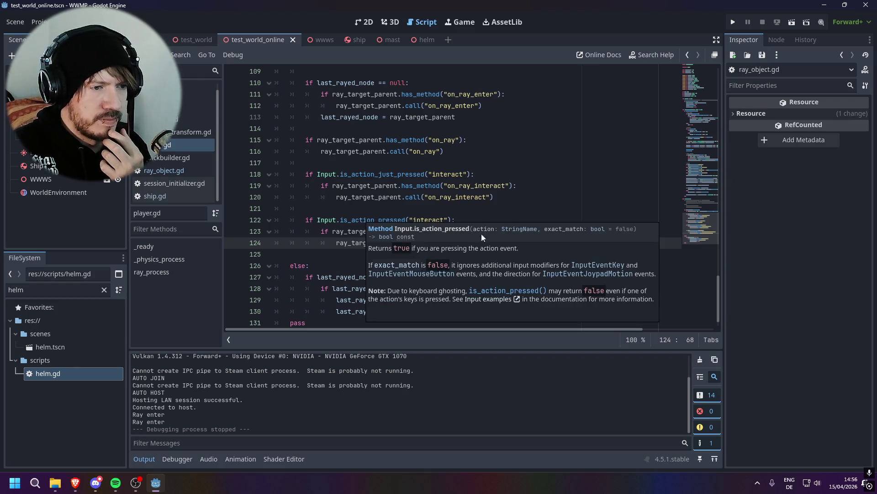
pyautogui.click(530, 196)
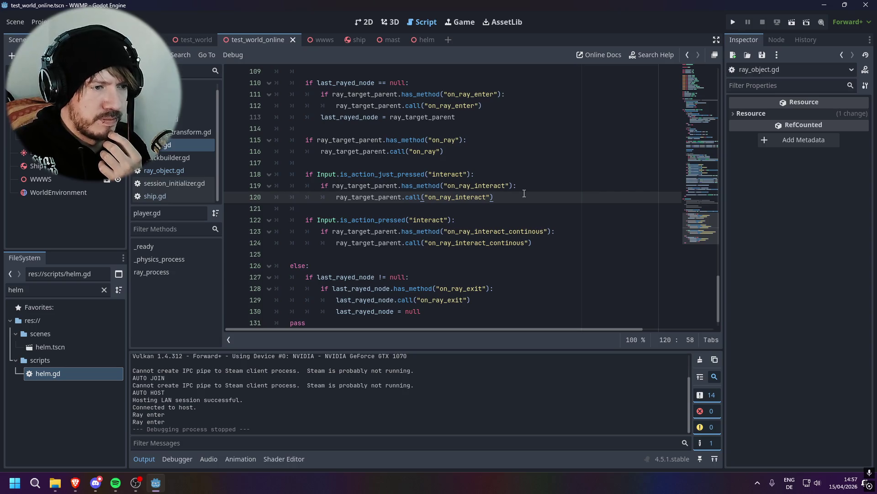
pyautogui.scroll(2, 524, 194)
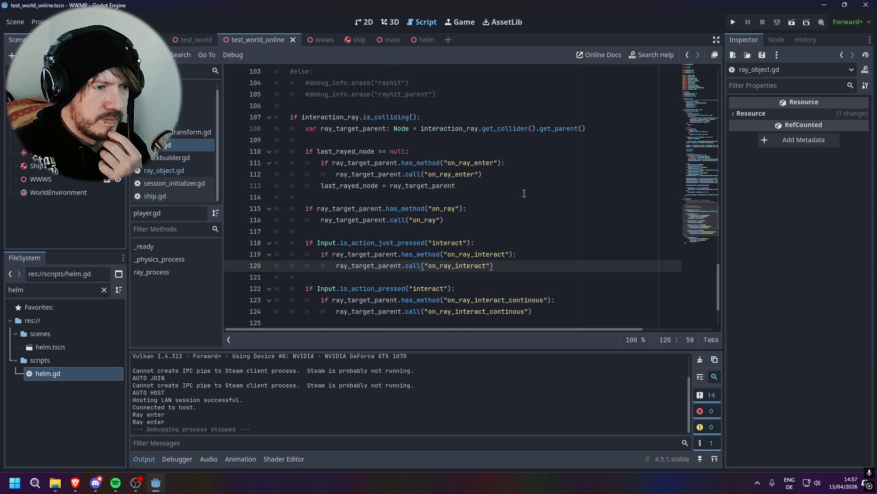
pyautogui.scroll(-2, 525, 193)
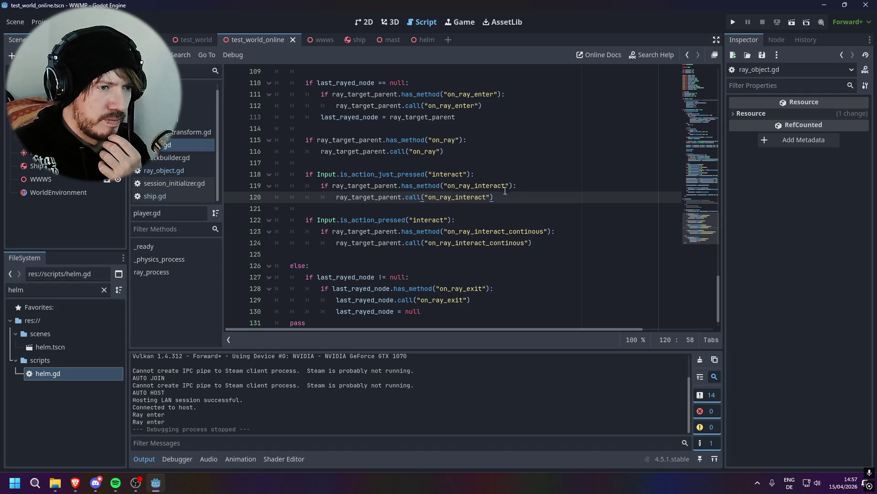
pyautogui.click(459, 150)
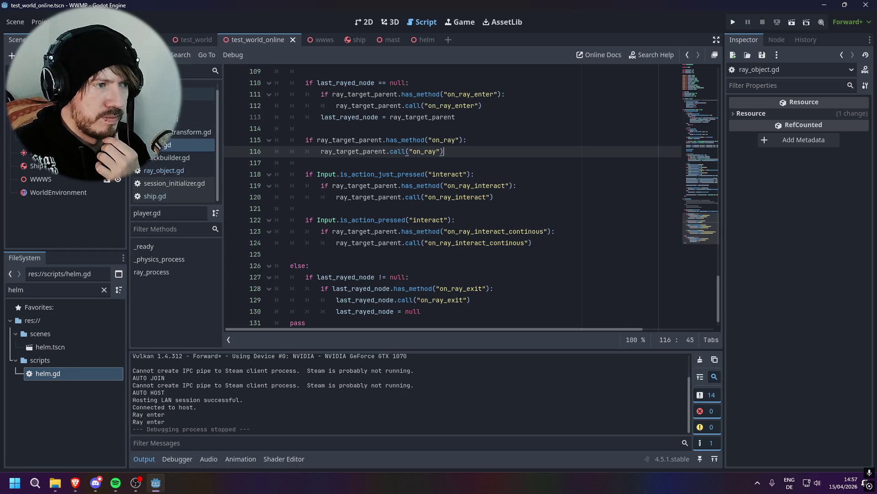
pyautogui.click(171, 93)
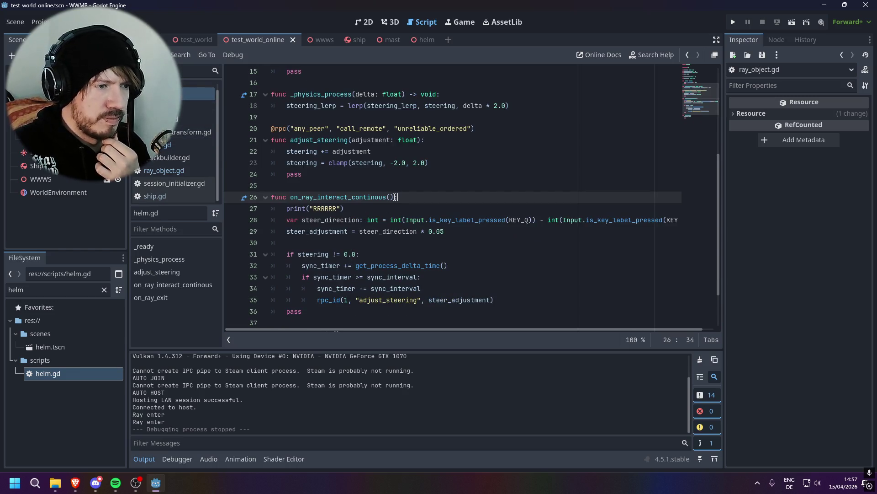
pyautogui.moveTo(286, 208)
pyautogui.mouseDown()
pyautogui.moveTo(348, 210)
pyautogui.moveTo(453, 233)
pyautogui.moveTo(533, 304)
pyautogui.mouseUp()
pyautogui.hotkey('ctrl', 'c')
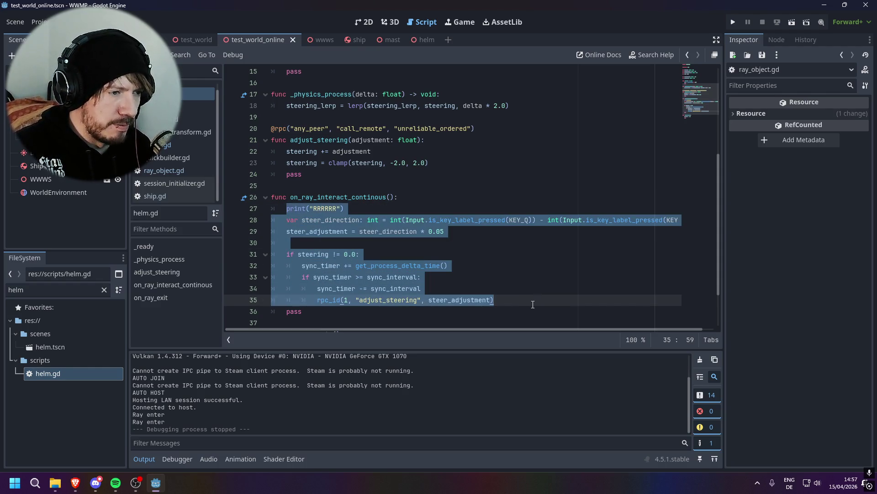
pyautogui.press('BackSpace')
pyautogui.moveTo(302, 220); pyautogui.dragTo(233, 188)
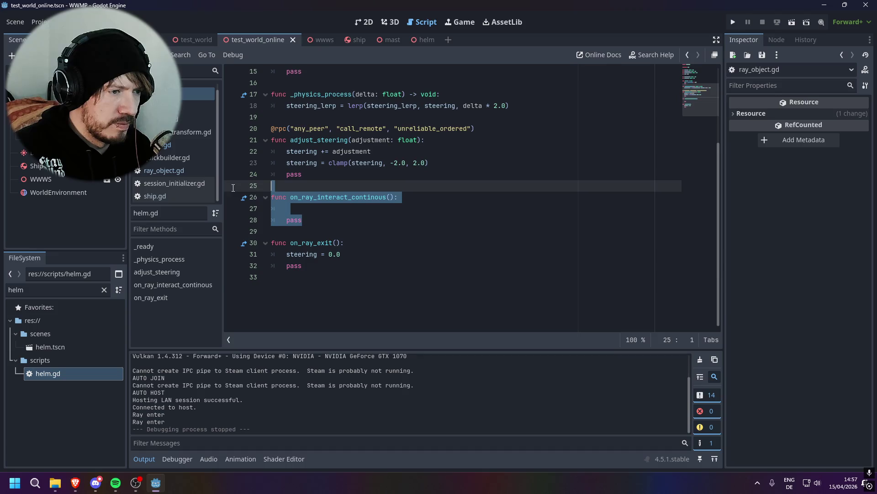
pyautogui.press('BackSpace')
pyautogui.press('BackSpace')
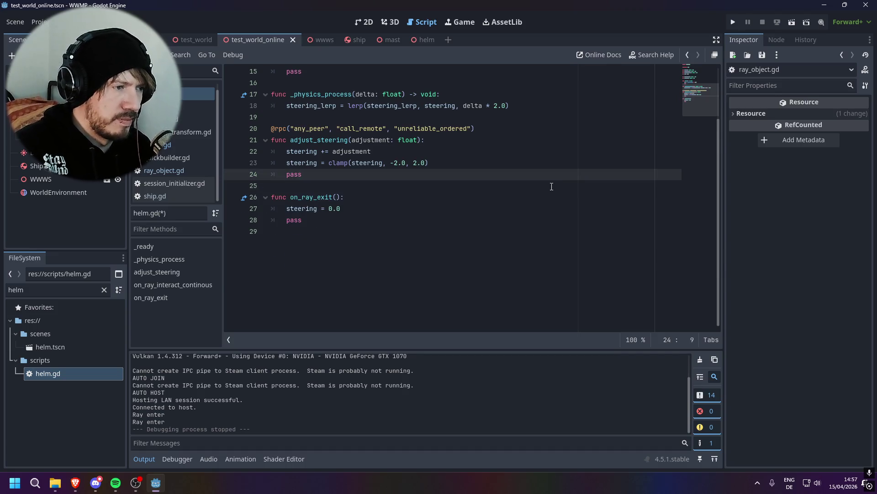
pyautogui.scroll(5, 552, 187)
pyautogui.click(164, 170)
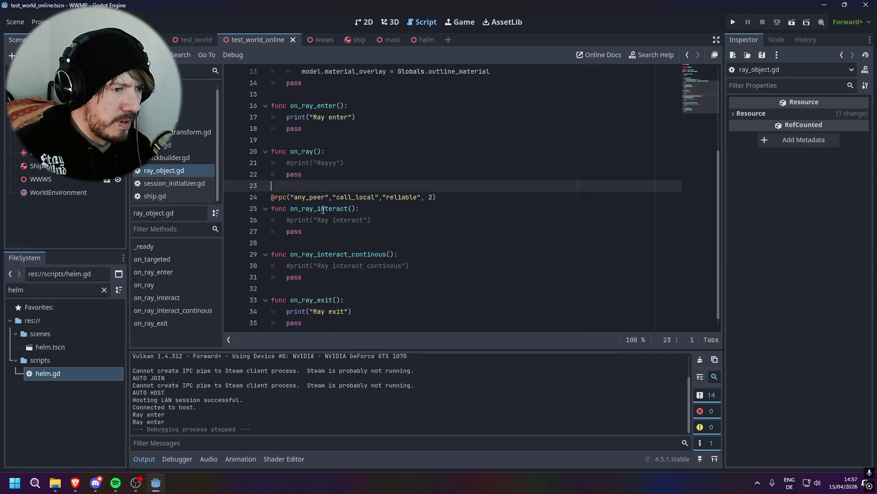
pyautogui.scroll(1, 326, 217)
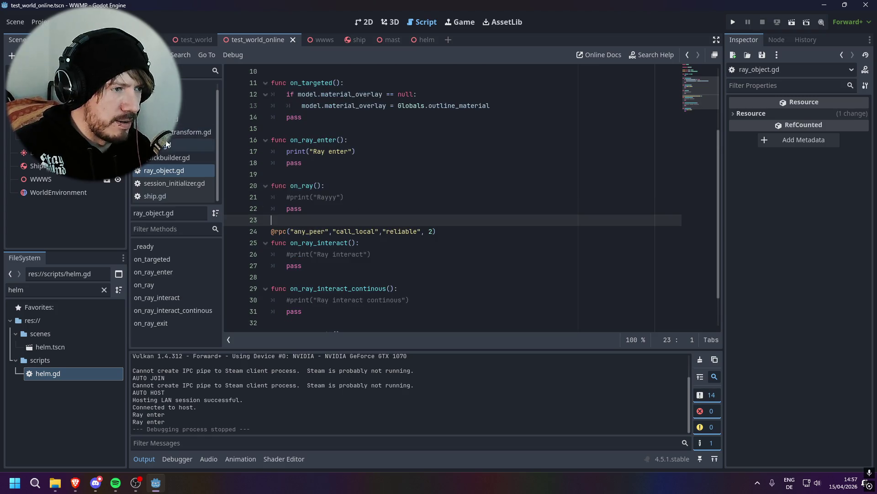
pyautogui.click(197, 93)
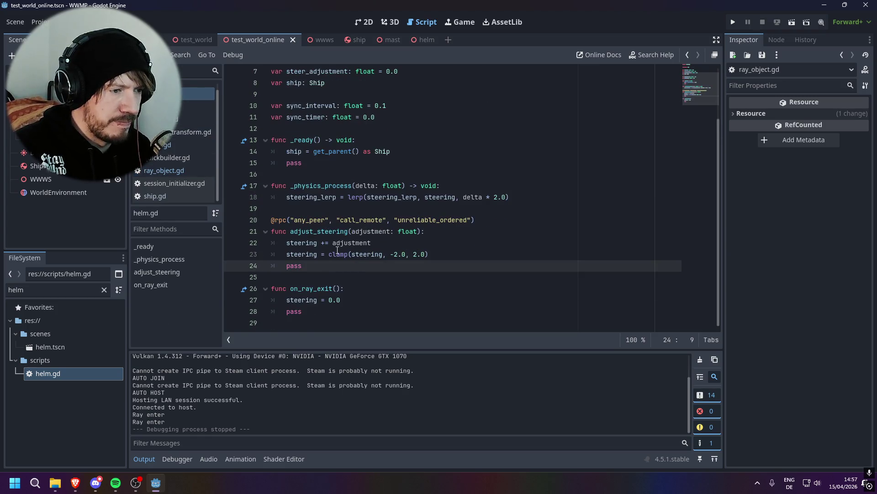
pyautogui.press('Return')
pyautogui.press('Return')
pyautogui.write('fun')
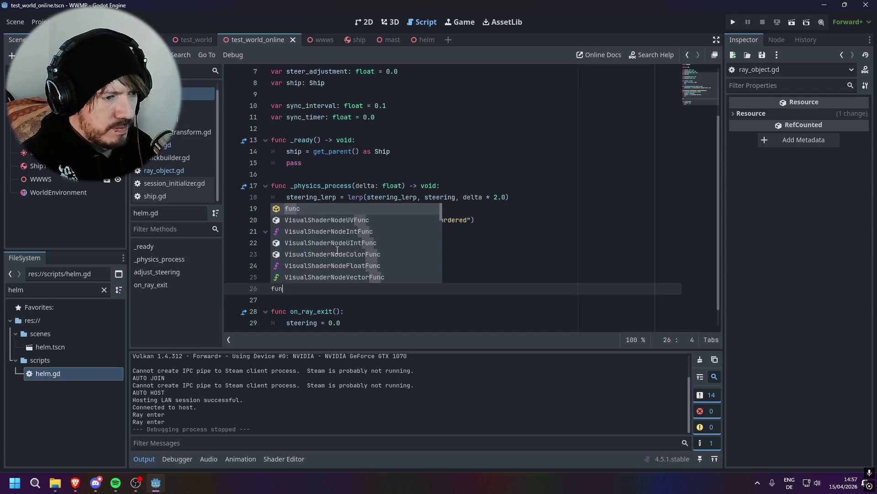
pyautogui.write('c on')
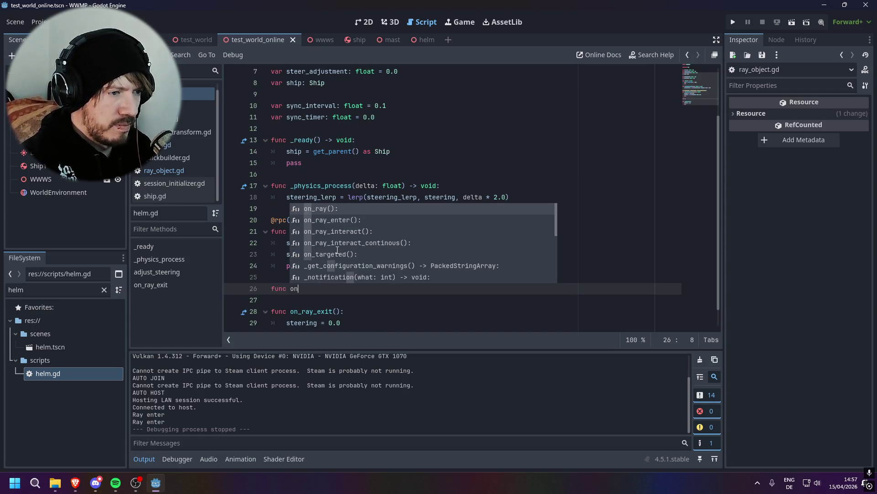
pyautogui.press('Return')
pyautogui.hotkey('ctrl', 'v')
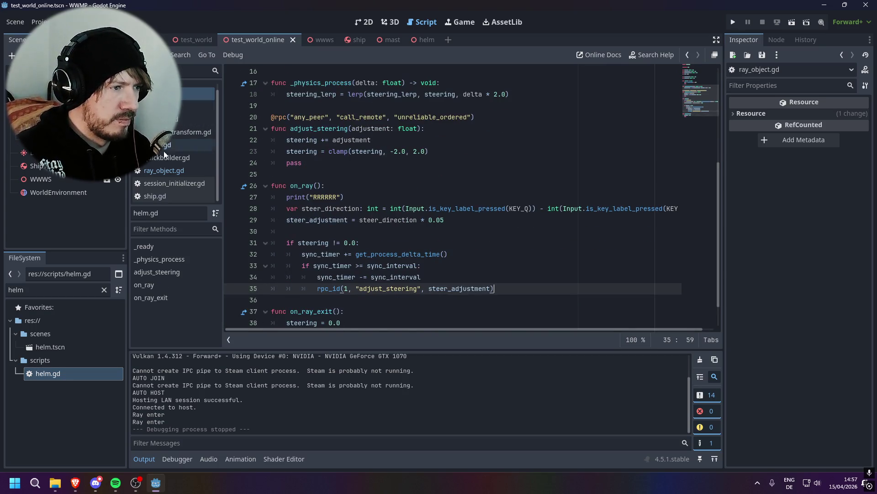
pyautogui.click(176, 171)
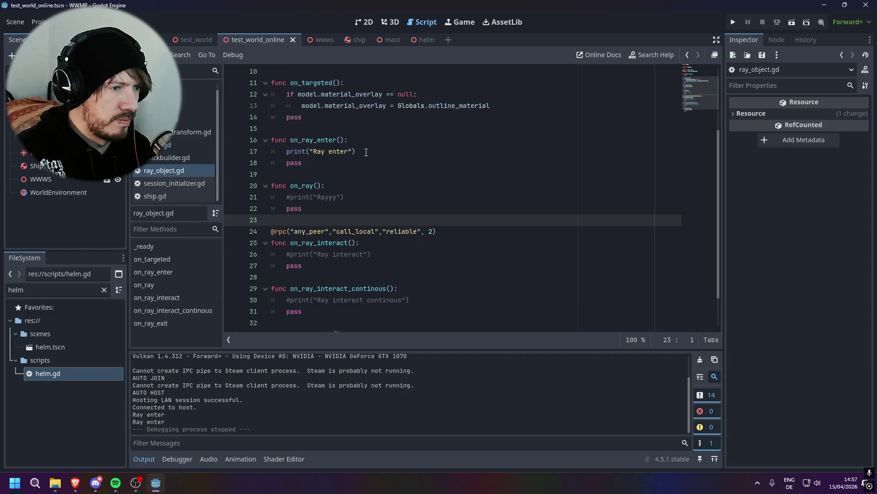
pyautogui.hotkey('alt', 'Left')
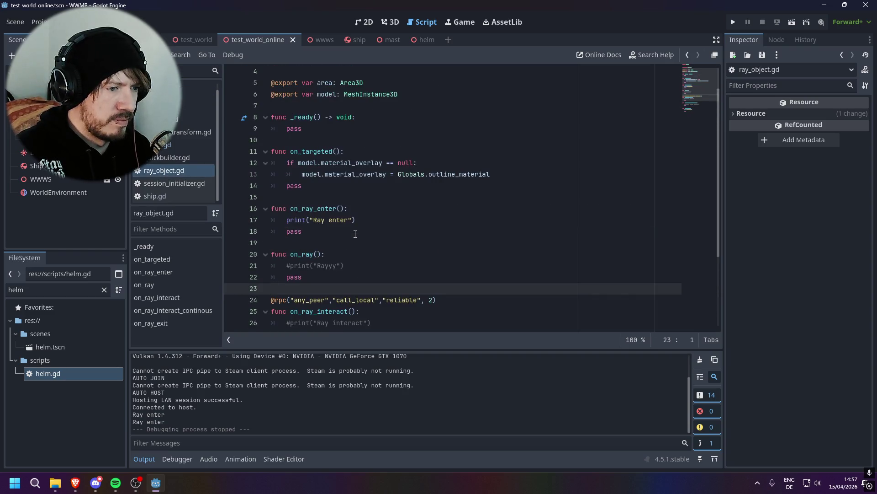
pyautogui.click(361, 197)
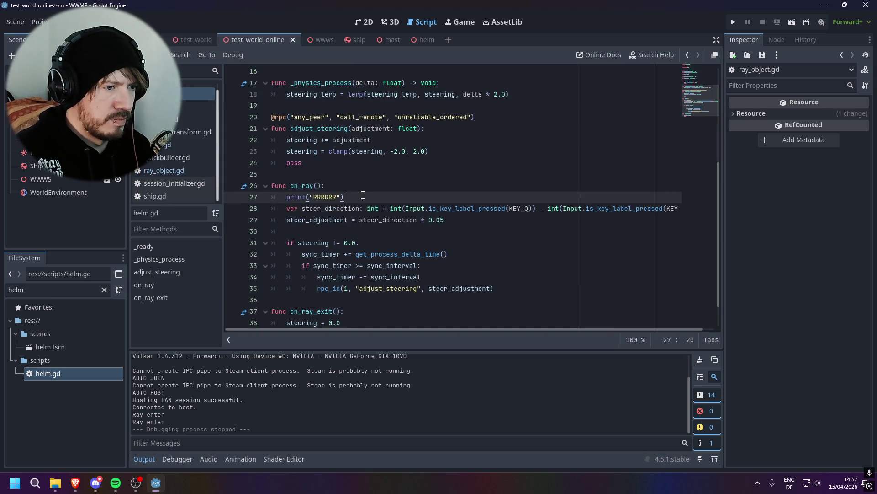
pyautogui.click(797, 25)
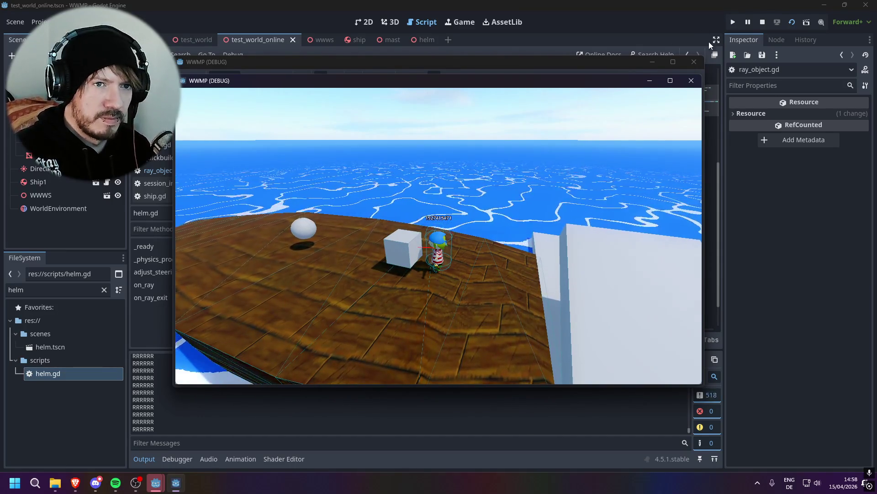
# Stop the game after the RRRRRR print flood and put the caret on empty line 30 of helm.gd
pyautogui.click(759, 23)
pyautogui.click(473, 236)
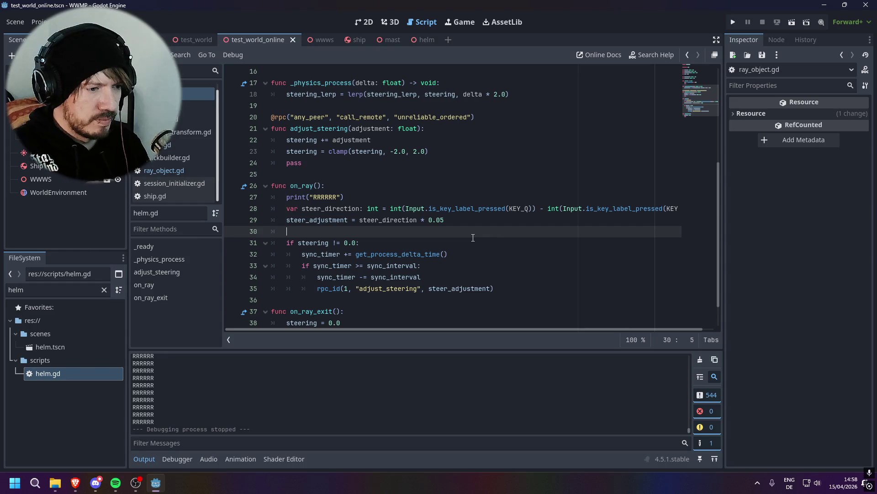
# Insert an 'if multiplayer.get_unique_id() != 1:' check after line 34 in helm.gd
pyautogui.scroll(-4, 473, 238)
pyautogui.scroll(3, 466, 231)
pyautogui.scroll(-2, 456, 223)
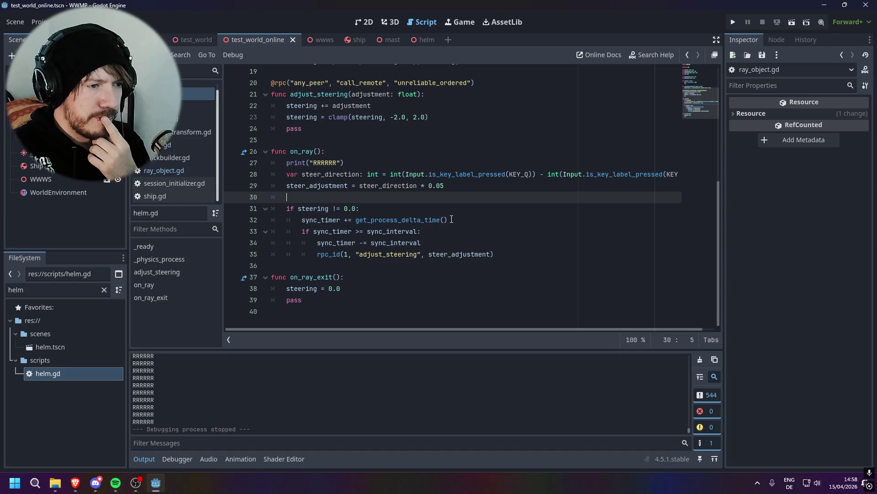
pyautogui.click(440, 243)
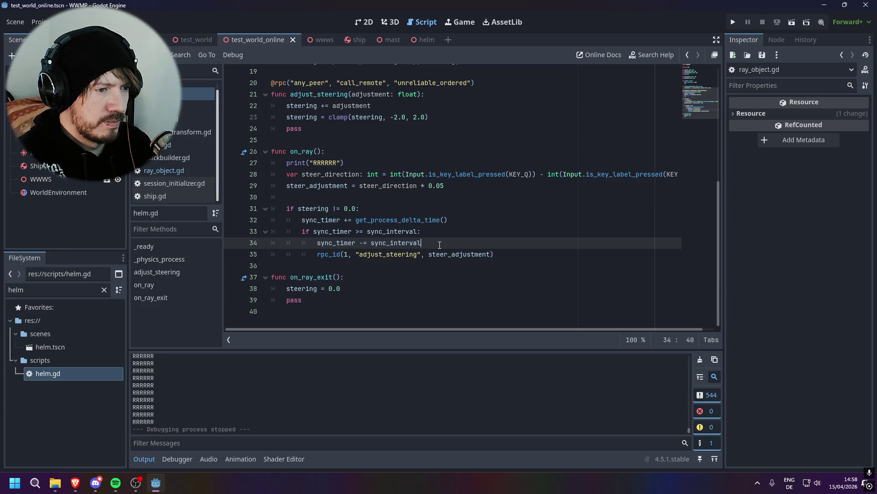
pyautogui.press('Return')
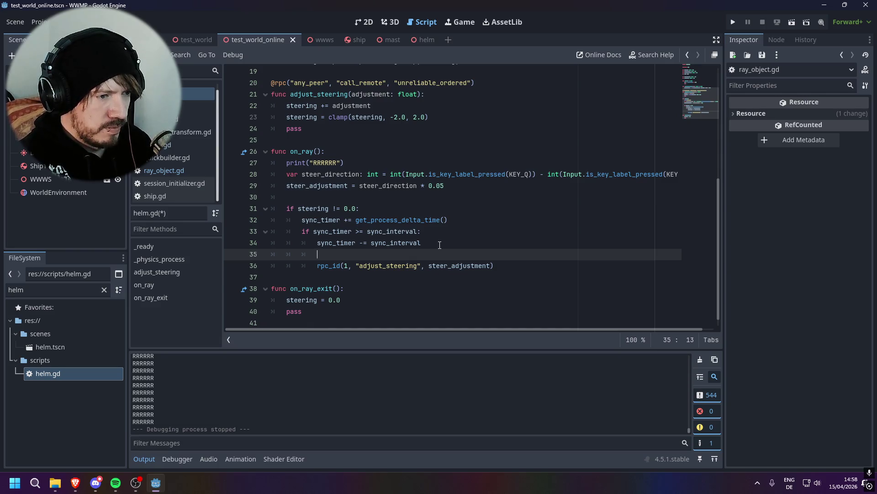
pyautogui.press('BackSpace')
pyautogui.press('BackSpace')
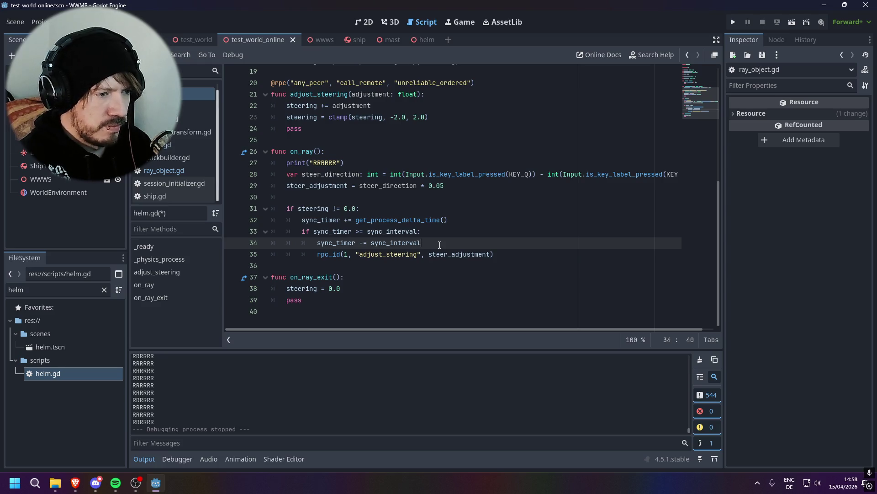
pyautogui.press('Return')
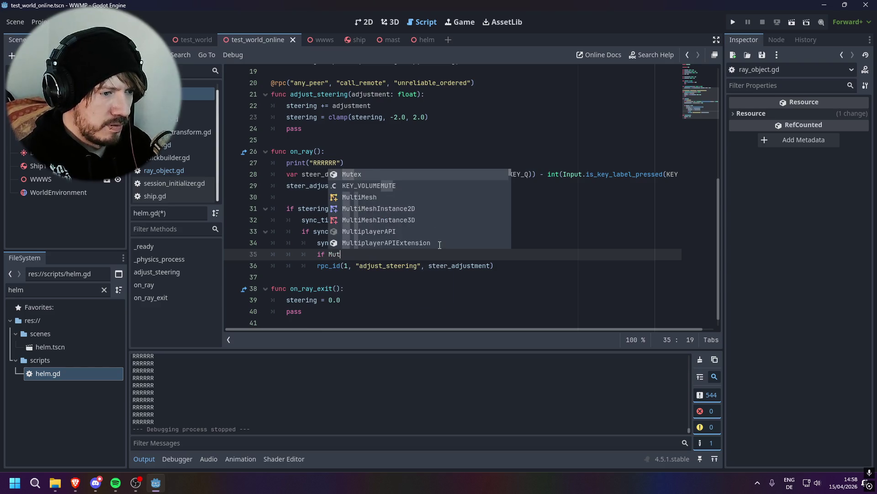
pyautogui.write('mul')
pyautogui.press('BackSpace')
pyautogui.write('ut')
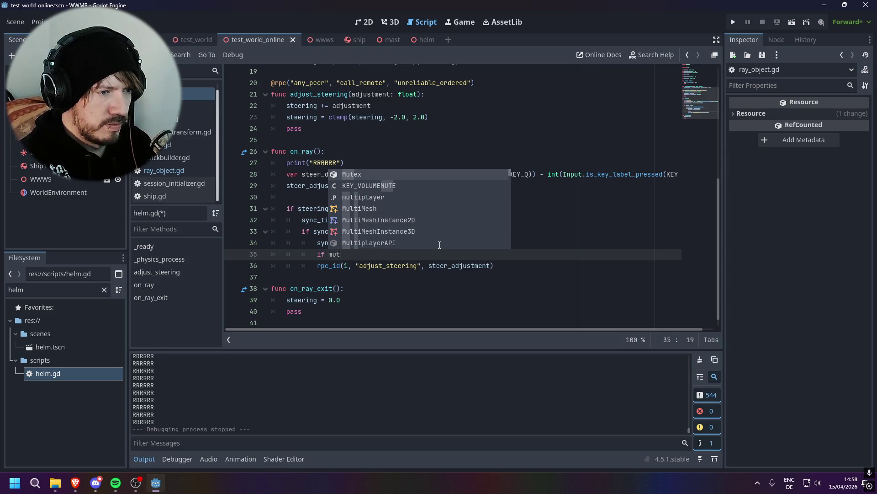
pyautogui.write('l')
pyautogui.press('Return')
pyautogui.write('.')
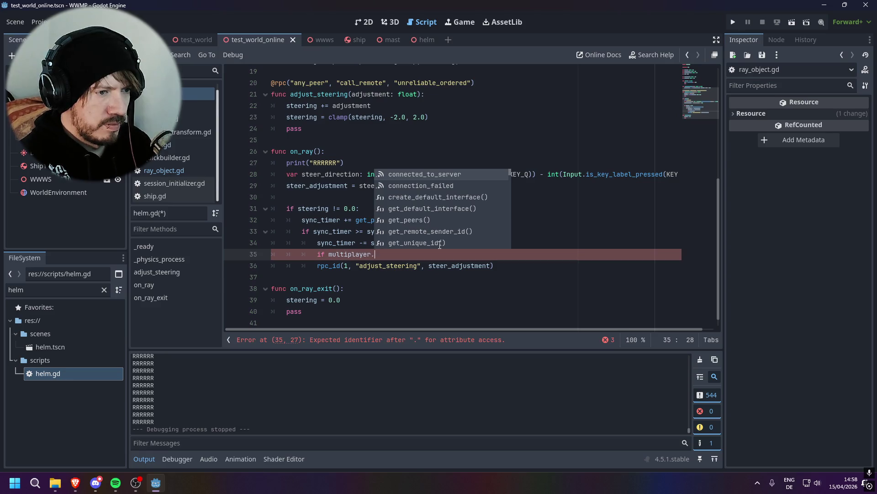
pyautogui.write('get_u')
pyautogui.press('Return')
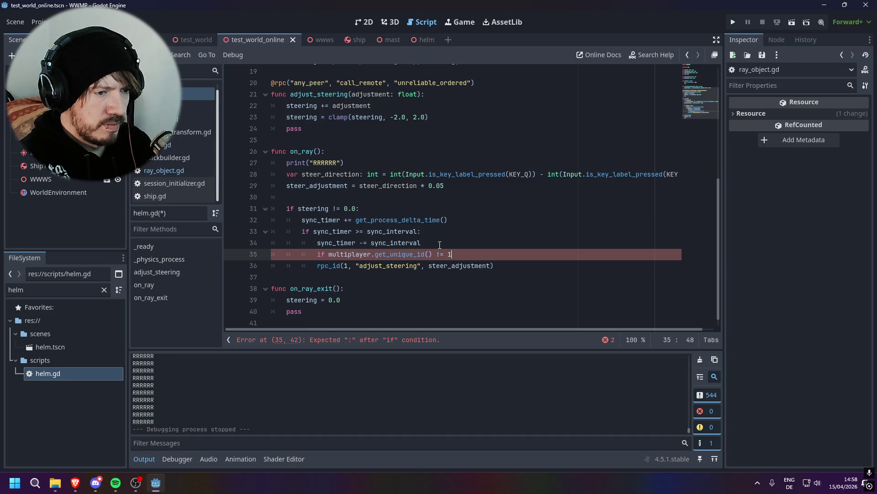
# Indent the rpc_id call under the new if and start an else block below it
pyautogui.click(321, 262)
pyautogui.press('Tab')
pyautogui.click(523, 270)
pyautogui.press('Return')
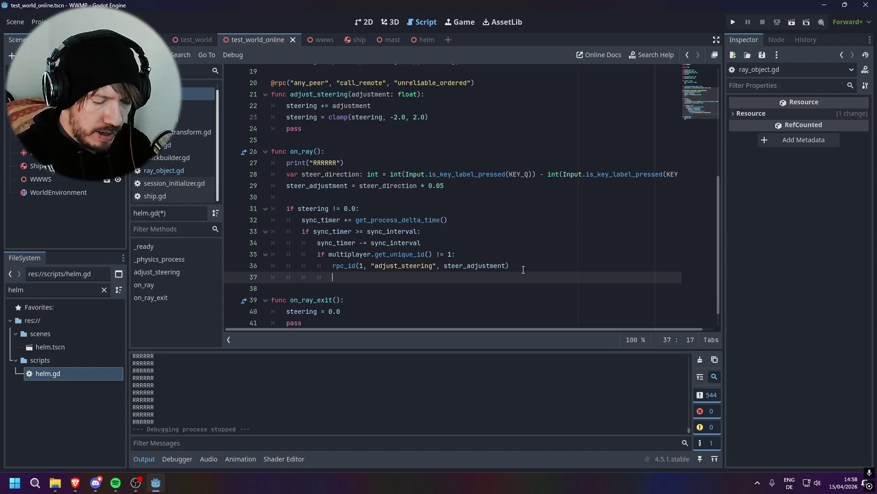
pyautogui.press('super')
pyautogui.press('super')
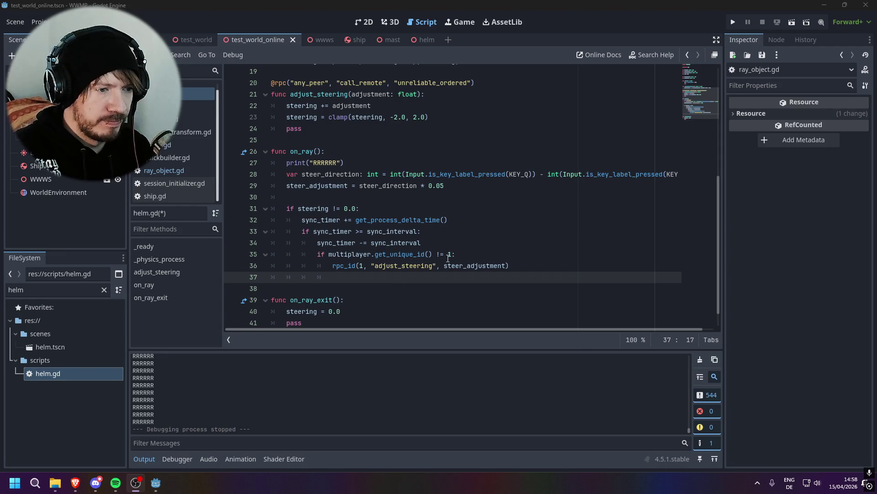
pyautogui.click(499, 248)
pyautogui.click(520, 266)
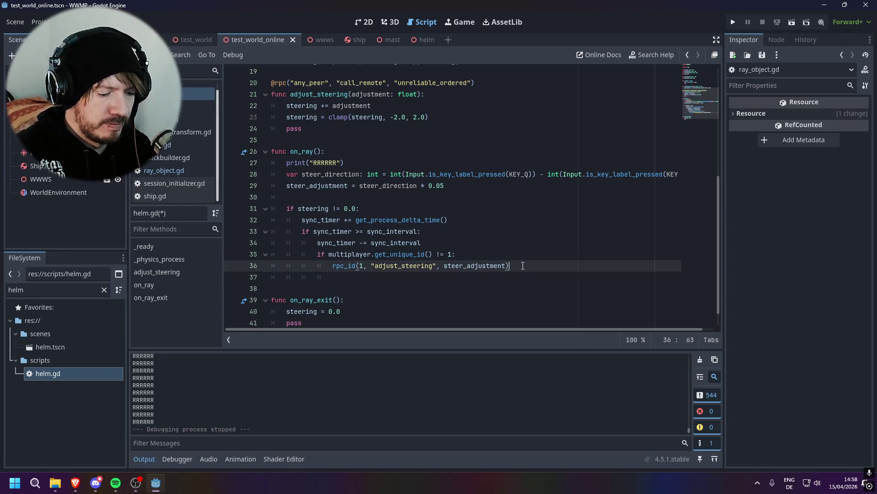
pyautogui.press('Return')
pyautogui.press('BackSpace')
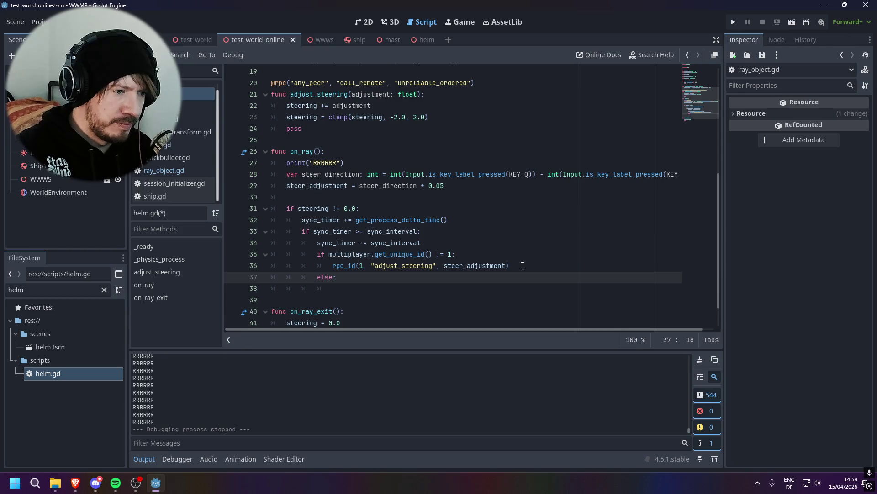
pyautogui.press('Return')
# Copy the steering update and clamp lines from adjust_steering into the else block, fixing indentation
pyautogui.scroll(-2, 521, 265)
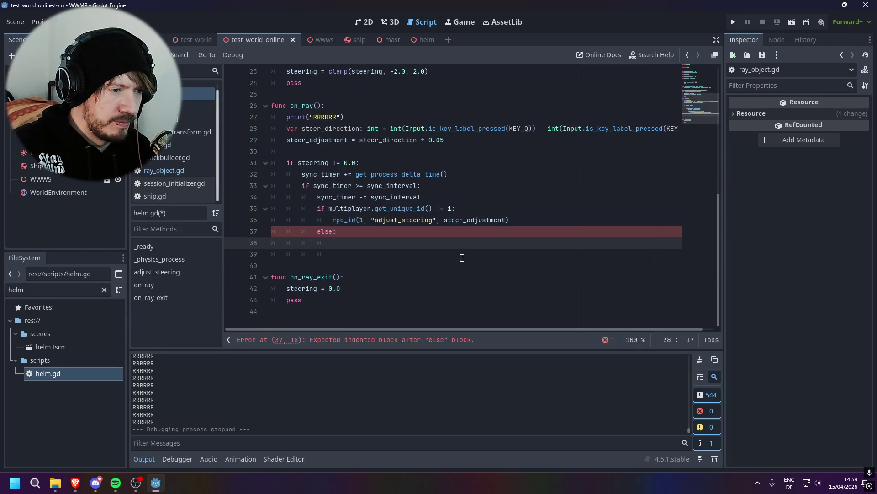
pyautogui.keyDown('ctrl'); pyautogui.click(384, 220); pyautogui.keyUp('ctrl')
pyautogui.scroll(-2, 312, 192)
pyautogui.moveTo(287, 162); pyautogui.dragTo(441, 172)
pyautogui.hotkey('ctrl', 'c')
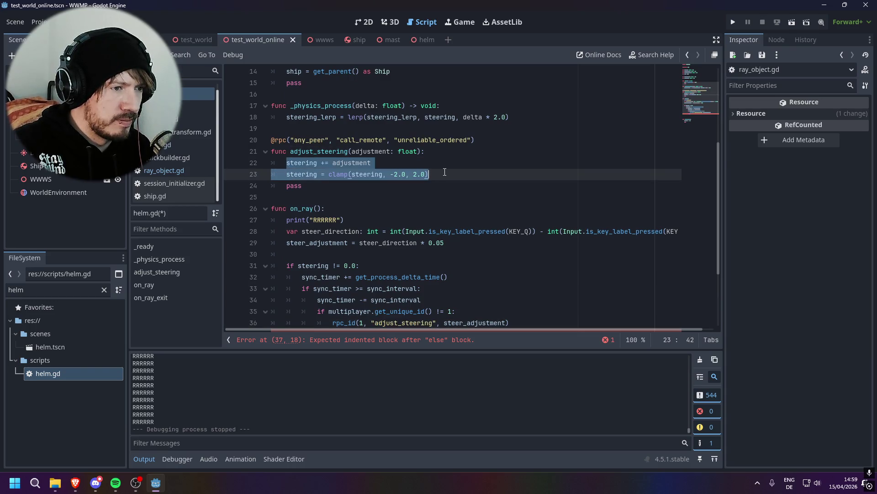
pyautogui.click(445, 171)
pyautogui.scroll(-2, 445, 173)
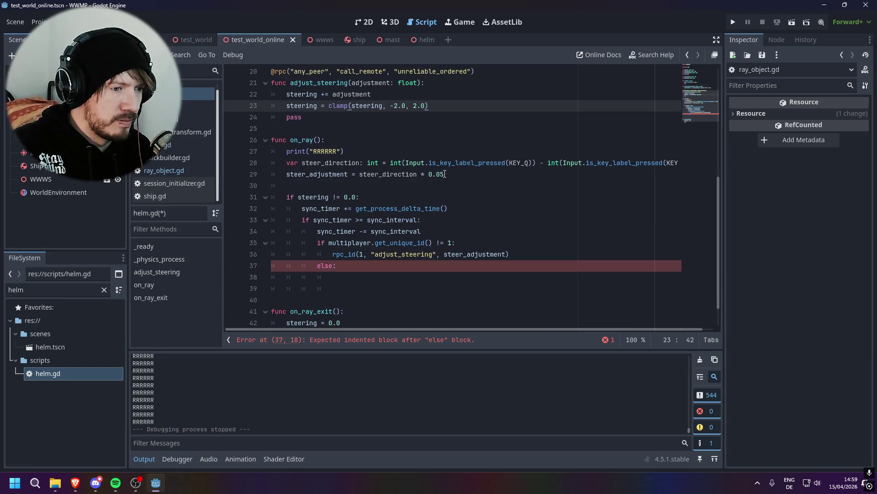
pyautogui.click(372, 276)
pyautogui.hotkey('ctrl', 'v')
pyautogui.click(286, 289)
pyautogui.press('Tab')
pyautogui.press('Tab')
pyautogui.press('Tab')
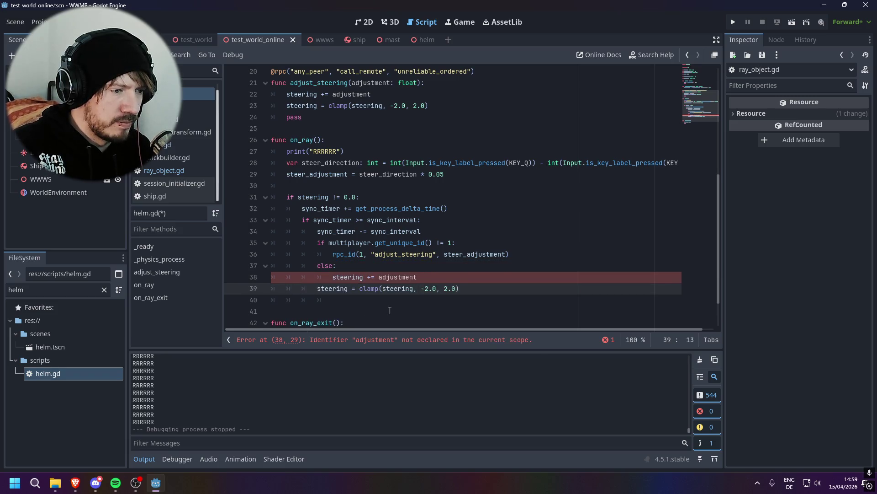
pyautogui.click(365, 305)
pyautogui.press('BackSpace')
pyautogui.press('BackSpace')
pyautogui.press('BackSpace')
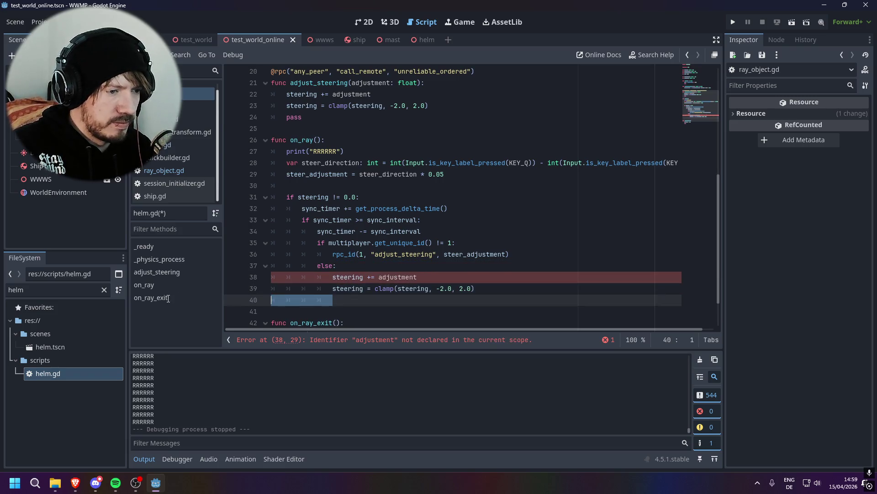
pyautogui.click(364, 267)
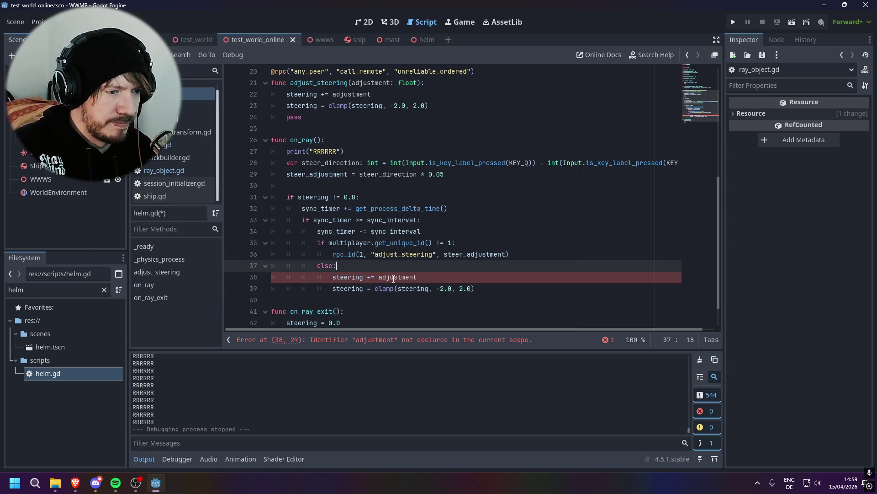
# Replace adjustment with steer_adjustment in the else branch, save helm.gd, and run the game
pyautogui.doubleClick(477, 254)
pyautogui.hotkey('ctrl', 'c')
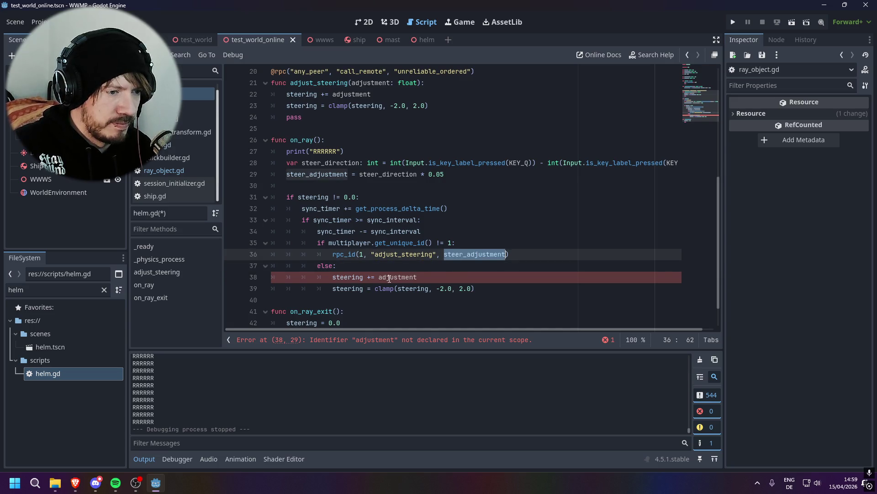
pyautogui.doubleClick(398, 277)
pyautogui.hotkey('ctrl', 'v')
pyautogui.hotkey('ctrl', 's')
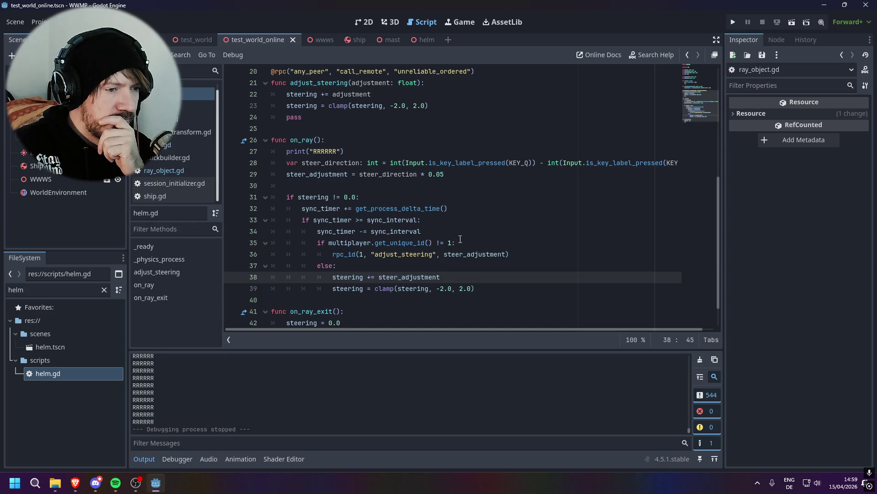
pyautogui.moveTo(401, 243)
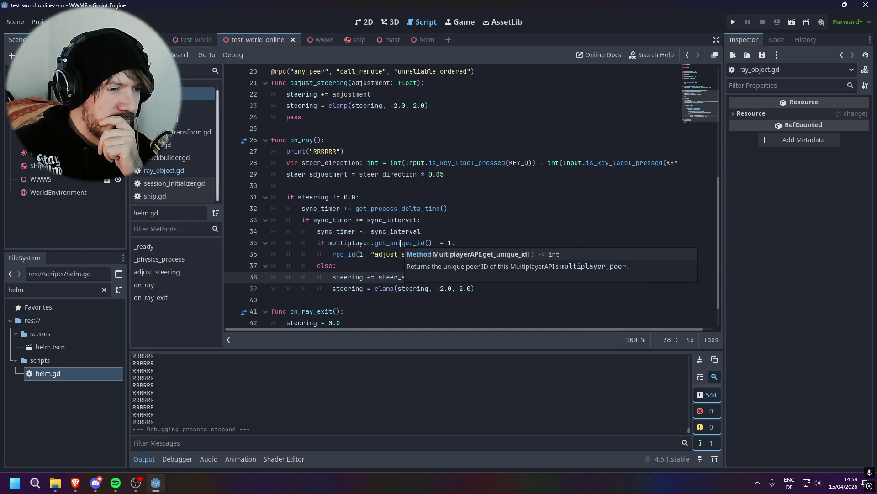
pyautogui.click(468, 232)
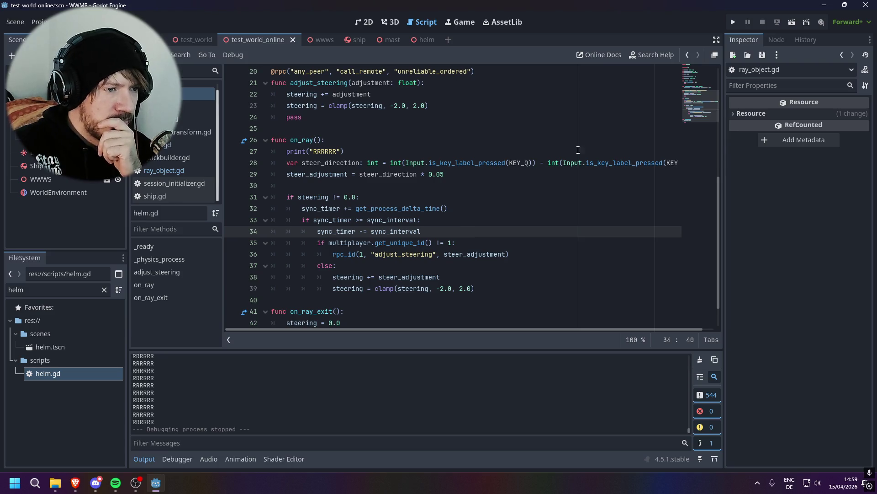
pyautogui.click(793, 26)
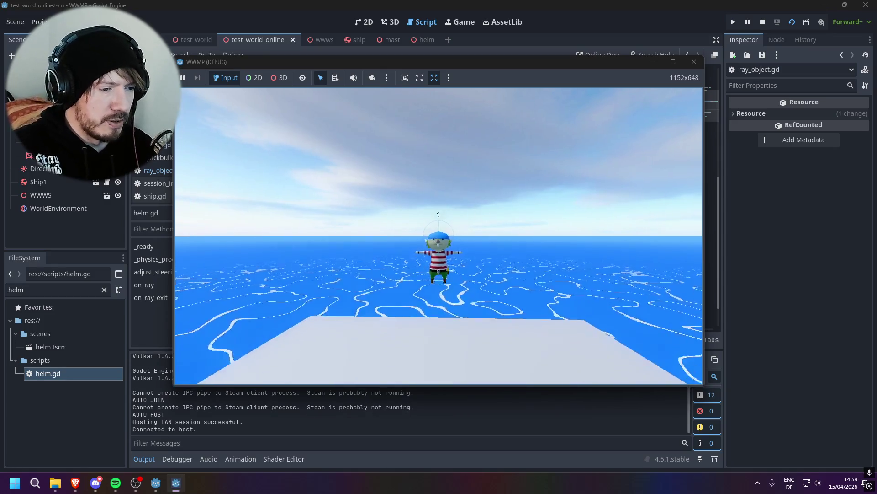
# Walk the character onto the ship deck beside the helm, then stop the game
pyautogui.press('w')
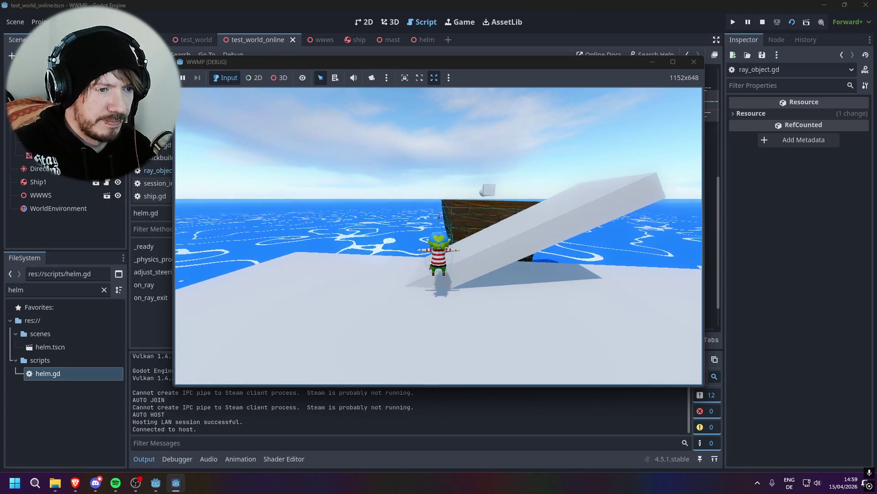
pyautogui.press('w')
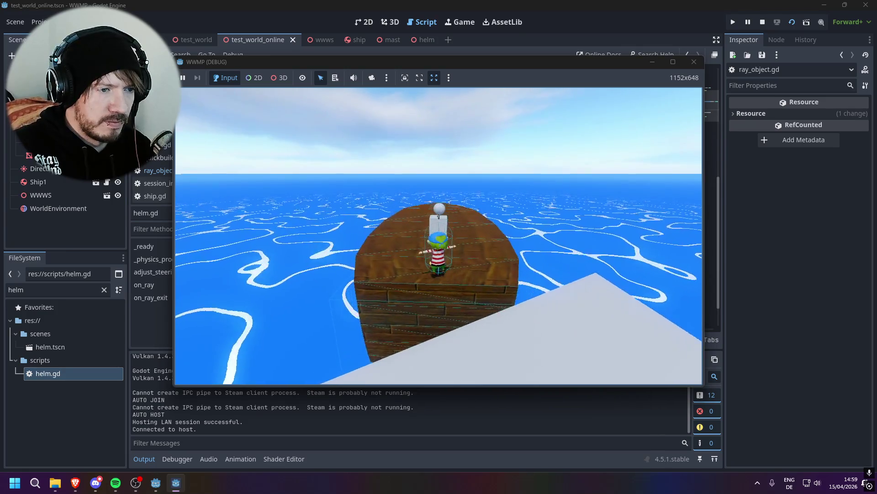
pyautogui.press('a')
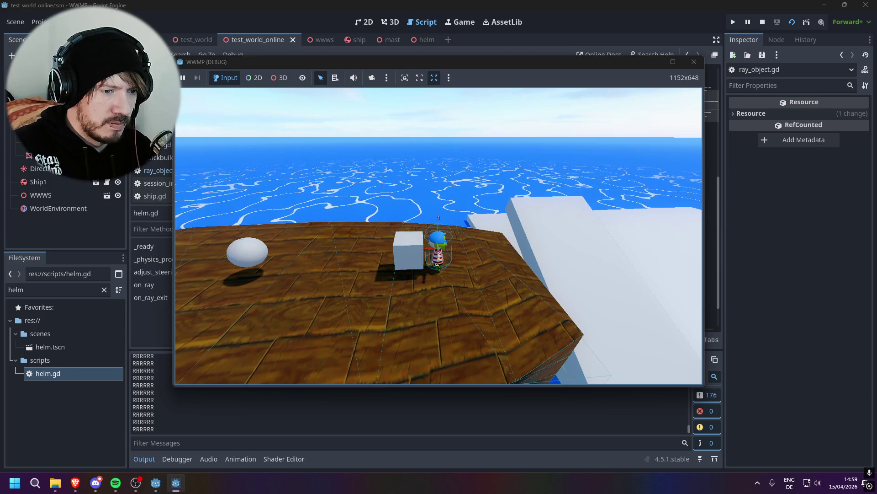
pyautogui.press('e')
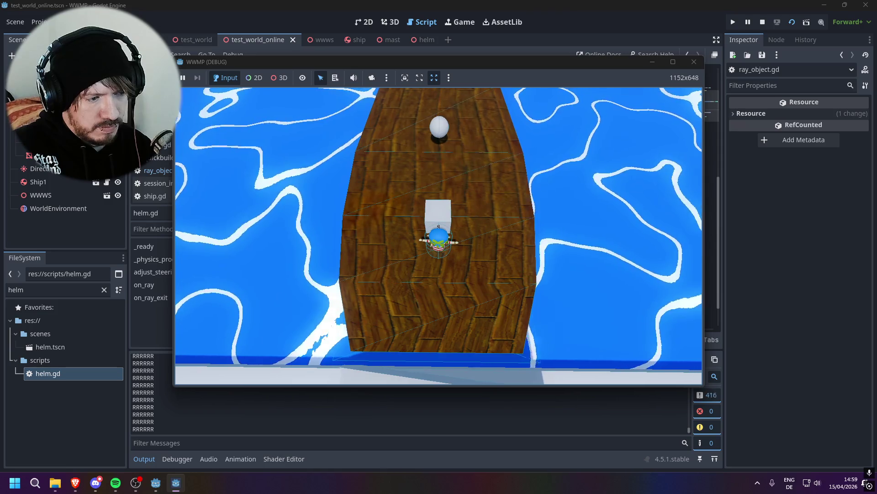
pyautogui.click(759, 22)
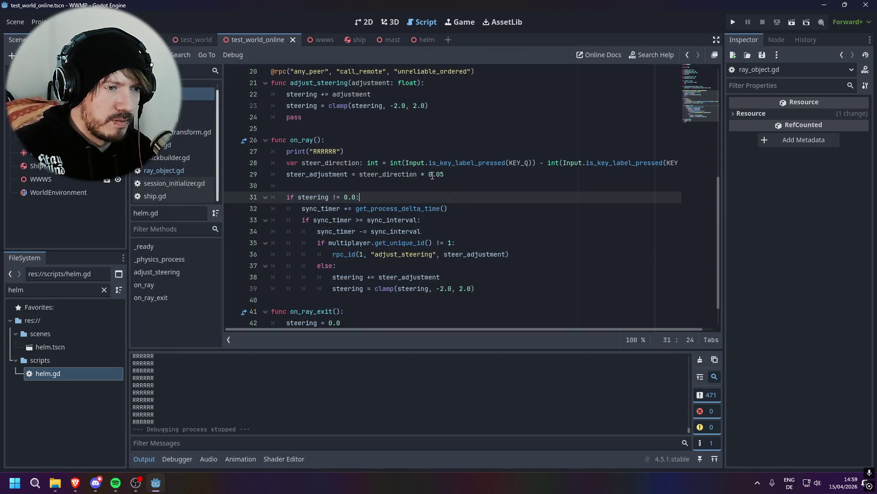
# Change line 29's steer multiplier from 0.05 to 1.0, add print(steer_adjustment), save, and relaunch
pyautogui.moveTo(429, 174); pyautogui.dragTo(438, 175)
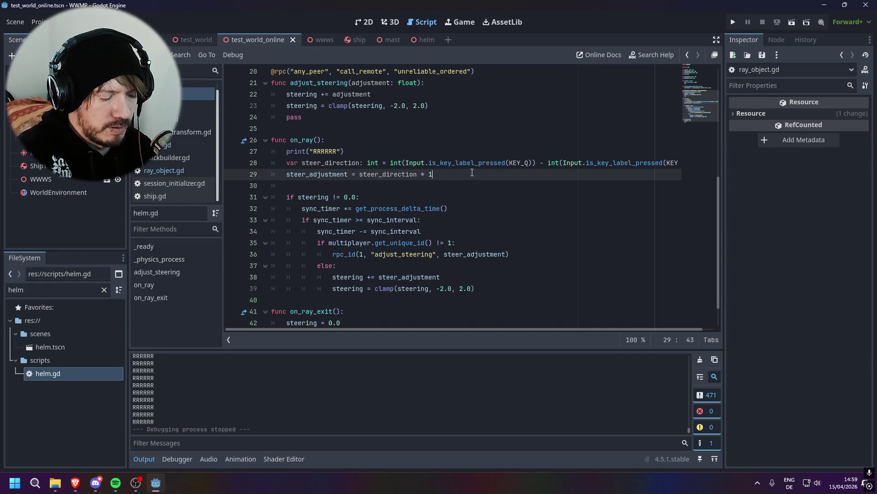
pyautogui.press('Return')
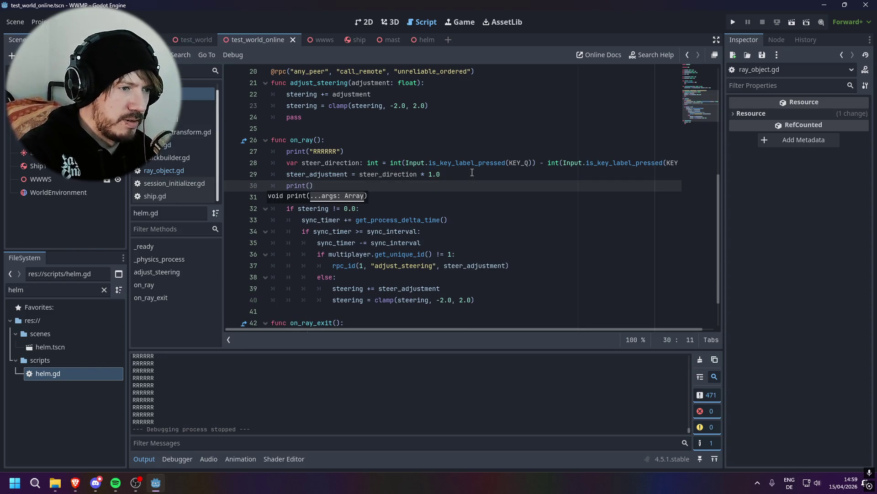
pyautogui.press('Down')
pyautogui.press('Down')
pyautogui.press('Return')
pyautogui.hotkey('ctrl', 's')
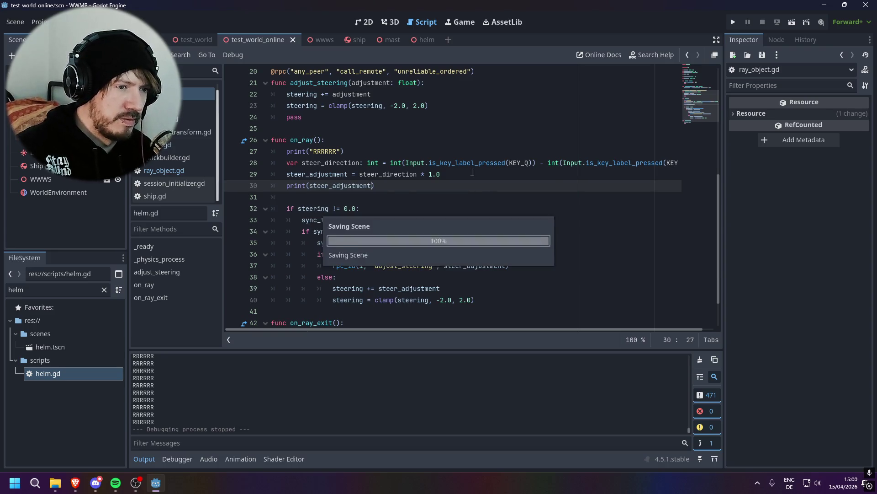
pyautogui.click(472, 172)
pyautogui.click(789, 23)
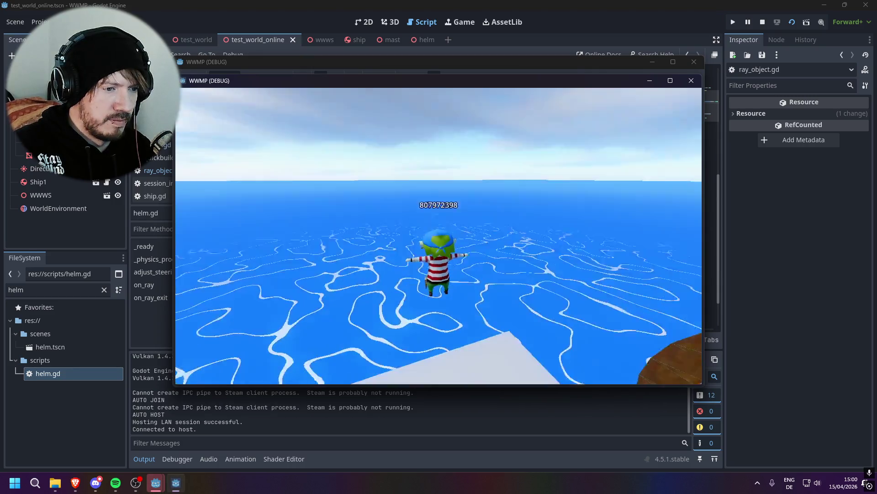
# Walk onto the deck and steer the ship, watching steer_adjustment print -1.0, then stop the game
pyautogui.press('w')
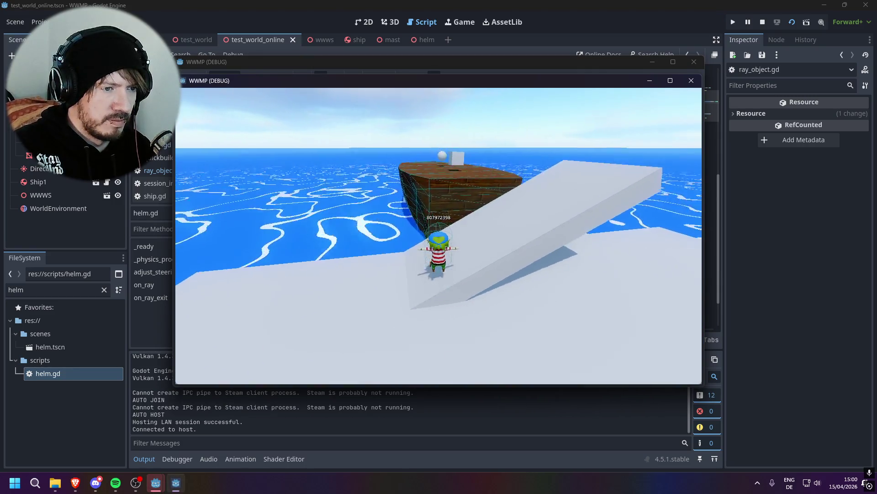
pyautogui.press('w')
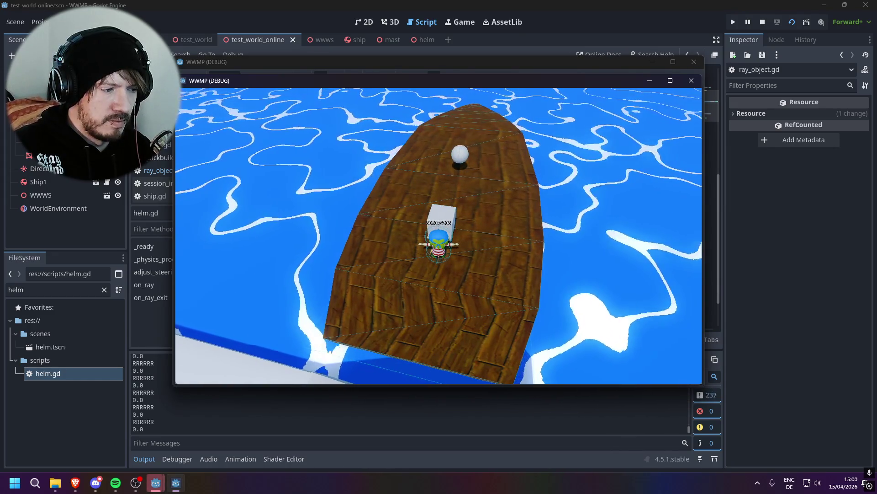
pyautogui.press('a')
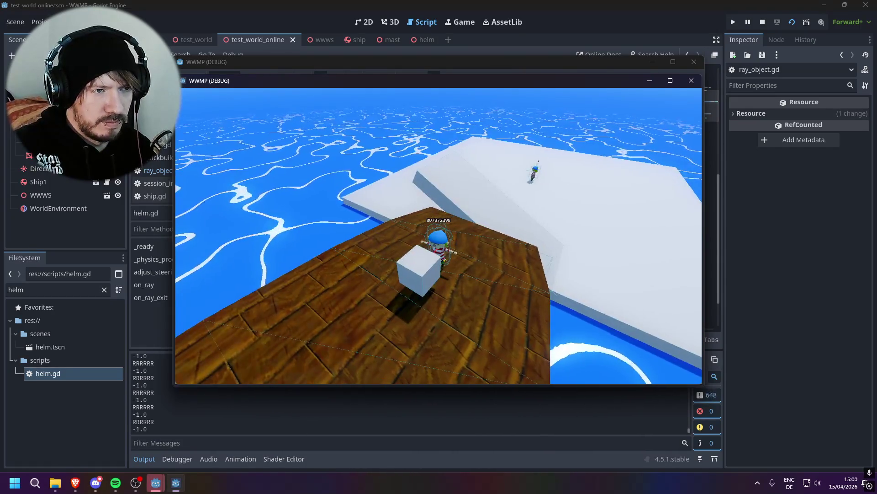
pyautogui.moveTo(438, 87); pyautogui.dragTo(718, 263)
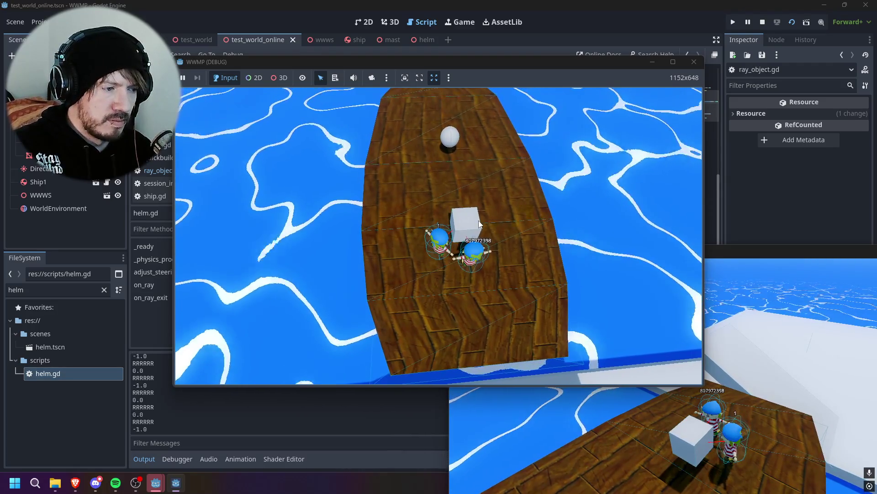
pyautogui.click(763, 23)
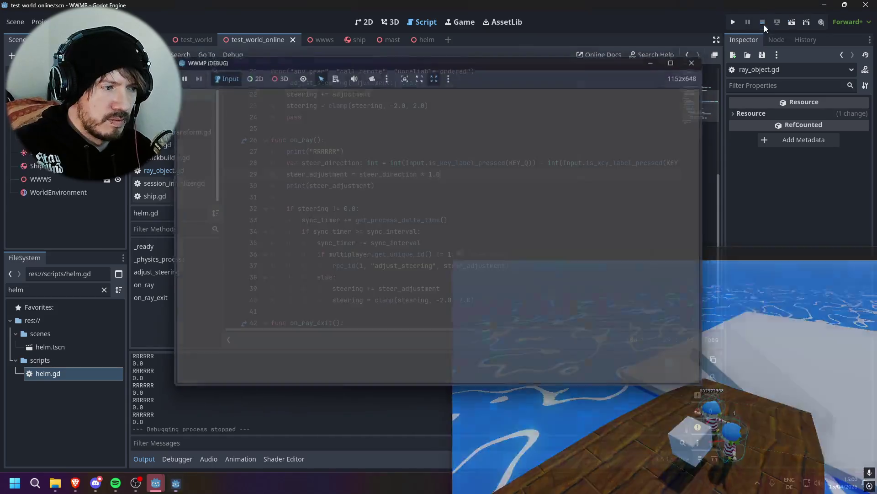
# Delete the print(steer_adjustment) line from helm.gd and save the script via the Scene menu
pyautogui.click(505, 224)
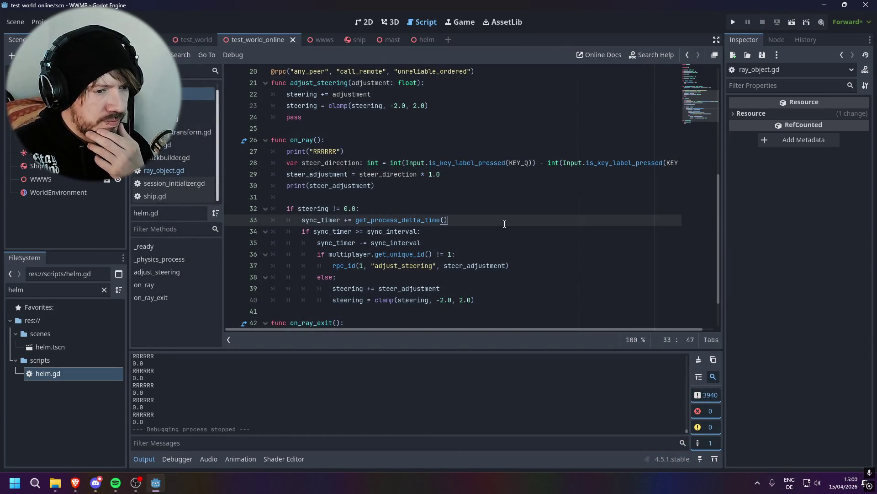
pyautogui.scroll(-1, 497, 229)
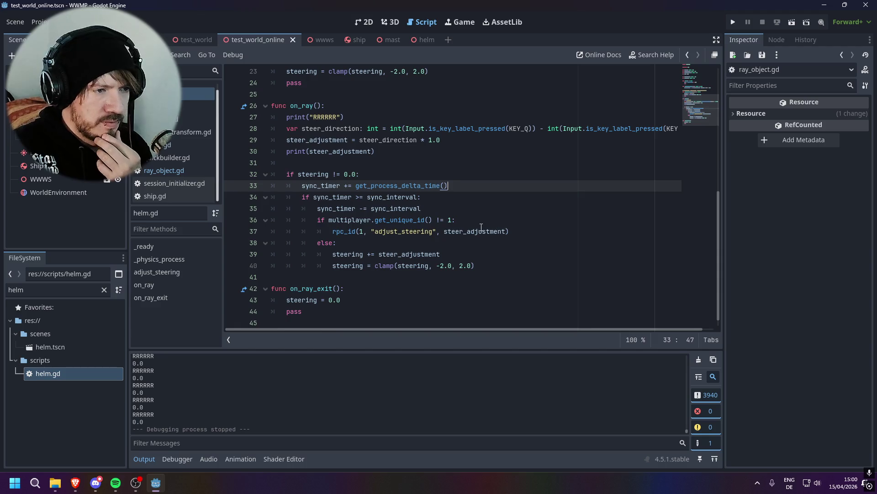
pyautogui.scroll(1, 477, 229)
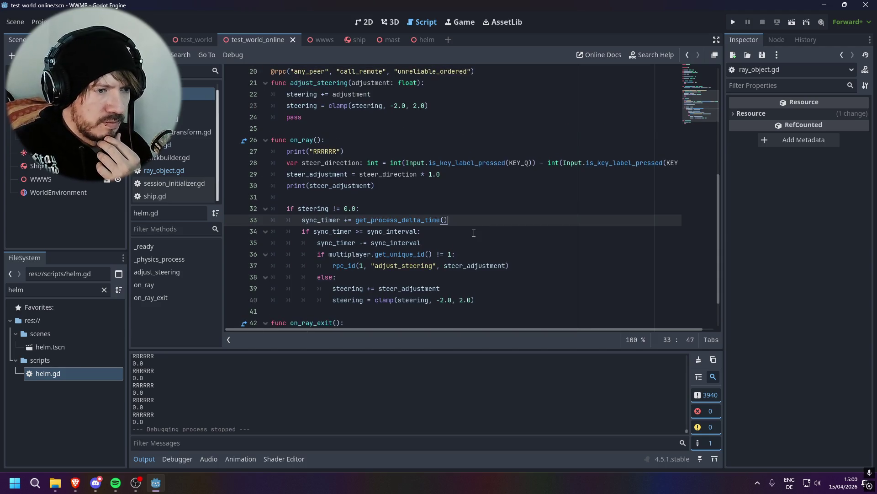
pyautogui.scroll(-1, 471, 230)
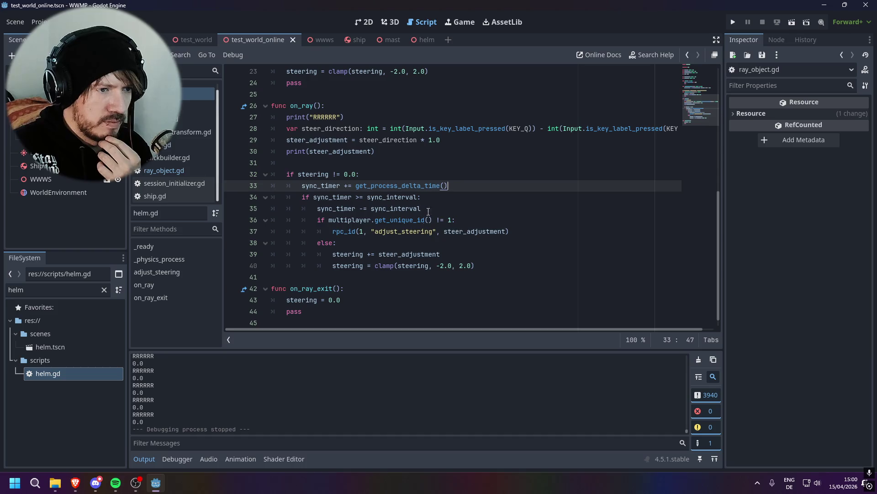
pyautogui.tripleClick(391, 152)
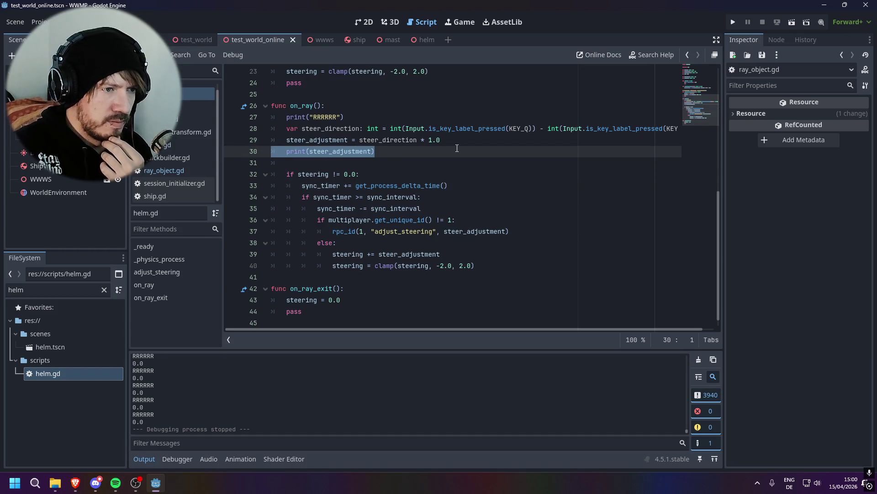
pyautogui.press('BackSpace')
pyautogui.press('BackSpace')
pyautogui.scroll(1, 457, 149)
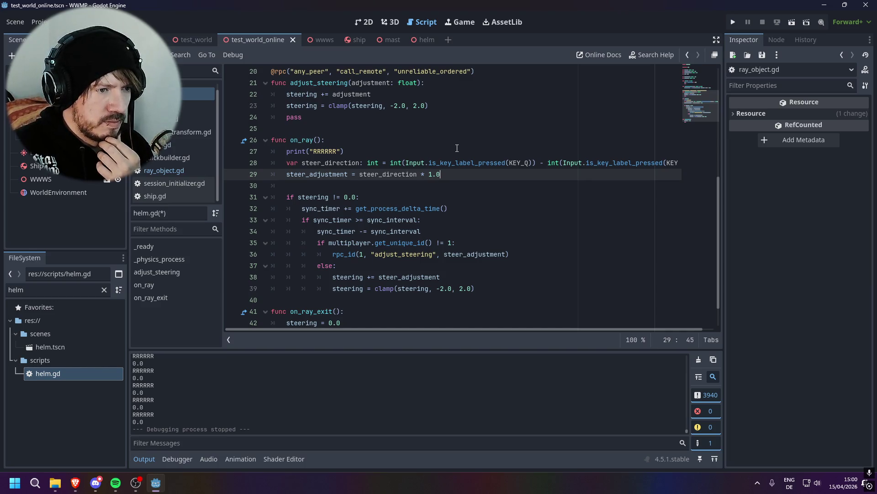
pyautogui.click(15, 22)
pyautogui.click(27, 109)
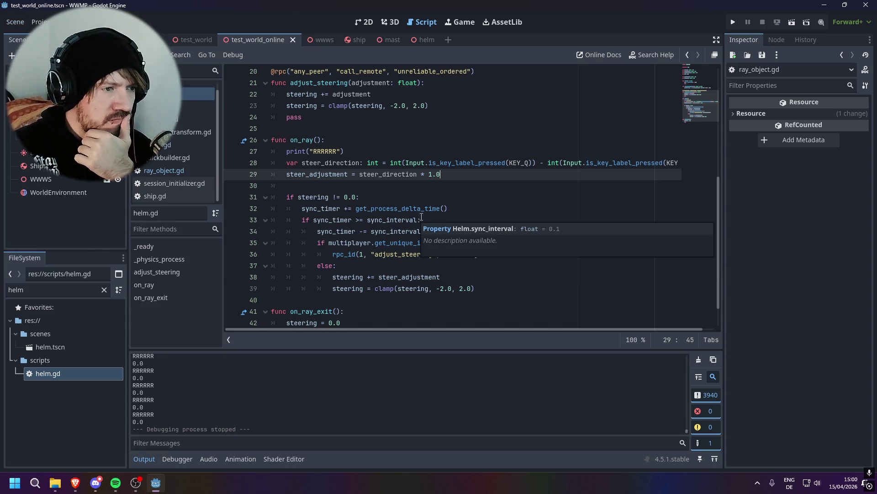
pyautogui.scroll(-1, 457, 205)
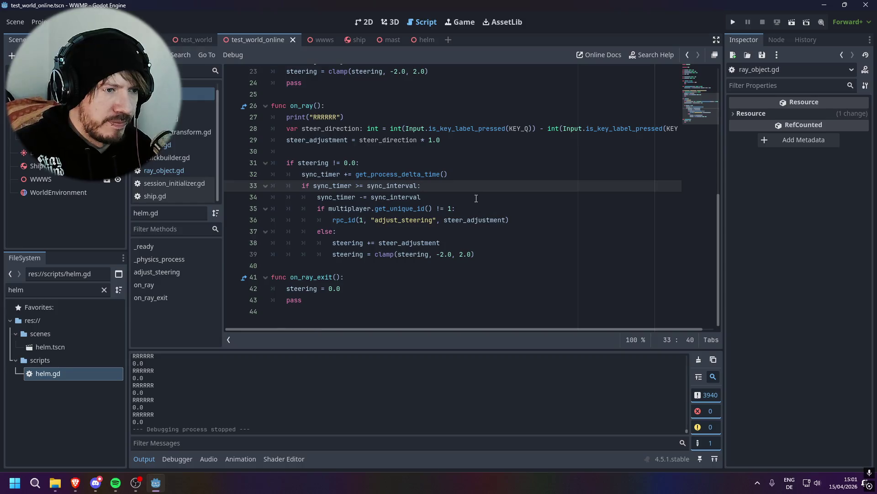
pyautogui.scroll(1, 411, 206)
pyautogui.click(367, 207)
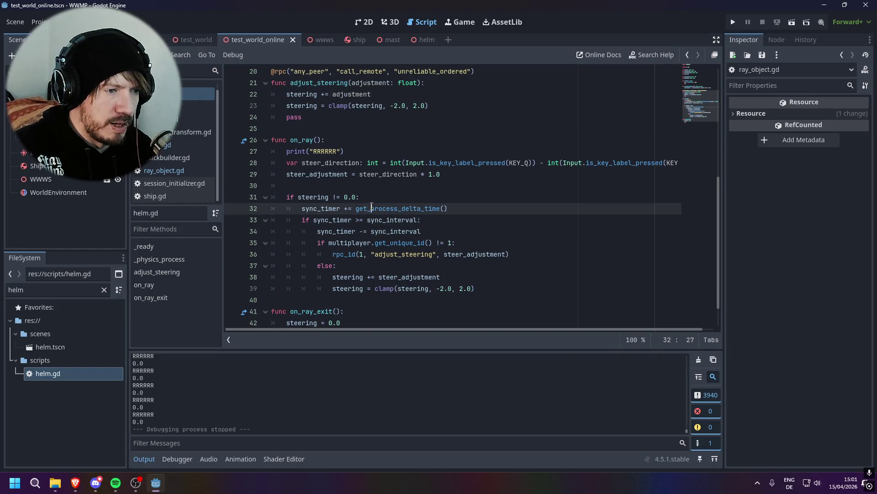
pyautogui.write('Process')
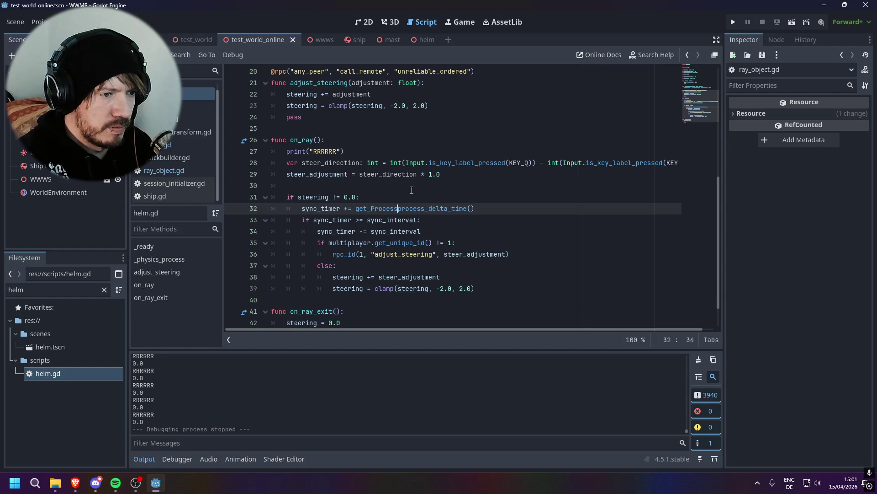
pyautogui.write('_')
pyautogui.press('Left')
pyautogui.press('Left')
pyautogui.press('Left')
pyautogui.press('BackSpace')
pyautogui.write('p')
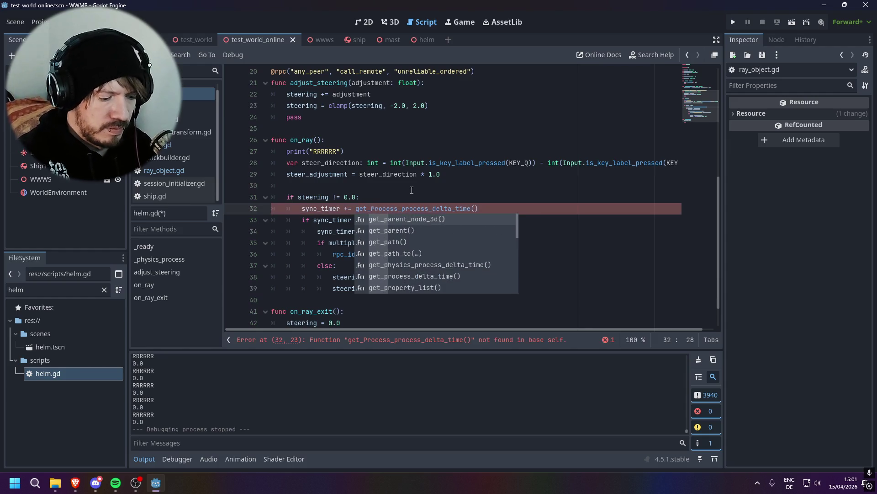
pyautogui.click(411, 190)
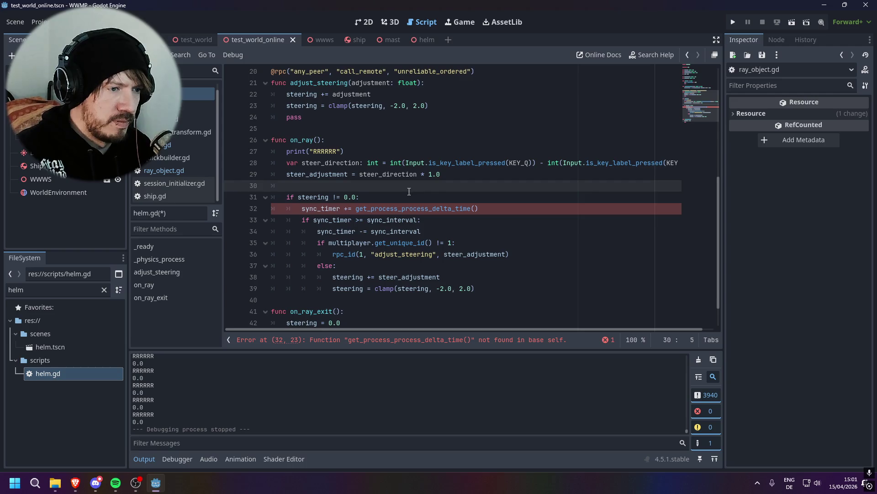
pyautogui.click(398, 209)
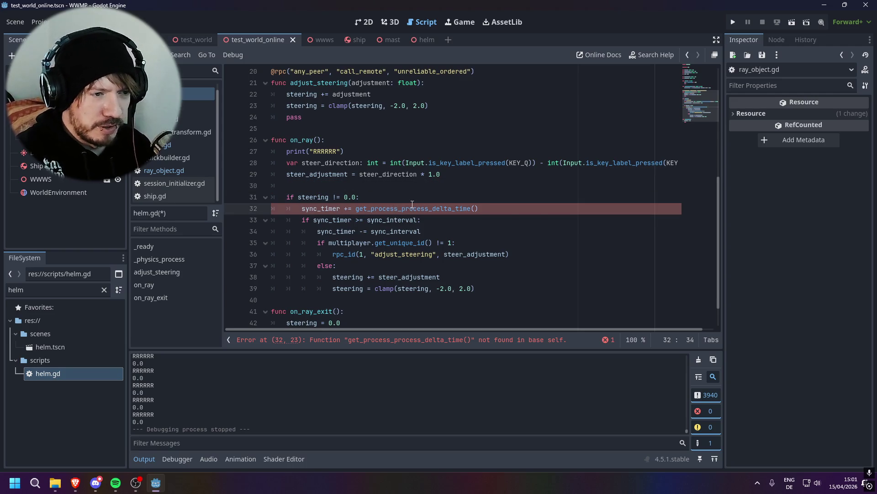
pyautogui.write('hysics')
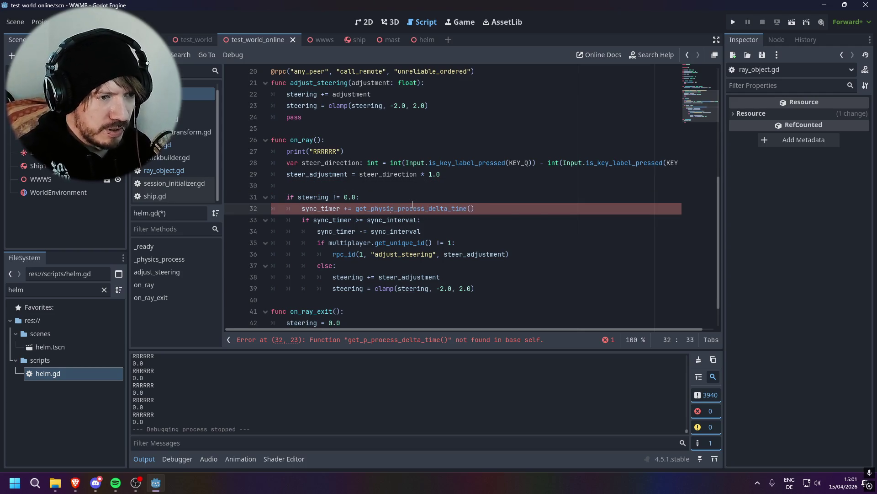
pyautogui.click(418, 197)
pyautogui.hotkey('ctrl', 's')
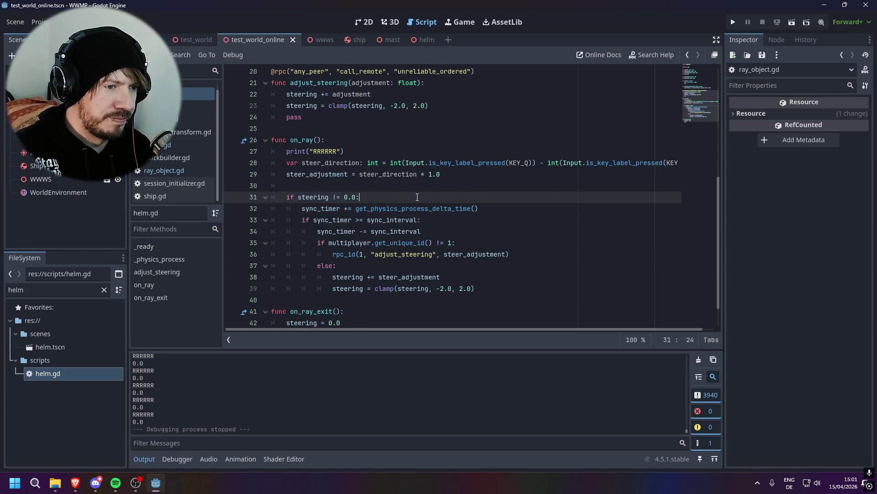
pyautogui.click(464, 174)
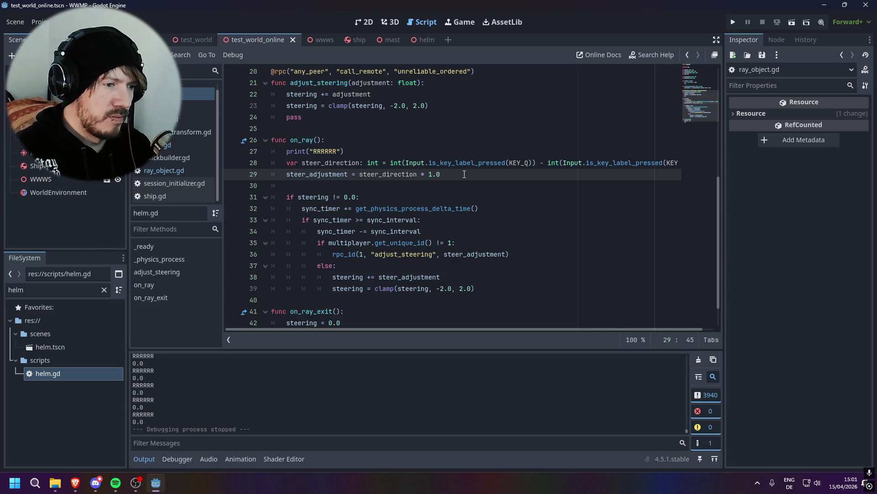
pyautogui.doubleClick(477, 254)
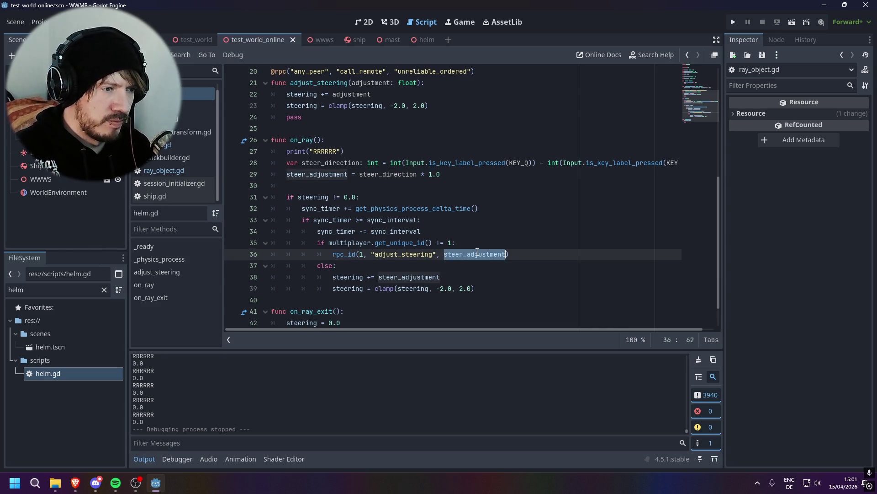
pyautogui.scroll(-1, 485, 183)
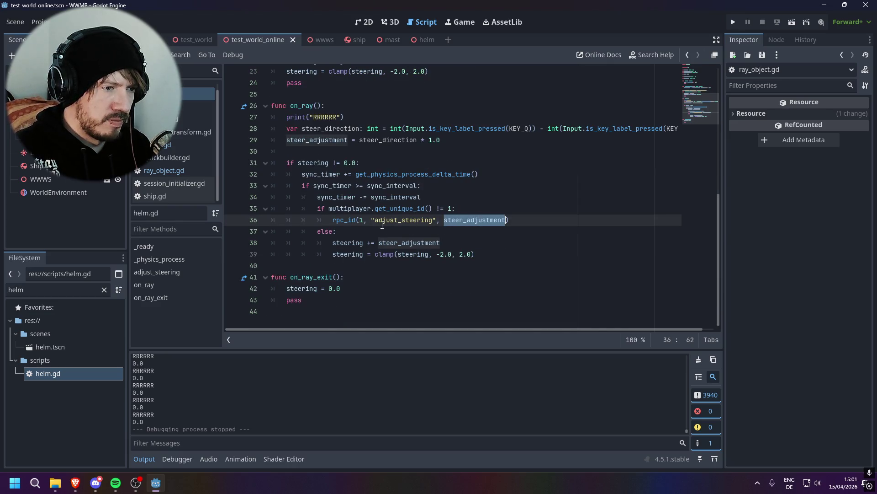
pyautogui.scroll(3, 339, 220)
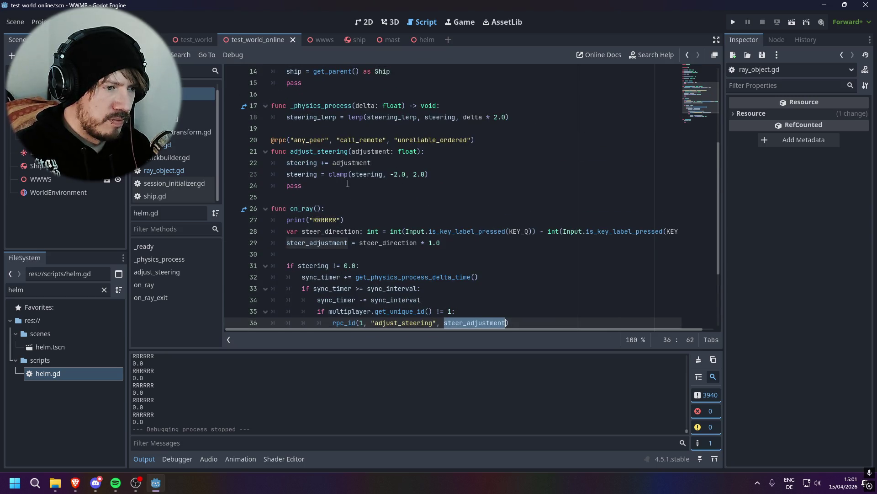
pyautogui.scroll(2, 351, 184)
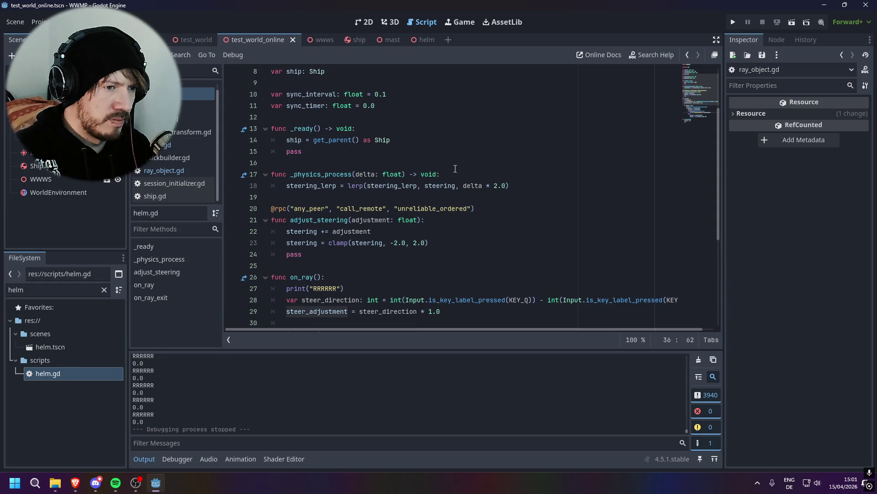
pyautogui.click(461, 174)
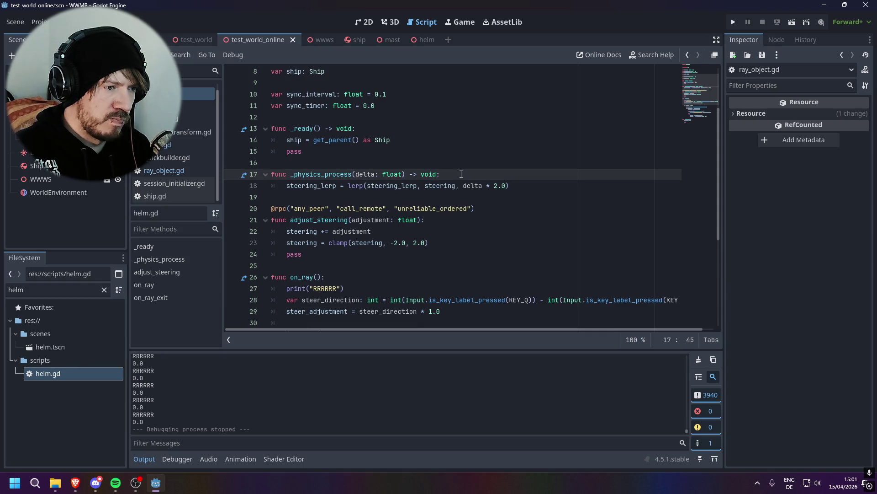
pyautogui.click(523, 189)
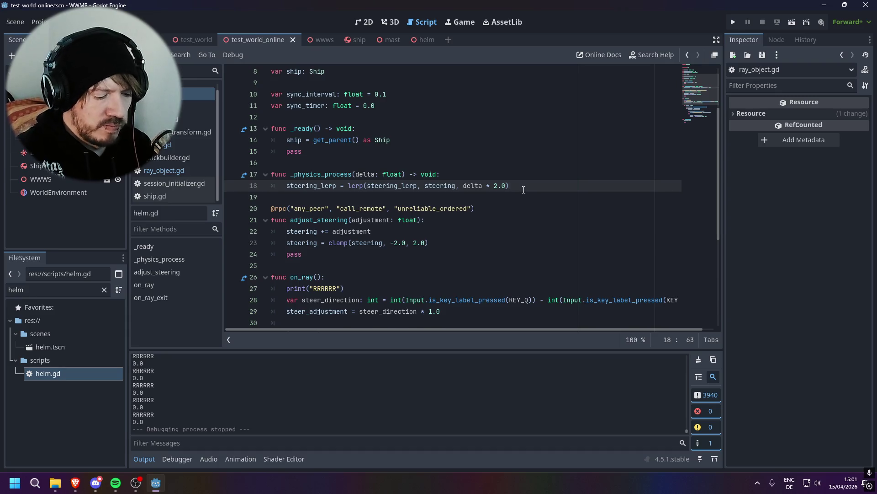
# Add print(steering_lerp) below line 18 in _physics_process and run the game
pyautogui.press('Return')
pyautogui.write('print(st')
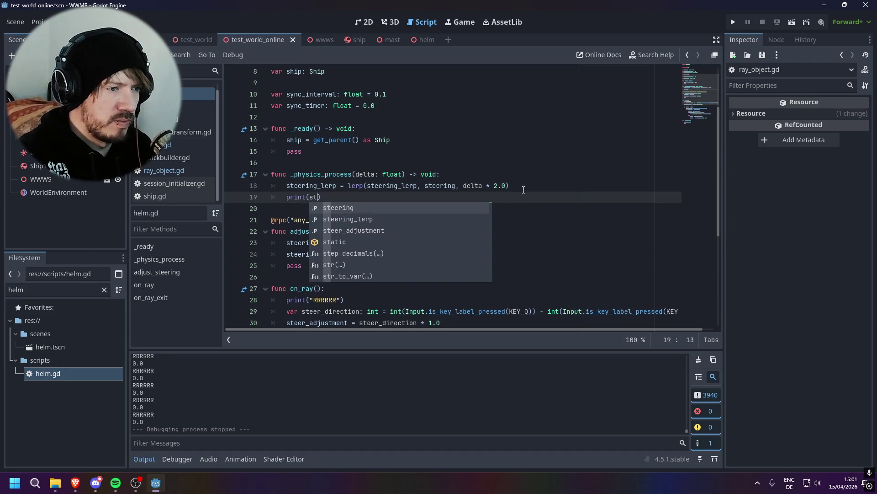
pyautogui.press('Return')
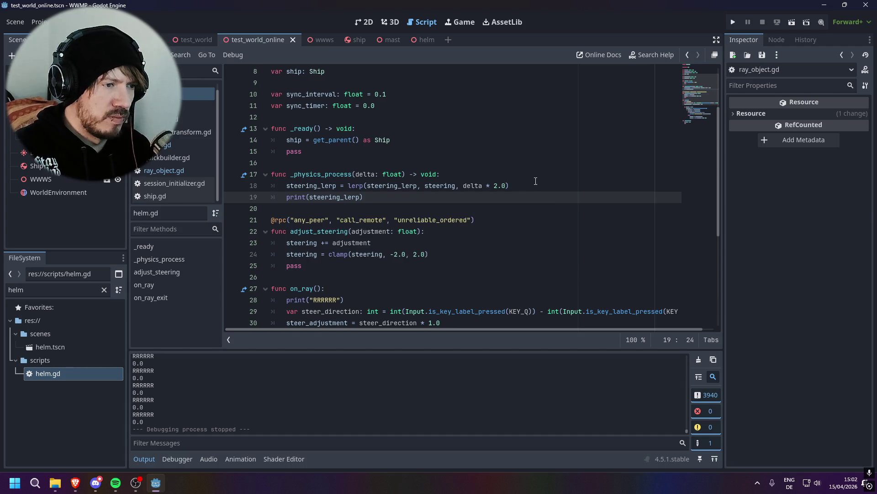
pyautogui.press('Up')
pyautogui.press('Up')
pyautogui.press('Up')
pyautogui.click(796, 22)
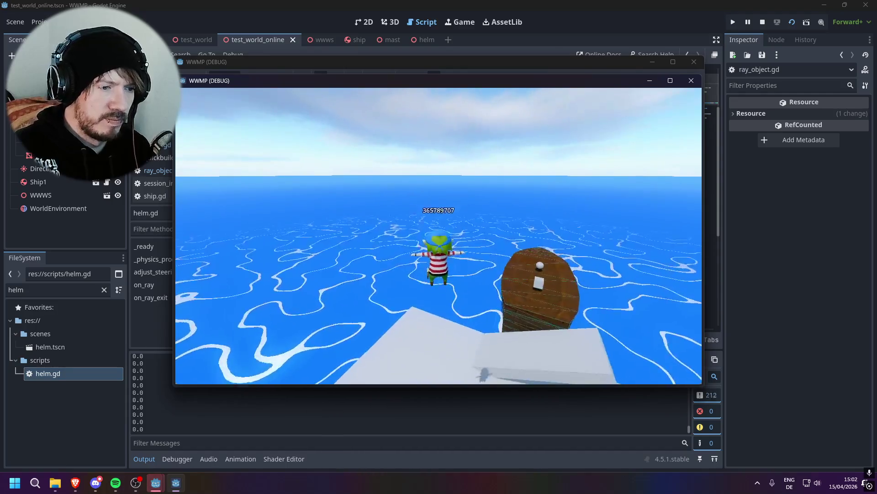
# Walk the character up the ramp onto the ship deck next to the helm cube
pyautogui.press('w')
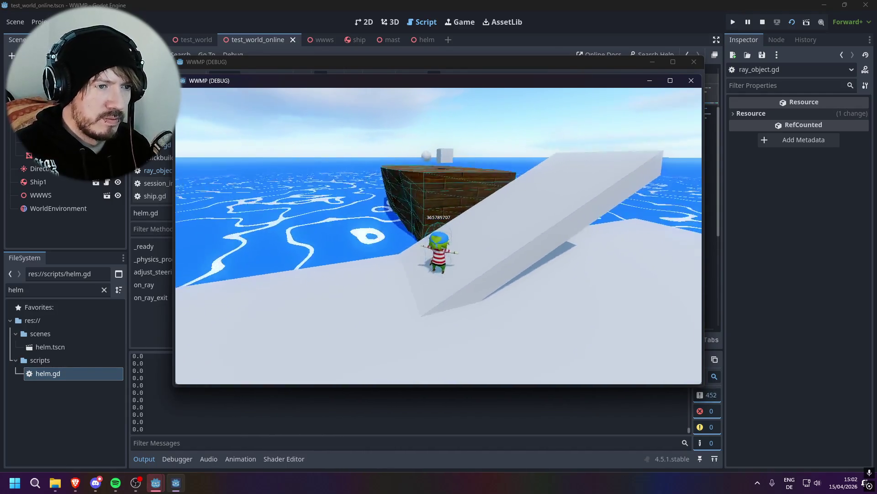
pyautogui.press('w')
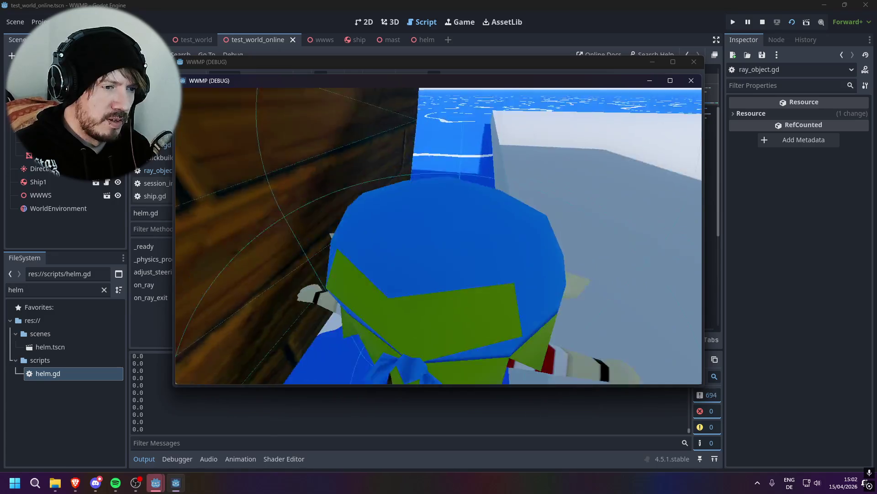
pyautogui.press('w')
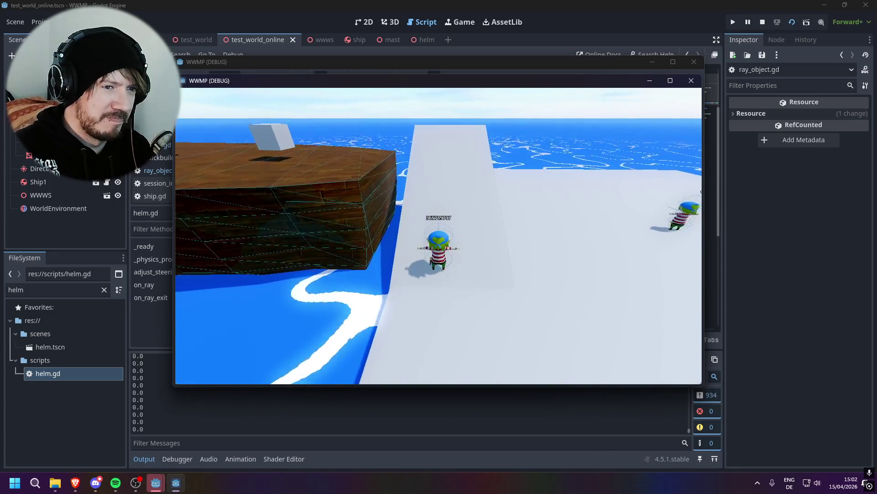
pyautogui.press('w')
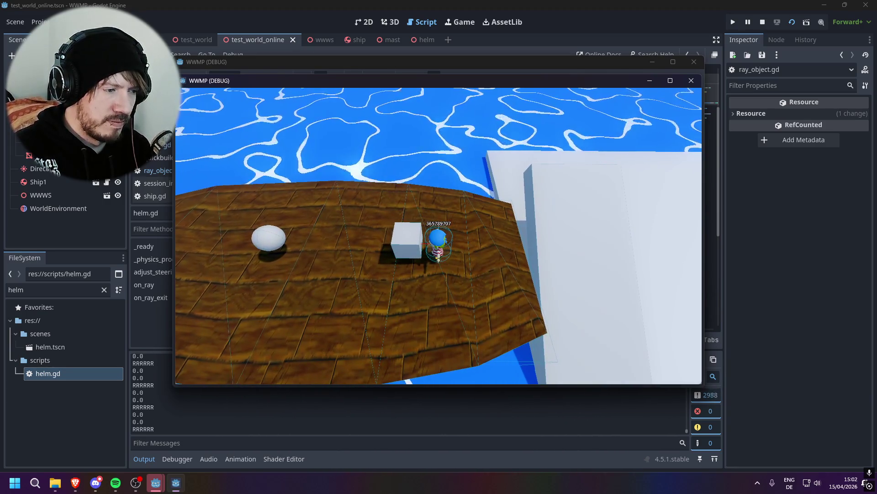
# Change the debug line to print(steering), rerun, walk onto the deck, then stop the game
pyautogui.click(760, 22)
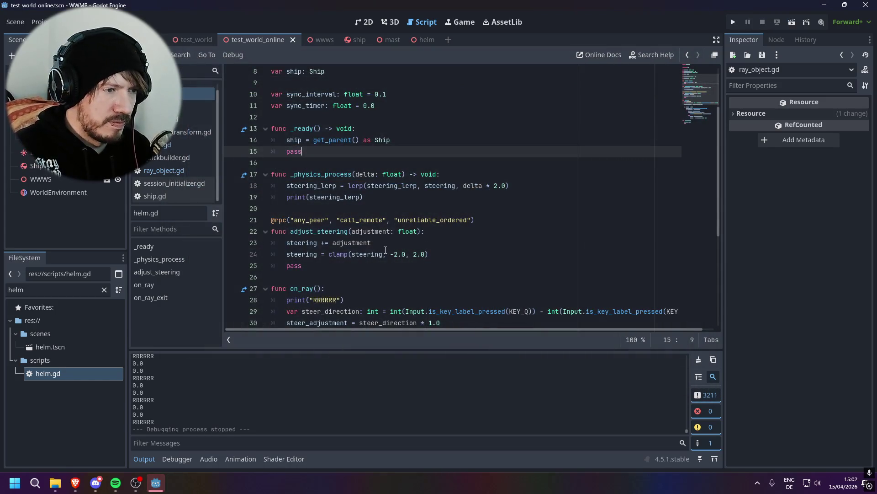
pyautogui.click(390, 193)
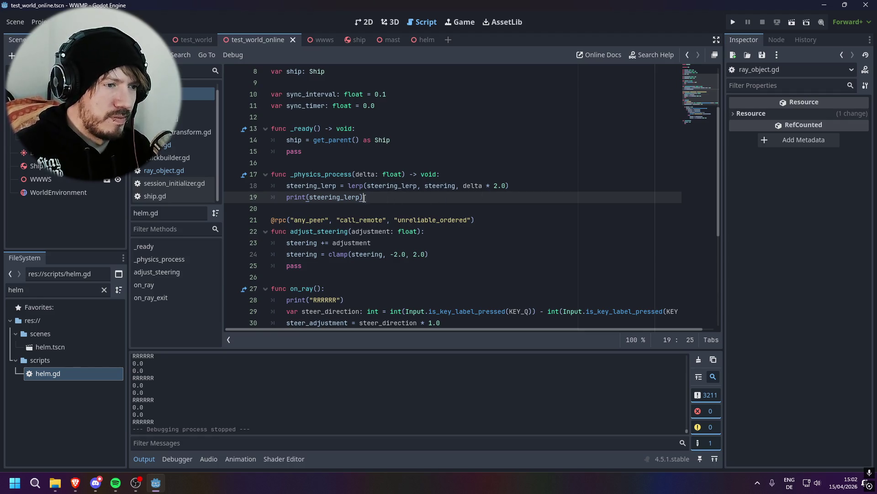
pyautogui.press('BackSpace')
pyautogui.press('BackSpace')
pyautogui.press('BackSpace')
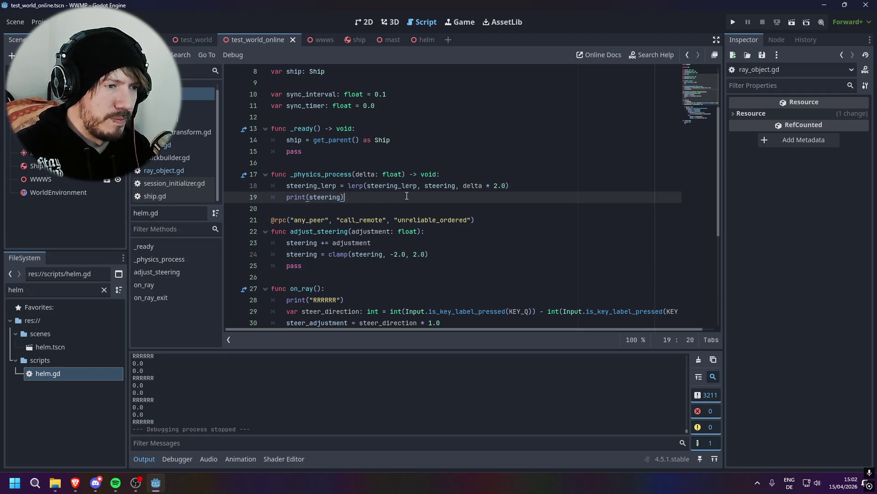
pyautogui.press('F5')
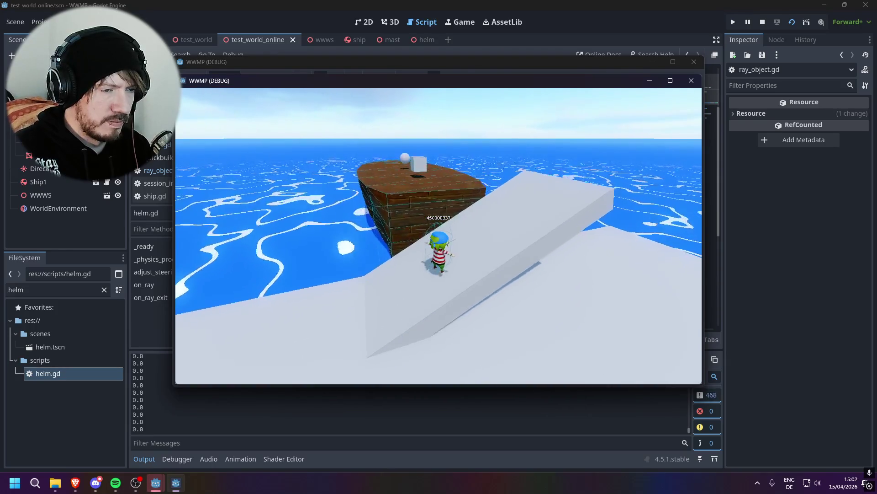
pyautogui.press('w')
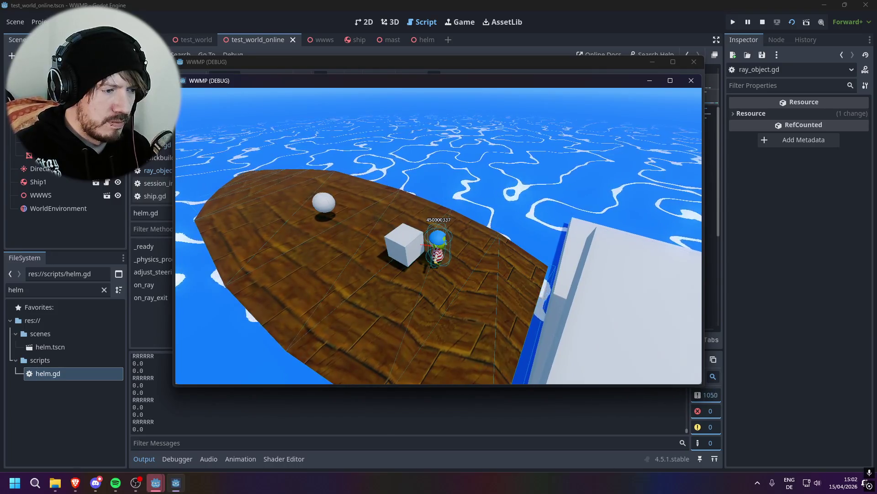
pyautogui.click(763, 23)
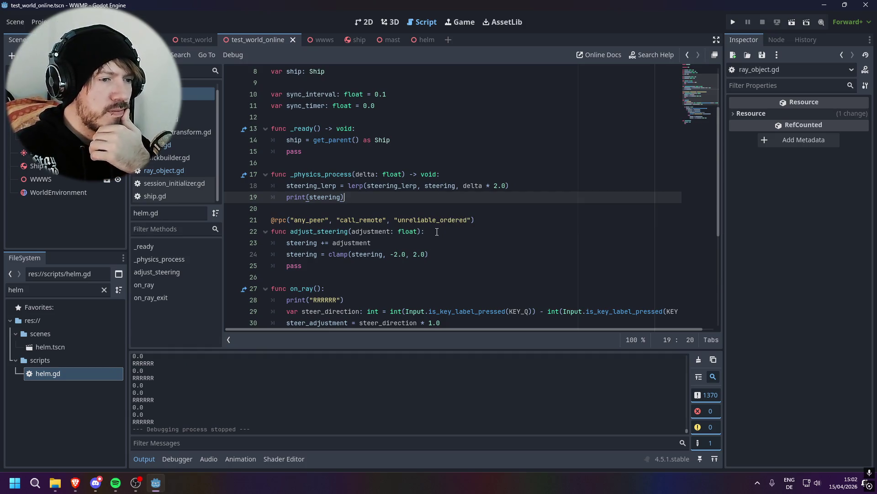
# Remove the print(steering) line 19 from _physics_process and save helm.gd via the Scene menu
pyautogui.doubleClick(438, 186)
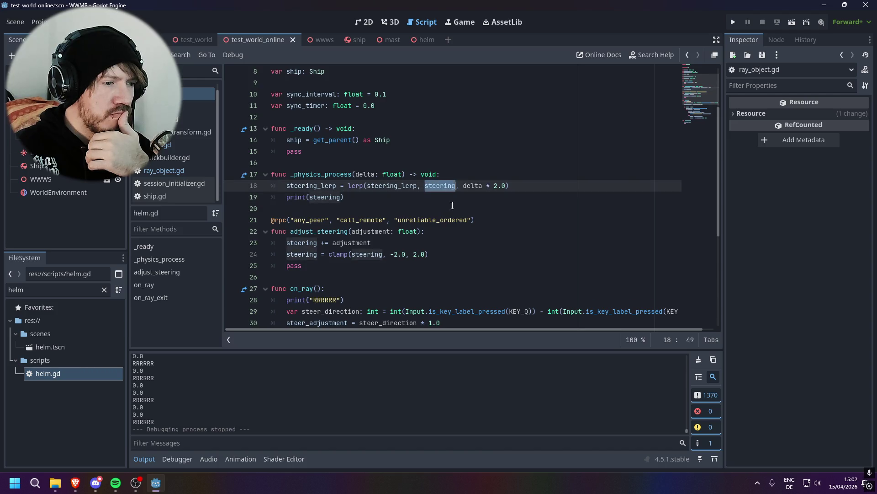
pyautogui.scroll(-2, 473, 230)
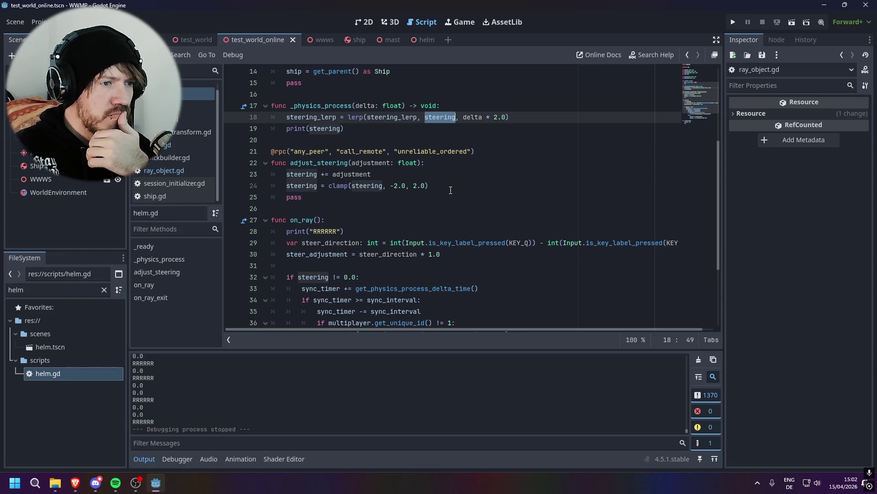
pyautogui.scroll(-2, 451, 190)
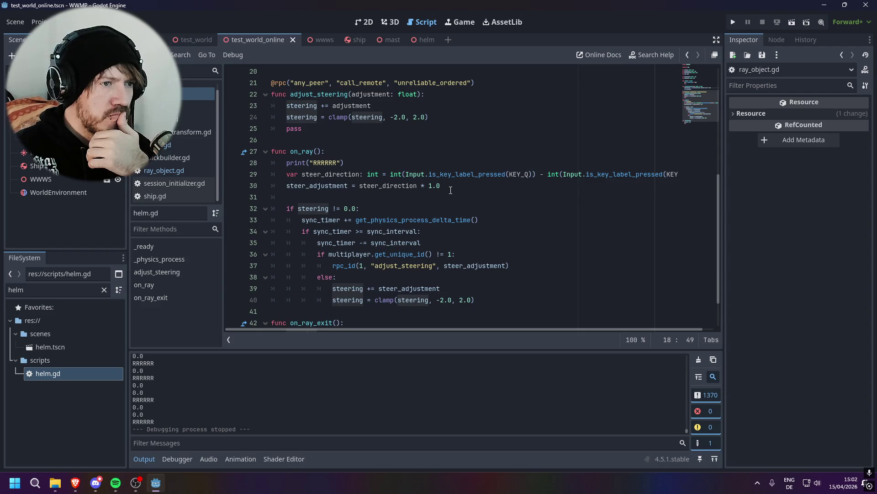
pyautogui.scroll(1, 450, 190)
pyautogui.scroll(2, 451, 190)
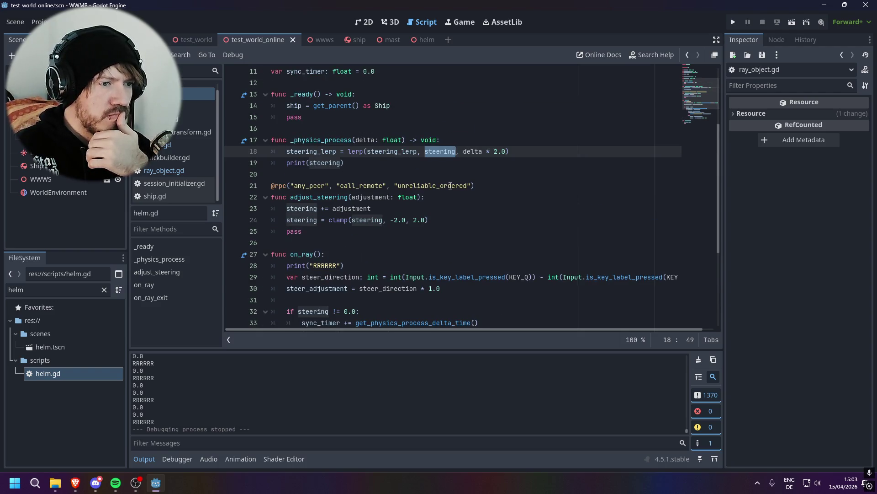
pyautogui.tripleClick(406, 163)
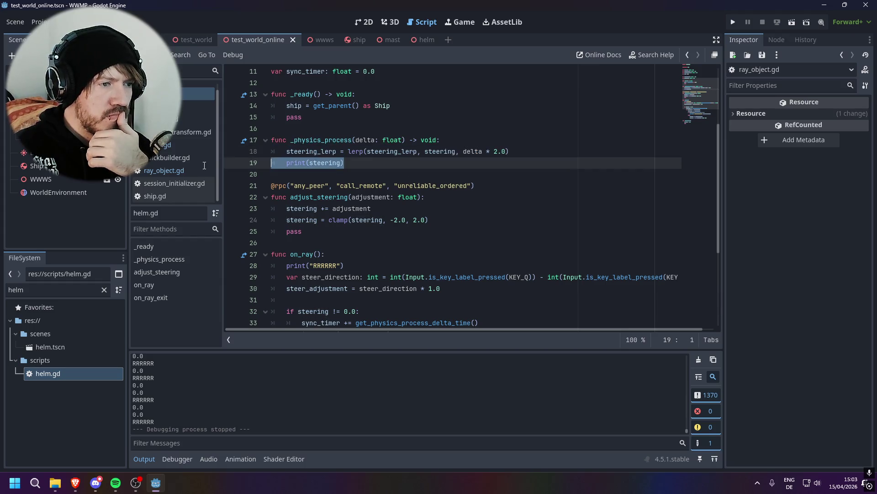
pyautogui.press('BackSpace')
pyautogui.press('BackSpace')
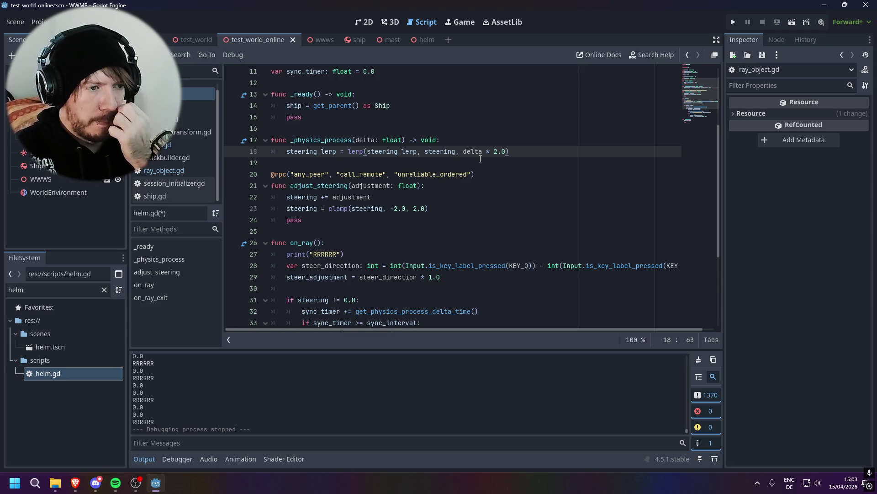
pyautogui.click(15, 22)
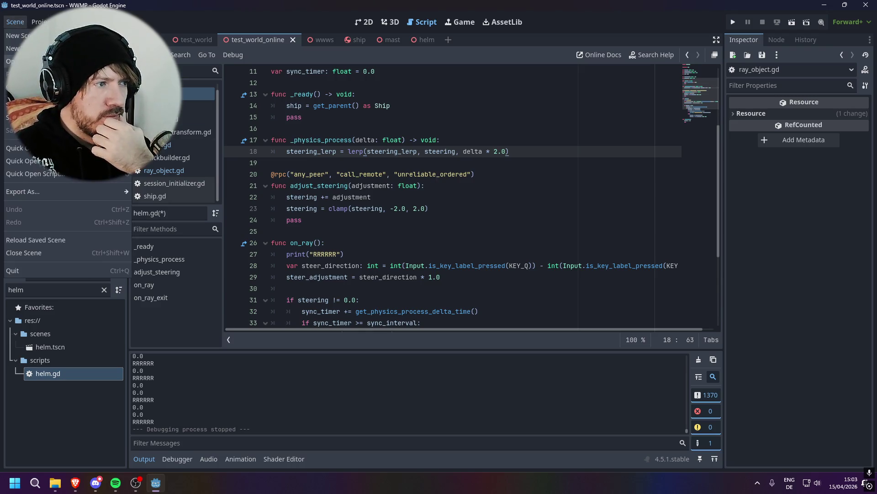
pyautogui.click(27, 104)
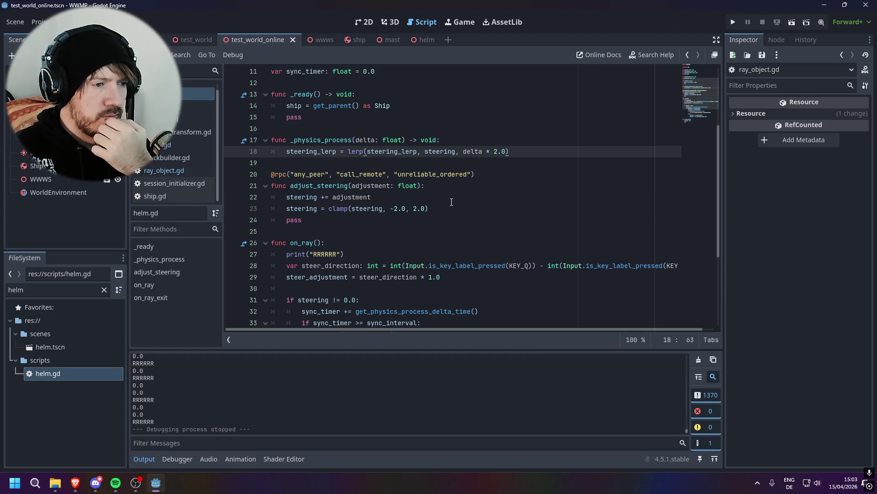
pyautogui.scroll(-3, 451, 202)
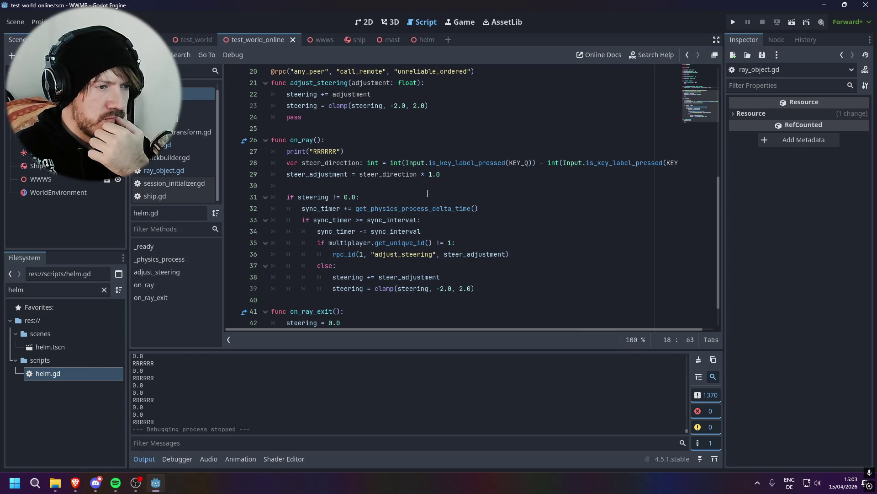
pyautogui.click(422, 194)
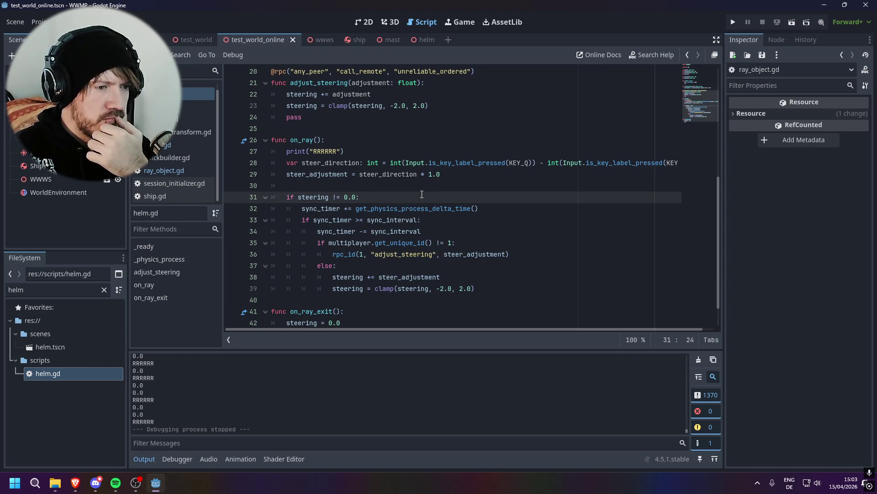
pyautogui.scroll(-1, 424, 222)
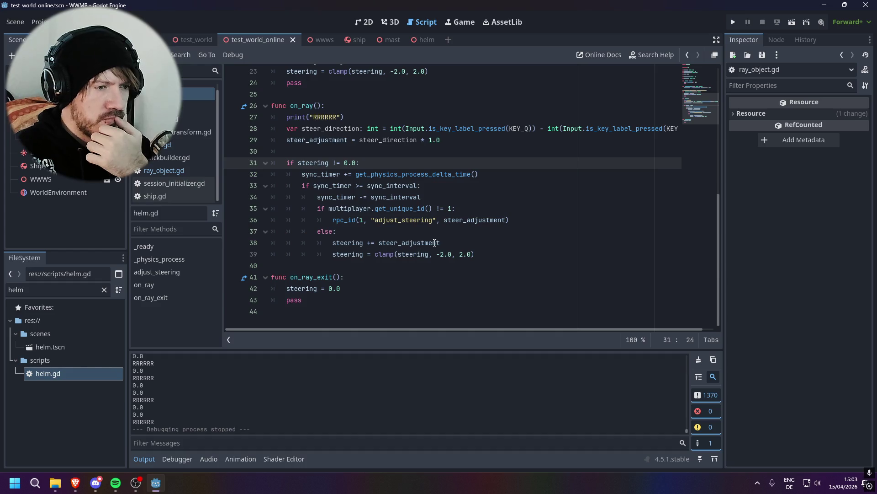
pyautogui.doubleClick(466, 221)
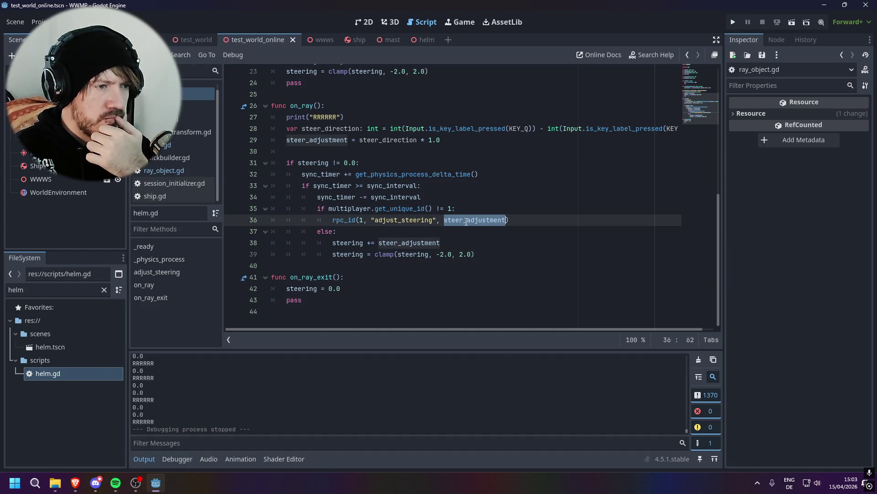
pyautogui.scroll(1, 466, 222)
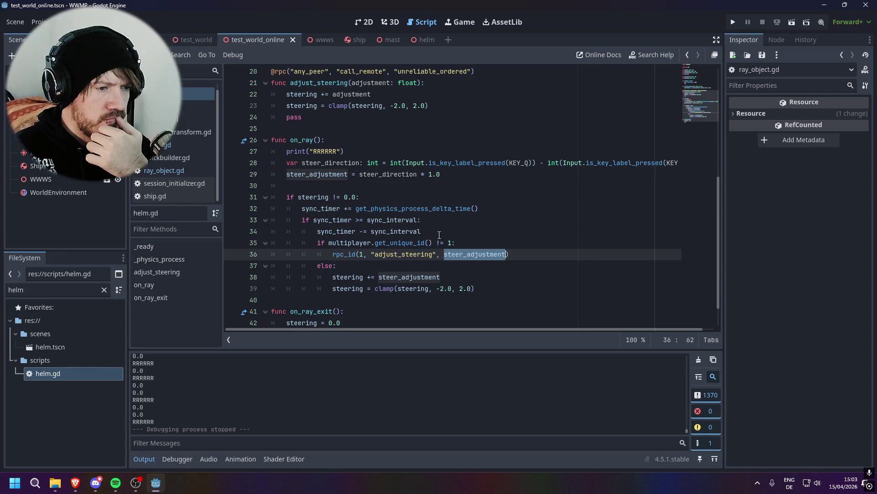
pyautogui.click(457, 278)
pyautogui.scroll(1, 370, 278)
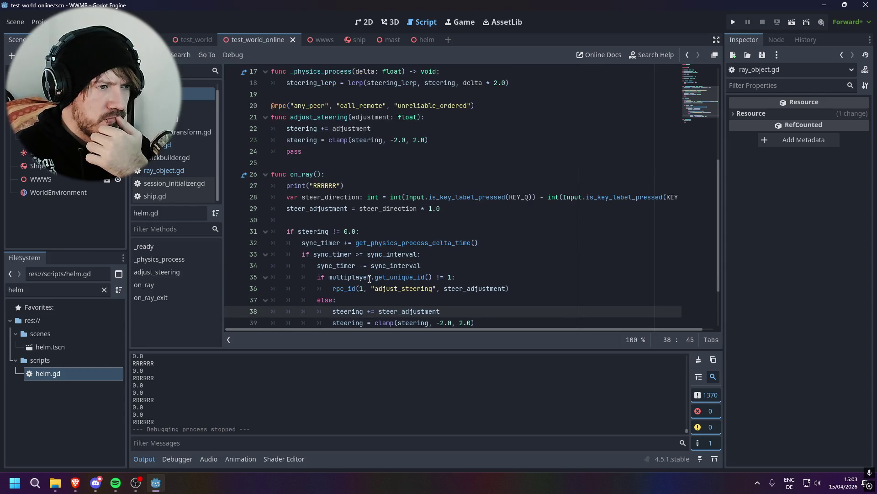
pyautogui.scroll(-1, 370, 278)
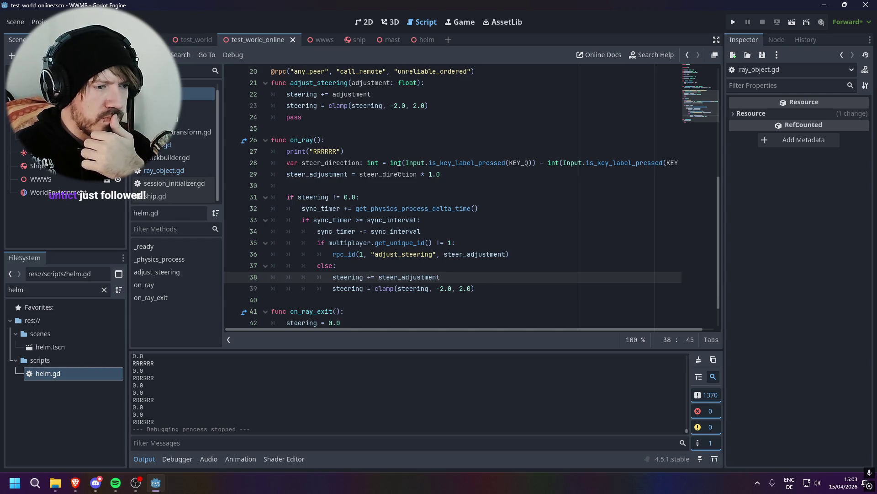
pyautogui.moveTo(406, 177)
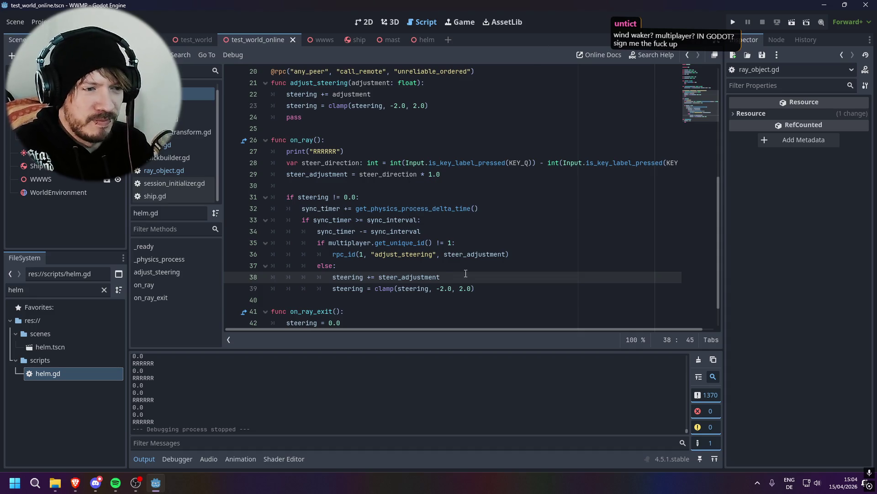
pyautogui.click(488, 290)
# Add a print("ehhhhhh") debug line below the clamp line and save helm.gd
pyautogui.press('Return')
pyautogui.write('print(')
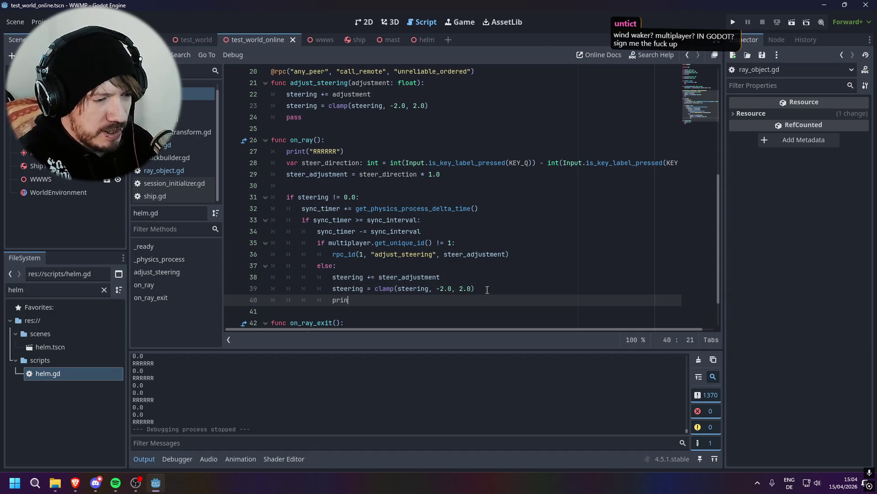
pyautogui.write('"')
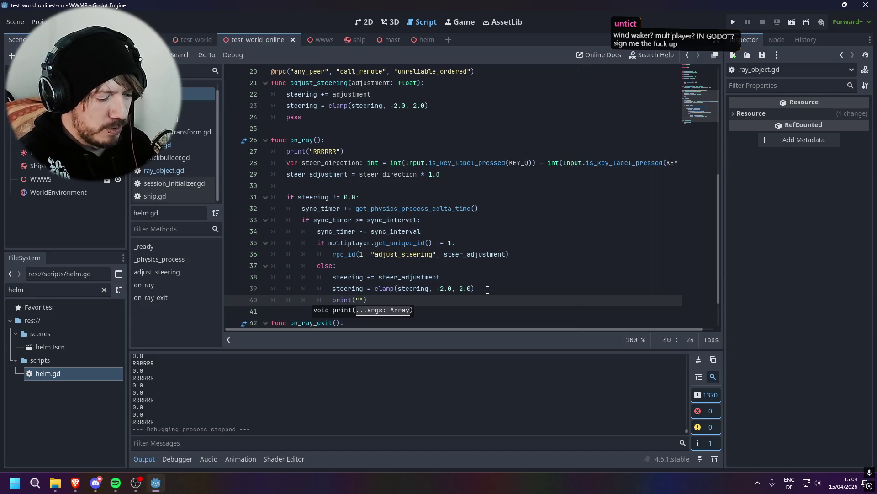
pyautogui.write('ehhhhhh')
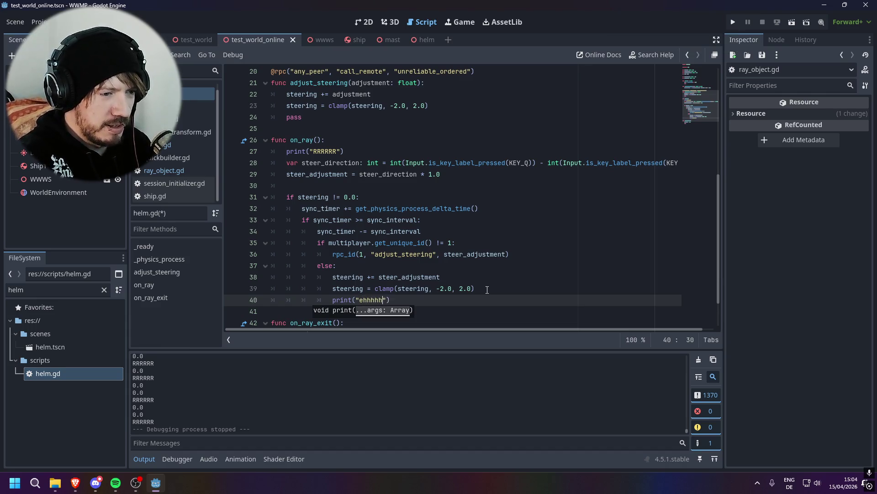
pyautogui.hotkey('ctrl', 's')
# Run the game, arrange both game windows, and walk onto the deck to test the helm steering
pyautogui.click(792, 22)
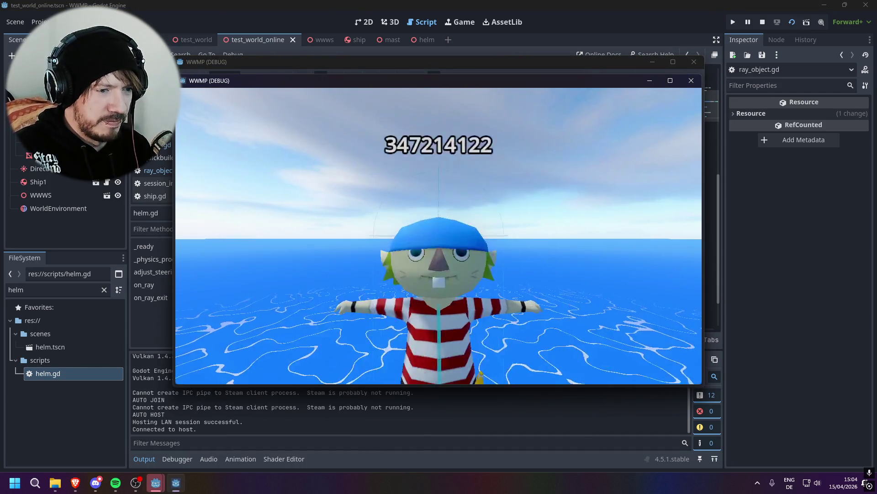
pyautogui.moveTo(435, 90); pyautogui.dragTo(684, 211)
pyautogui.click(489, 68)
pyautogui.moveTo(489, 67); pyautogui.dragTo(274, 54)
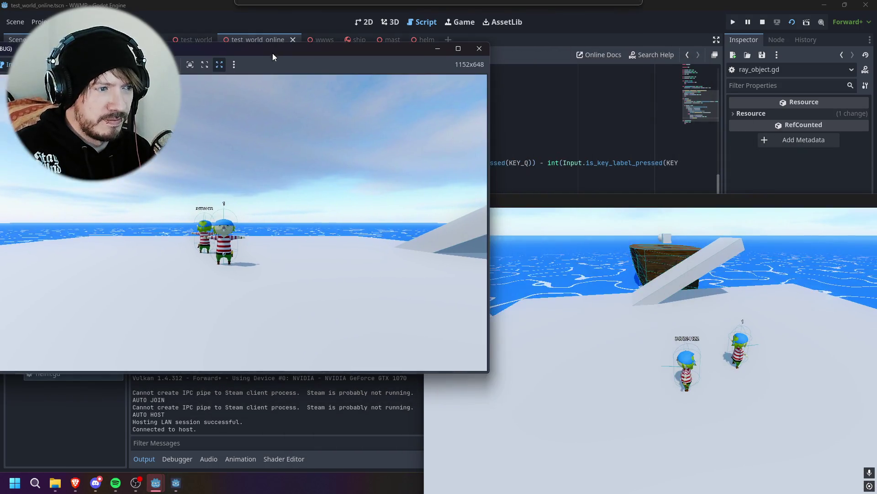
pyautogui.press('w')
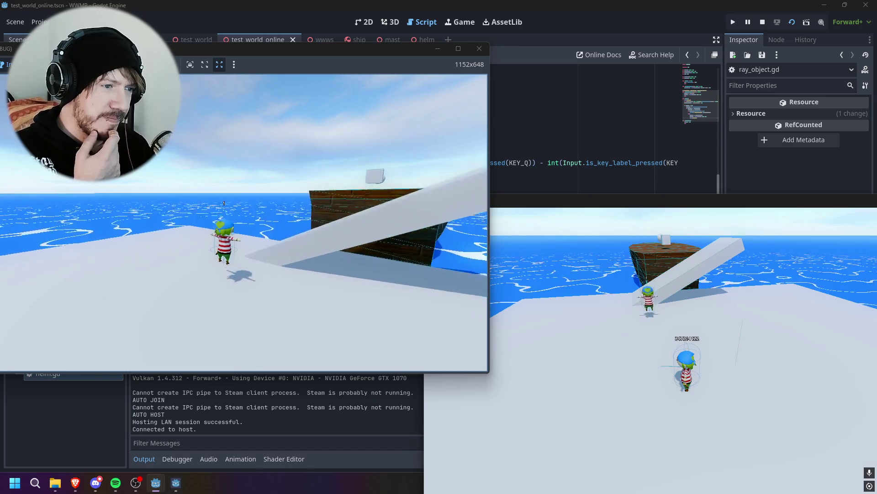
pyautogui.press('w')
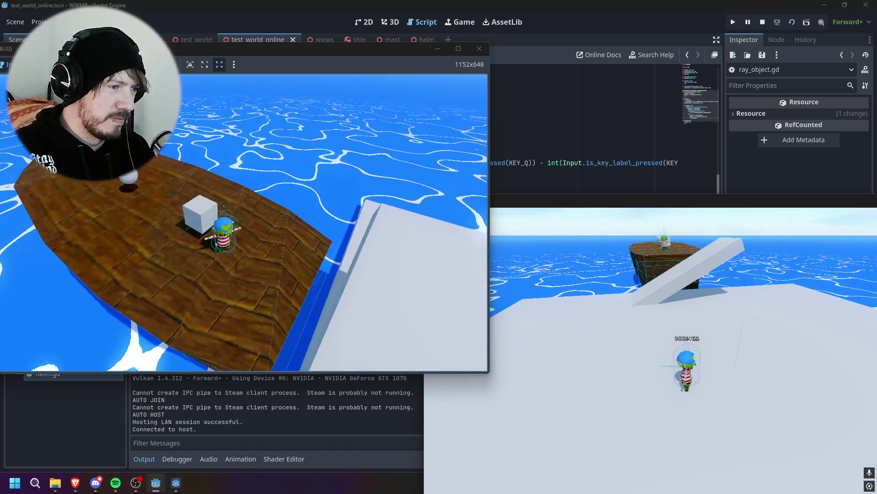
pyautogui.press('r')
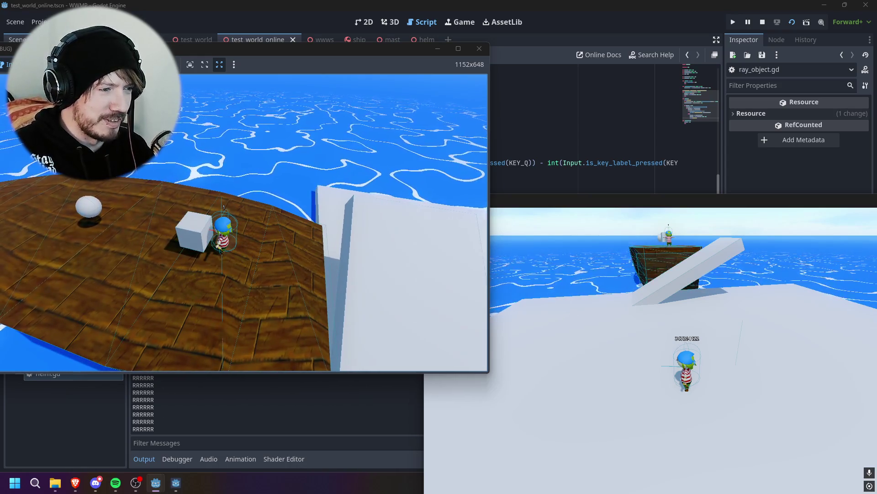
pyautogui.press('a')
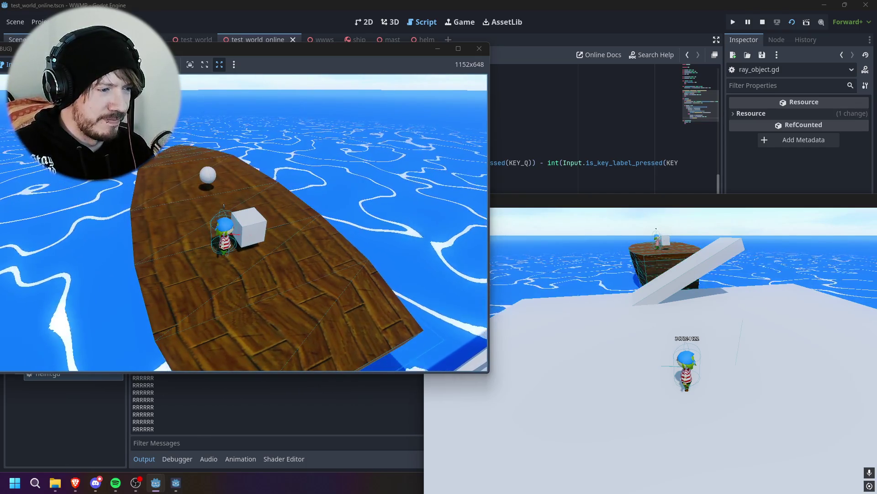
# Stop the game and delete the temporary print("ehhhhhh") line from helm.gd
pyautogui.click(763, 22)
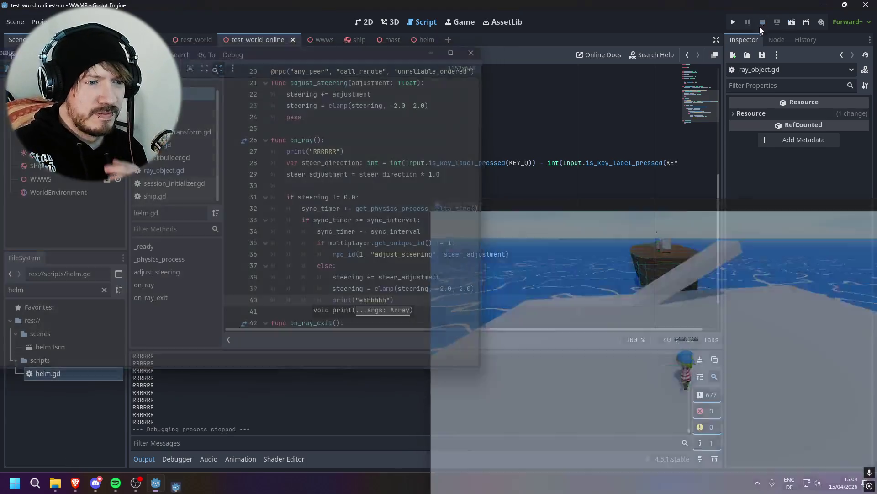
pyautogui.click(425, 220)
pyautogui.scroll(-1, 414, 247)
pyautogui.moveTo(411, 254); pyautogui.dragTo(261, 251)
pyautogui.press('BackSpace')
pyautogui.press('BackSpace')
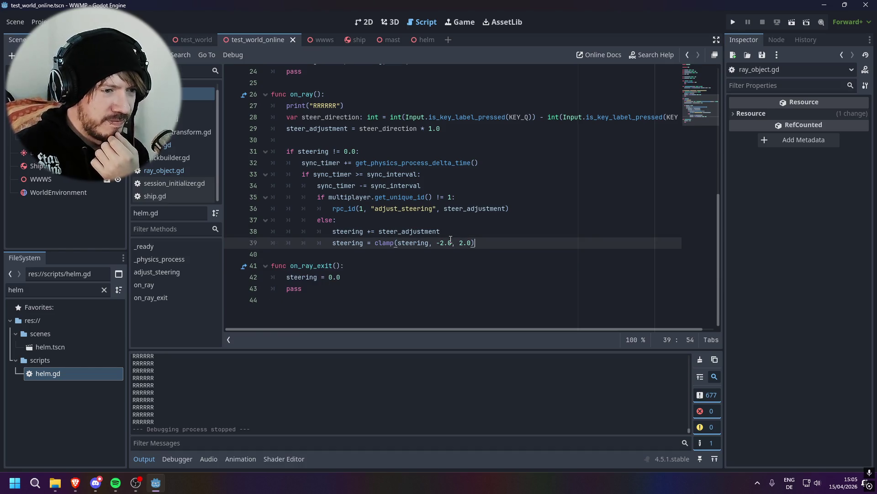
pyautogui.scroll(3, 457, 230)
pyautogui.scroll(-1, 442, 227)
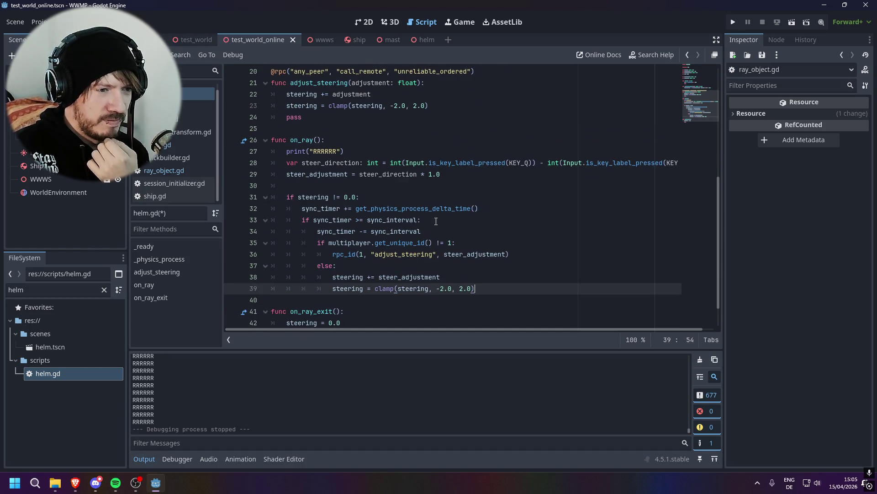
# Replace steering with steer_adjustment in the line 31 if-condition, save helm.gd, and launch the game
pyautogui.click(375, 196)
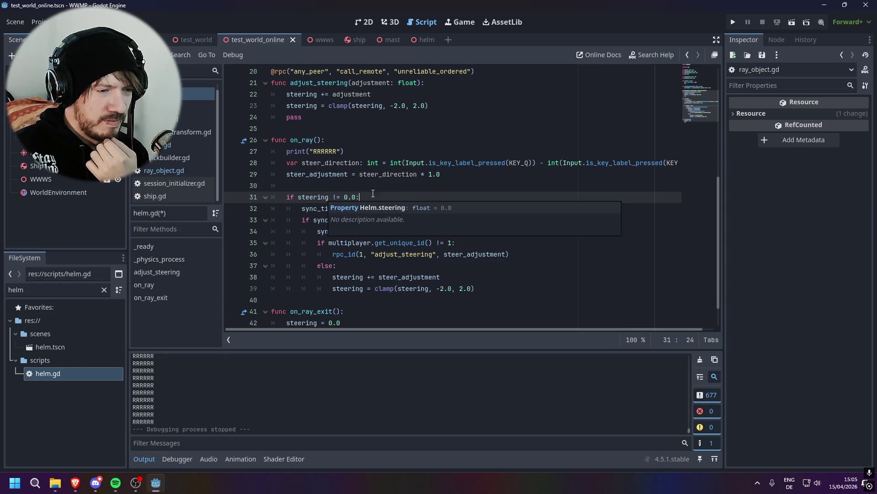
pyautogui.click(467, 173)
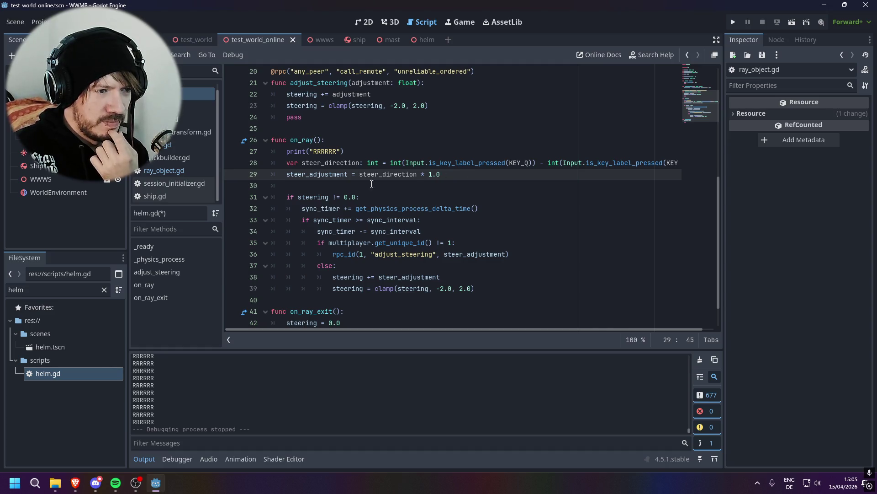
pyautogui.doubleClick(311, 174)
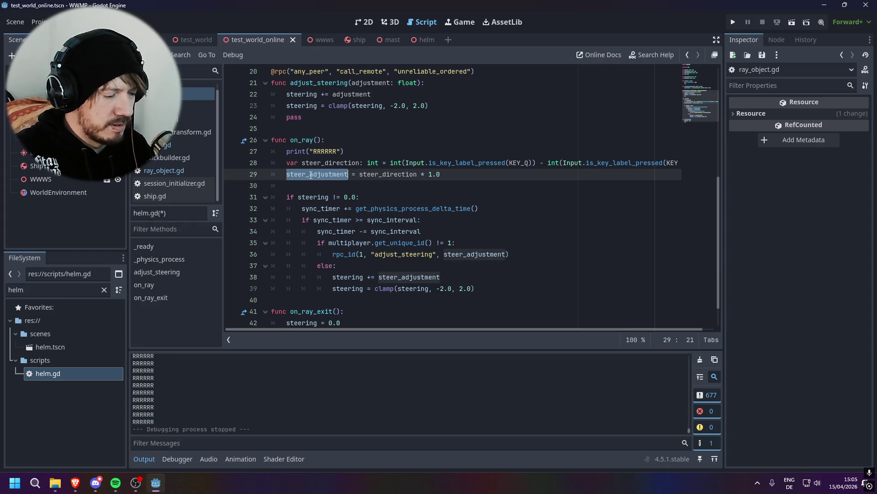
pyautogui.click(456, 173)
pyautogui.doubleClick(322, 162)
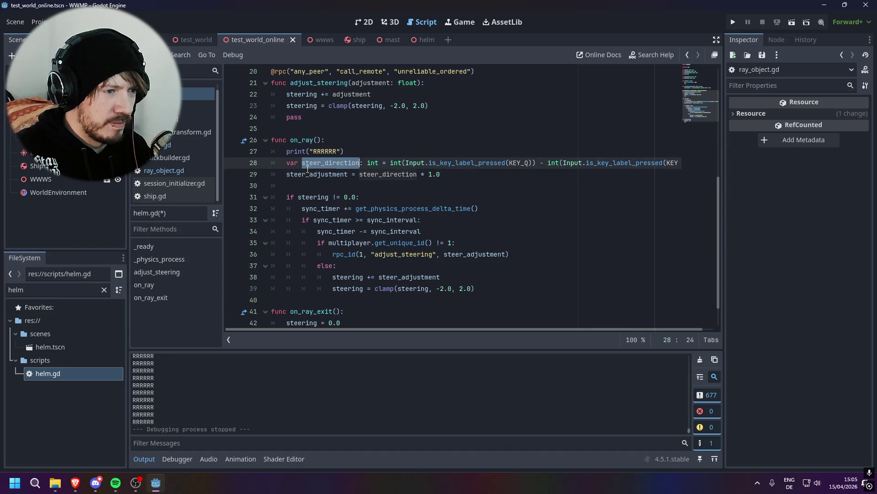
pyautogui.doubleClick(315, 174)
pyautogui.hotkey('ctrl', 'c')
pyautogui.click(310, 197)
pyautogui.doubleClick(311, 197)
pyautogui.hotkey('ctrl', 'v')
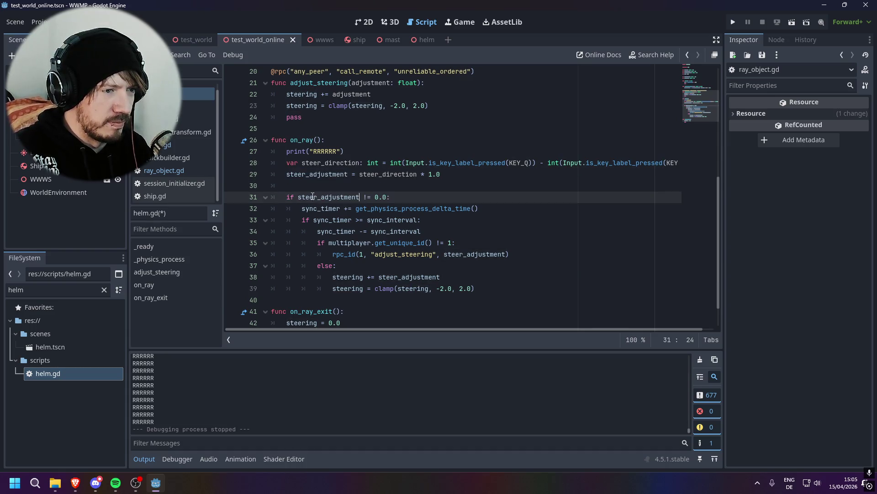
pyautogui.click(468, 176)
pyautogui.hotkey('ctrl', 's')
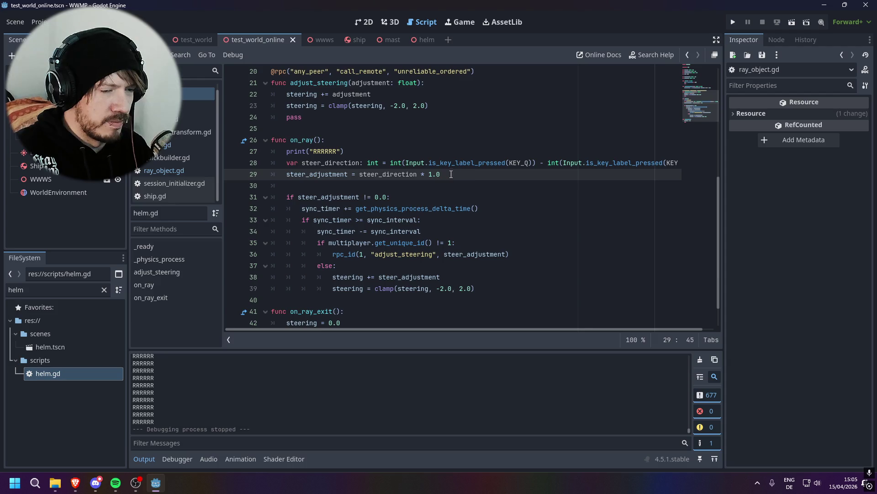
pyautogui.click(786, 25)
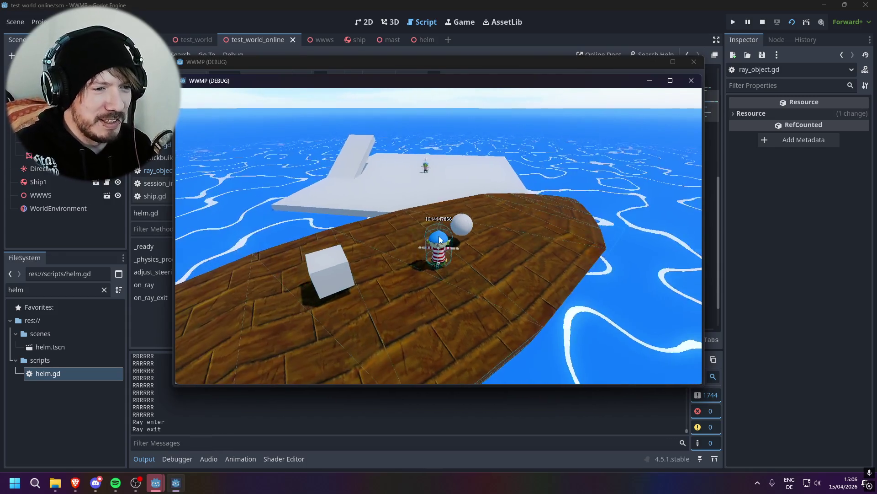
# End the ship-deck playtest by closing the game window
pyautogui.click(763, 23)
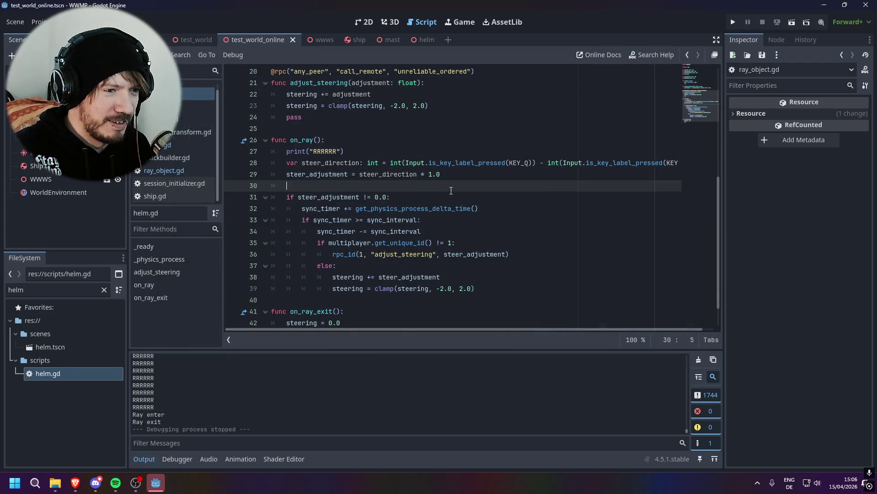
# Stop the game, change line 29's steer_direction multiplier from 1.0 to 0.1, save, and relaunch
pyautogui.click(455, 173)
pyautogui.click(486, 222)
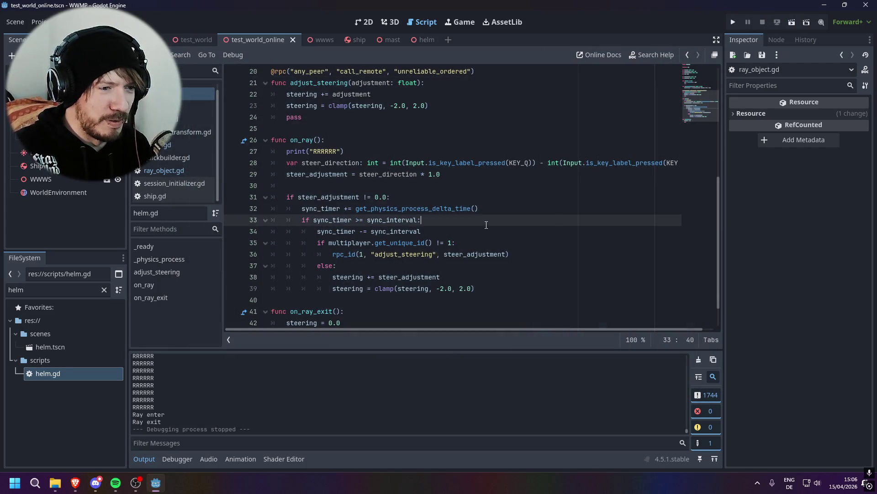
pyautogui.click(493, 276)
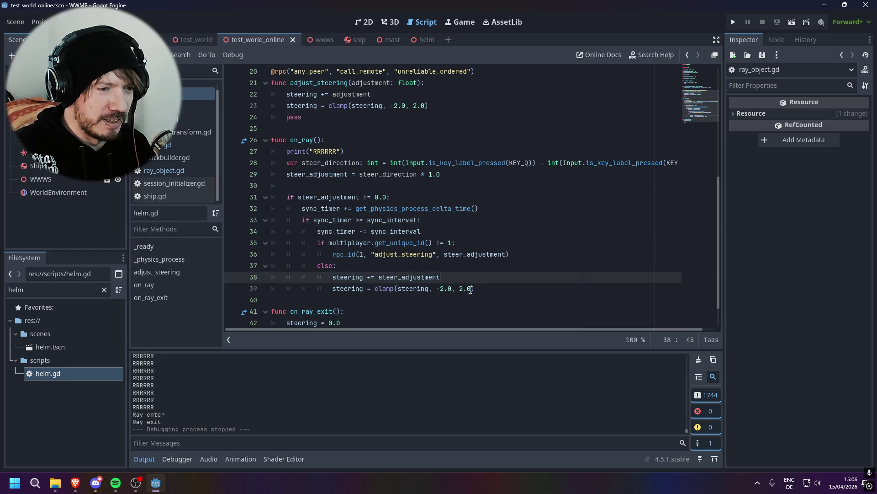
pyautogui.click(465, 242)
pyautogui.moveTo(426, 174); pyautogui.dragTo(481, 175)
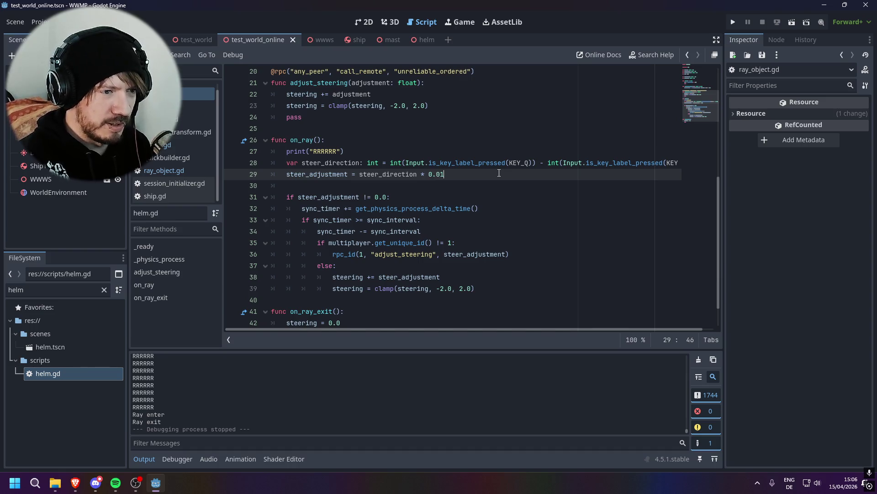
pyautogui.click(490, 210)
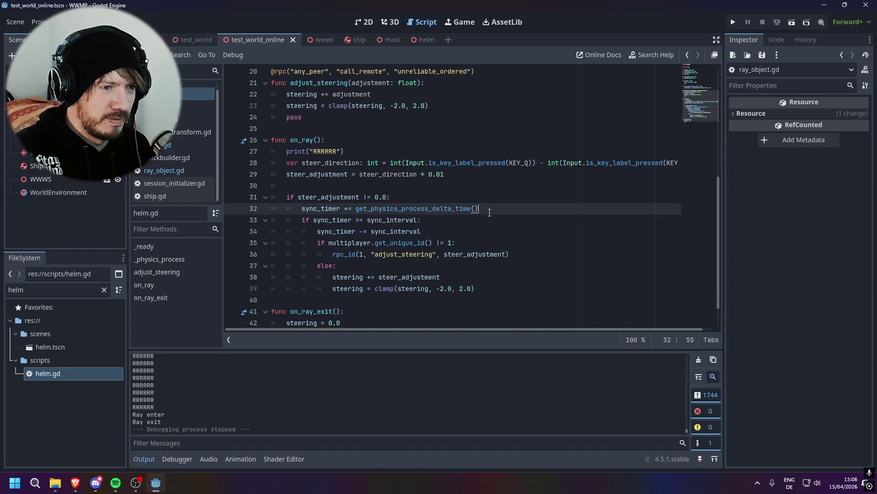
pyautogui.click(462, 176)
pyautogui.hotkey('ctrl', 's')
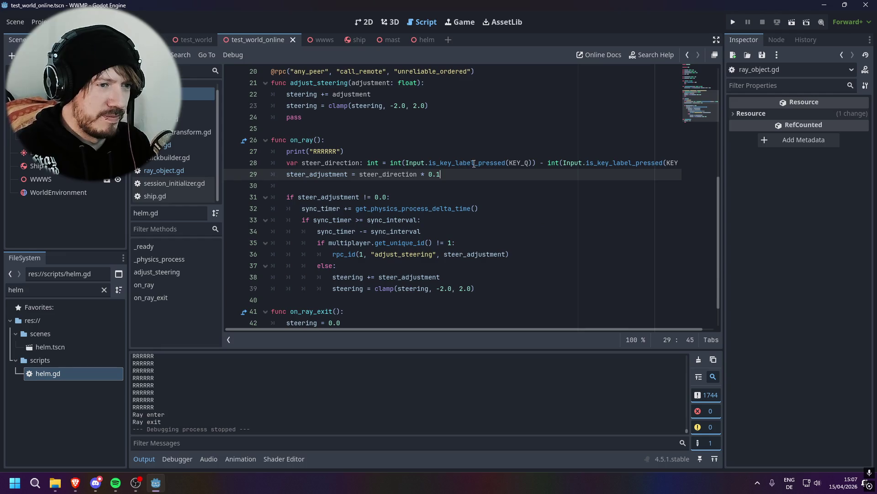
pyautogui.click(515, 208)
pyautogui.click(793, 23)
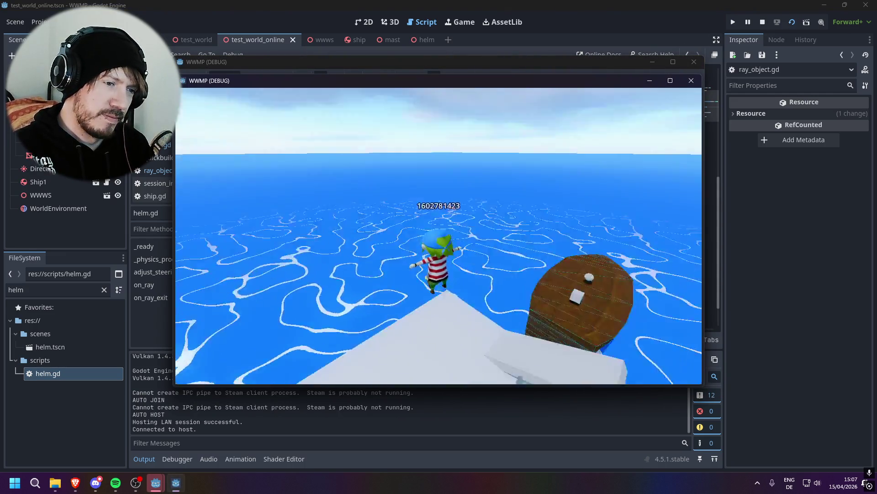
# Walk the character up the ramp onto the deck beside the cube, then stop the game
pyautogui.press('w')
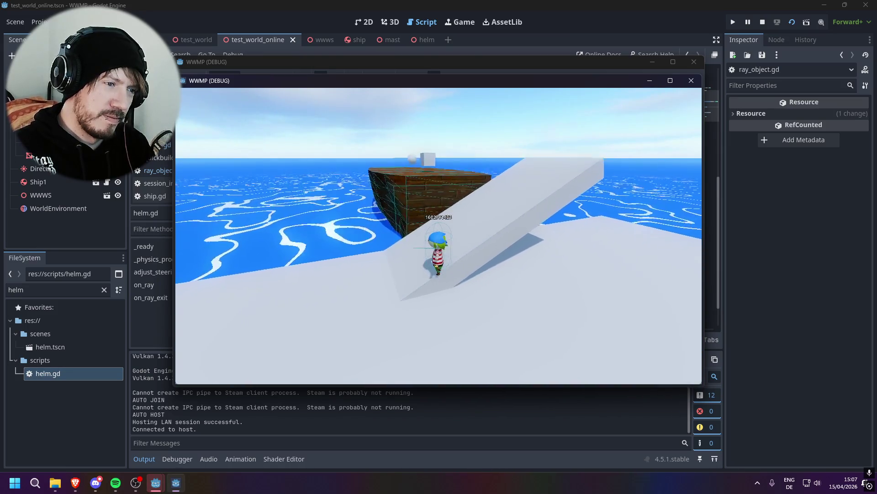
pyautogui.press('w')
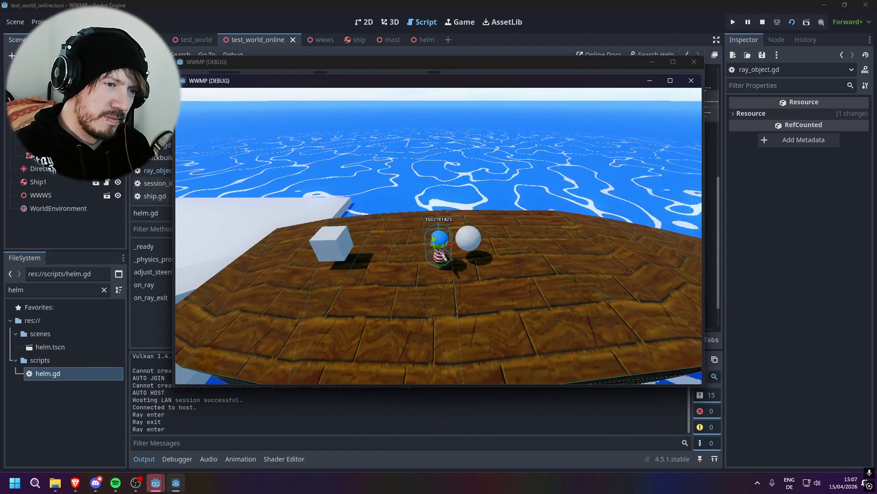
pyautogui.press('w')
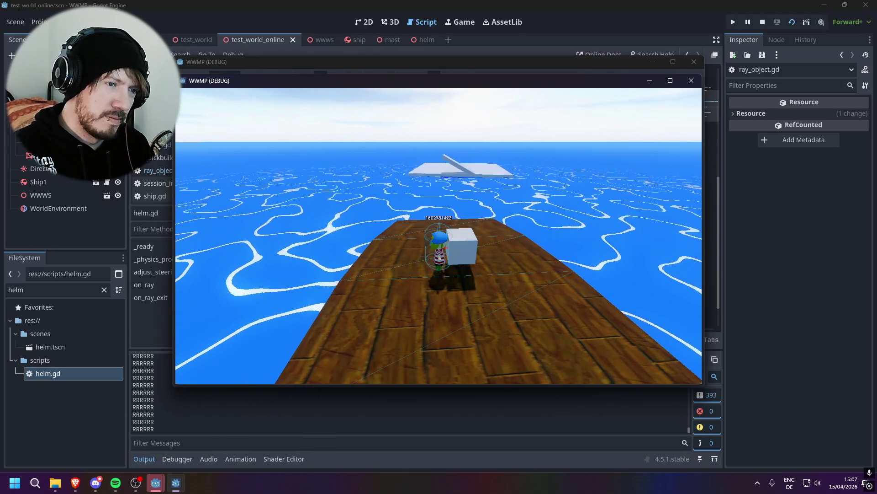
pyautogui.click(761, 23)
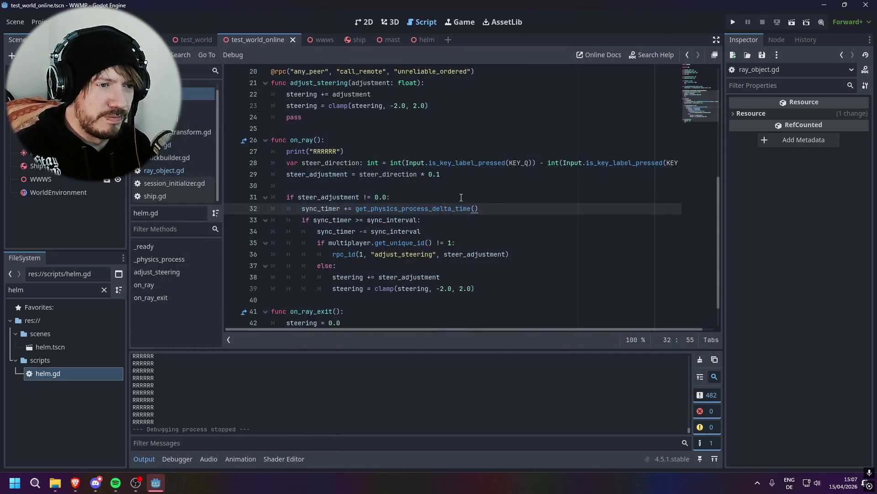
# Add print(steering_lerp) under the lerp line, then run a test logging values near -1.98 and stop
pyautogui.click(500, 293)
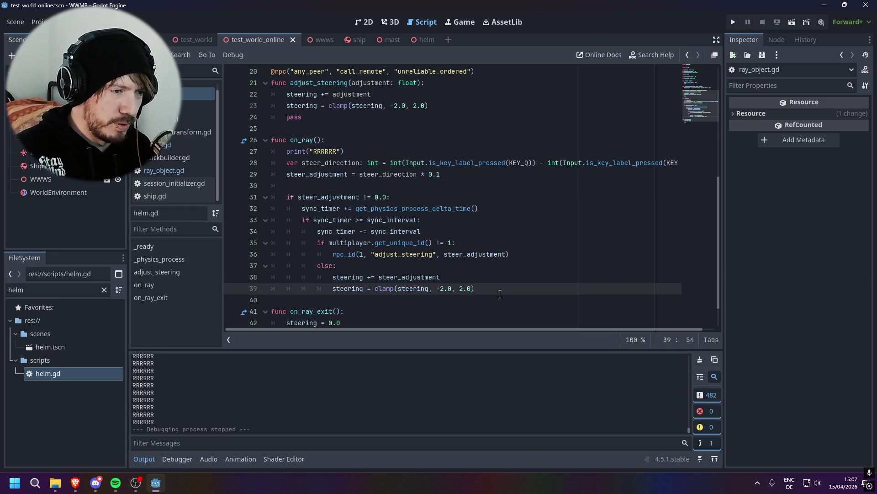
pyautogui.scroll(4, 399, 189)
pyautogui.scroll(-2, 404, 178)
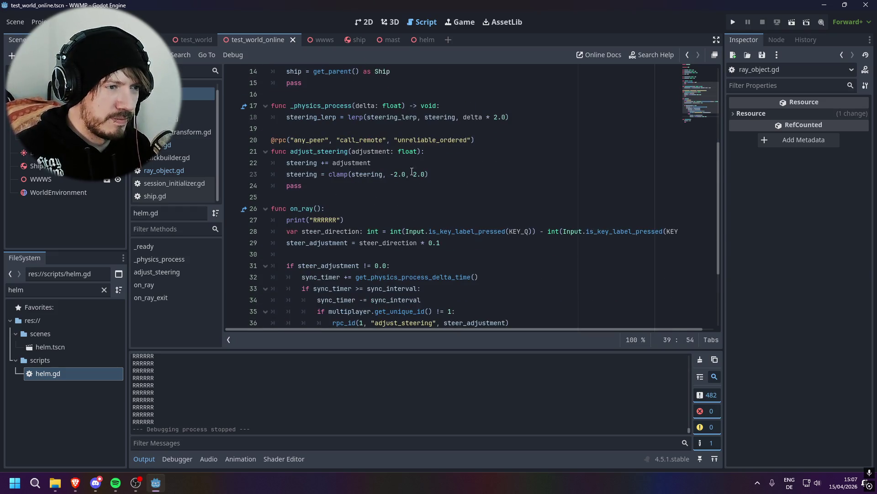
pyautogui.scroll(1, 470, 158)
pyautogui.press('Return')
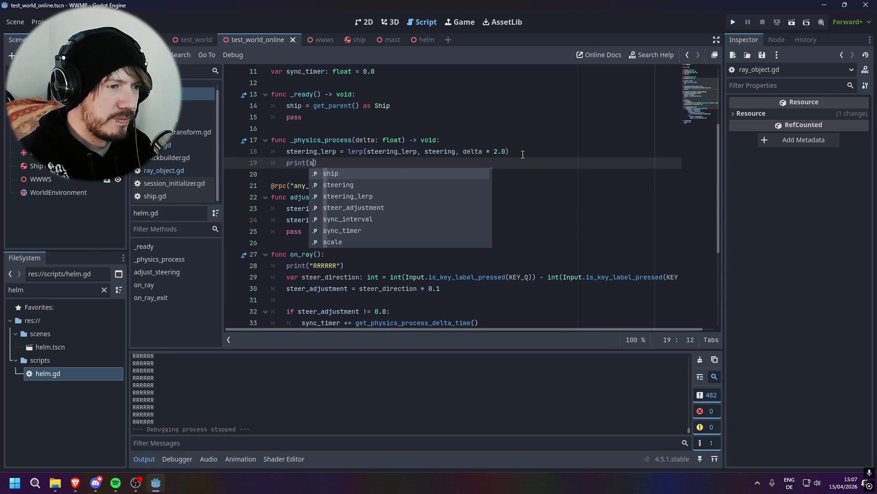
pyautogui.press('Down')
pyautogui.press('Return')
pyautogui.click(566, 152)
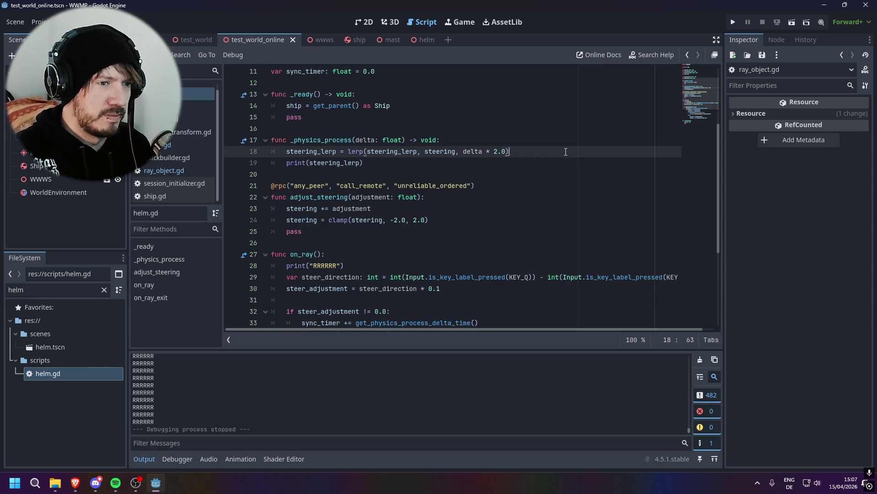
pyautogui.click(790, 20)
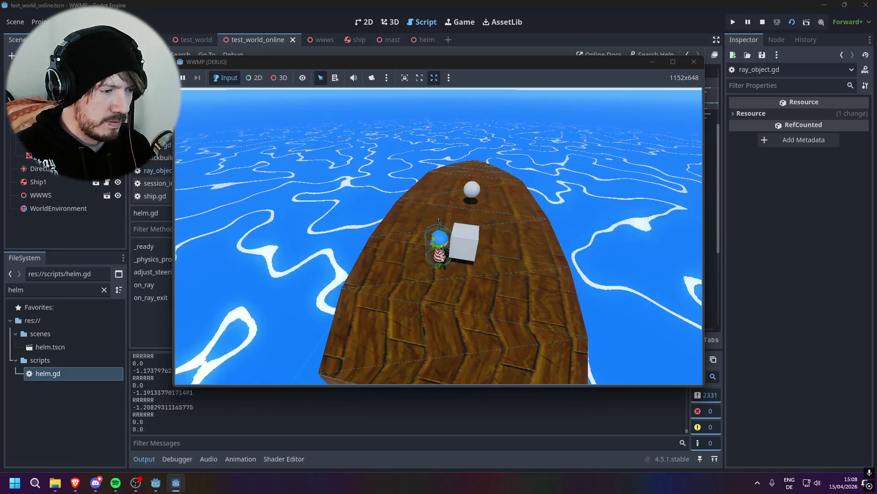
pyautogui.click(762, 22)
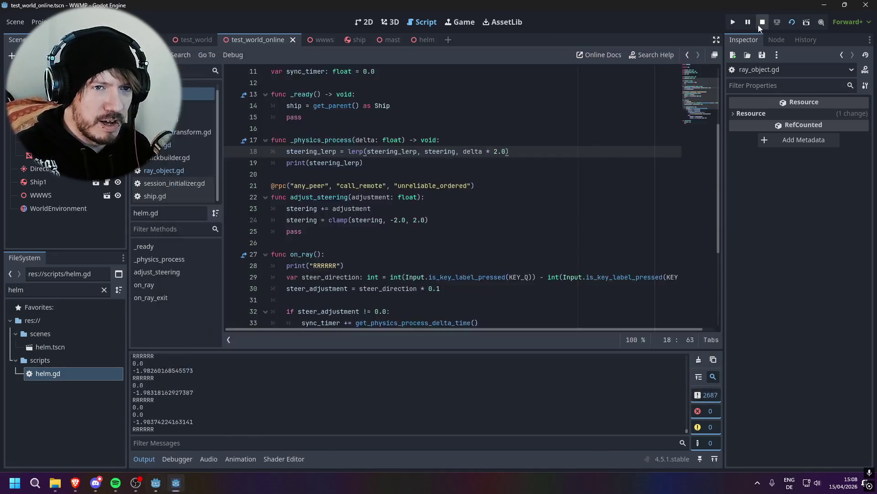
# Delete the print("RRRRRR") line from on_ray and relaunch the game in two debug windows
pyautogui.click(368, 266)
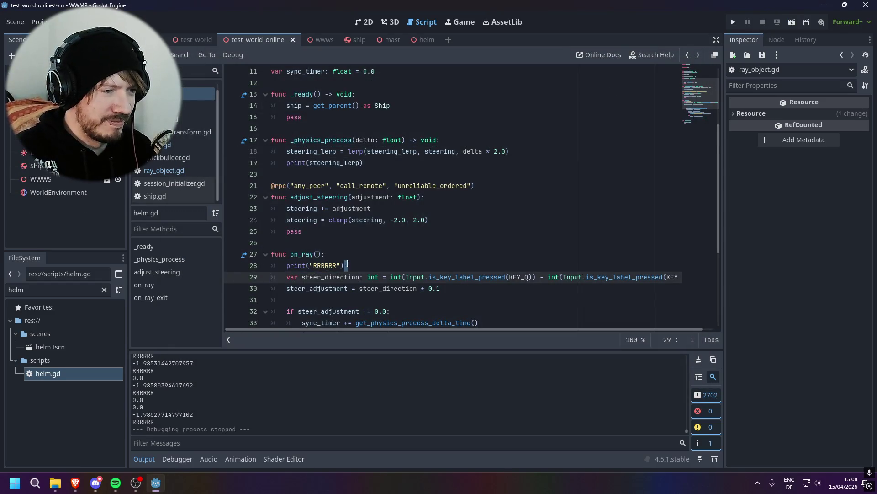
pyautogui.press('BackSpace')
pyautogui.press('BackSpace')
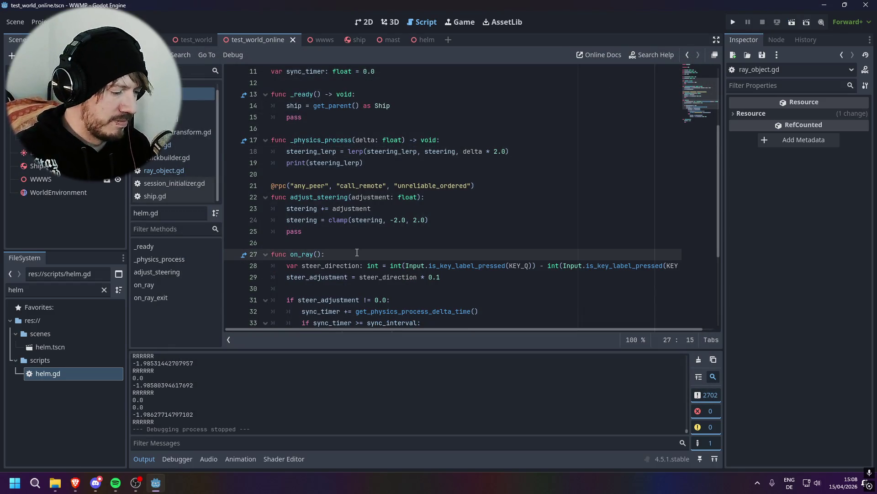
pyautogui.click(792, 26)
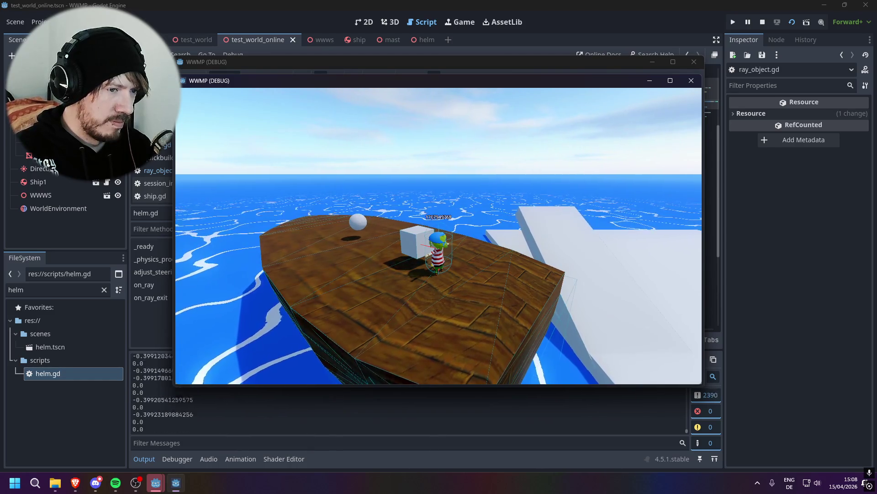
pyautogui.moveTo(460, 81)
pyautogui.mouseDown()
pyautogui.moveTo(642, 384)
pyautogui.moveTo(633, 179)
pyautogui.mouseUp()
# Place both game windows side by side, walk the left player onto the boat near the cube and ball, then stop
pyautogui.click(440, 239)
pyautogui.moveTo(485, 63); pyautogui.dragTo(291, 37)
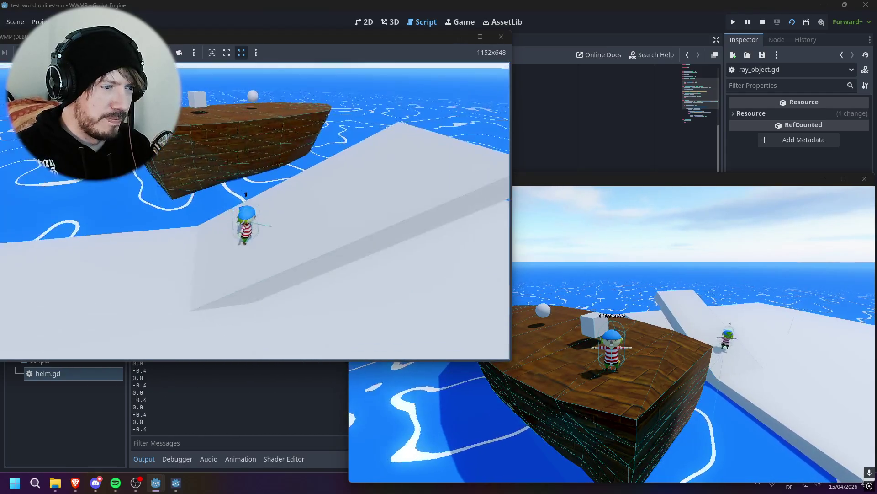
pyautogui.click(694, 303)
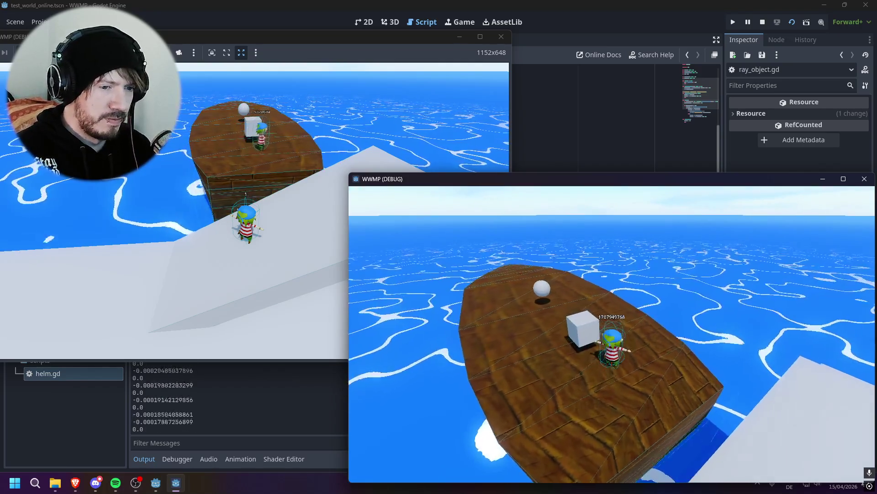
pyautogui.click(303, 231)
pyautogui.press('w')
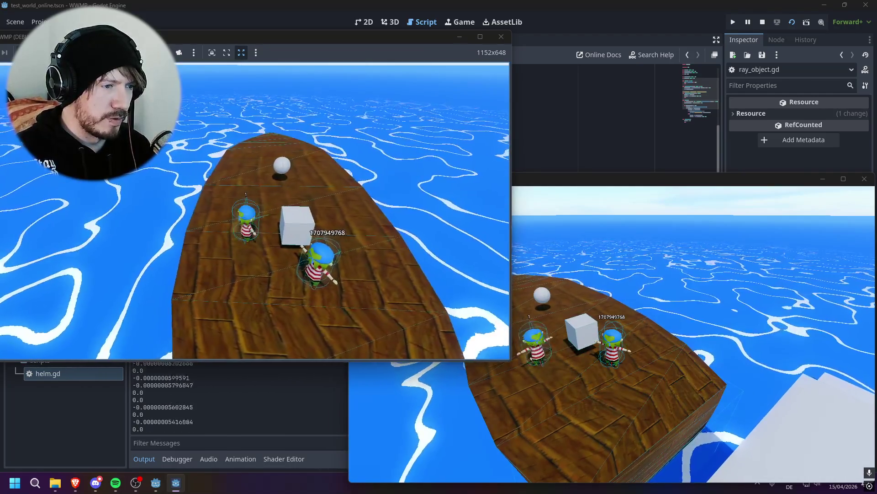
pyautogui.press('w')
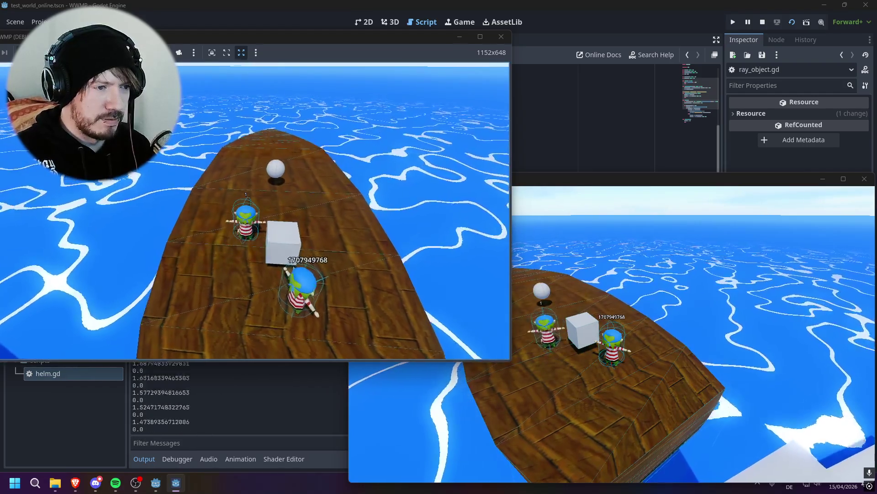
pyautogui.press('w')
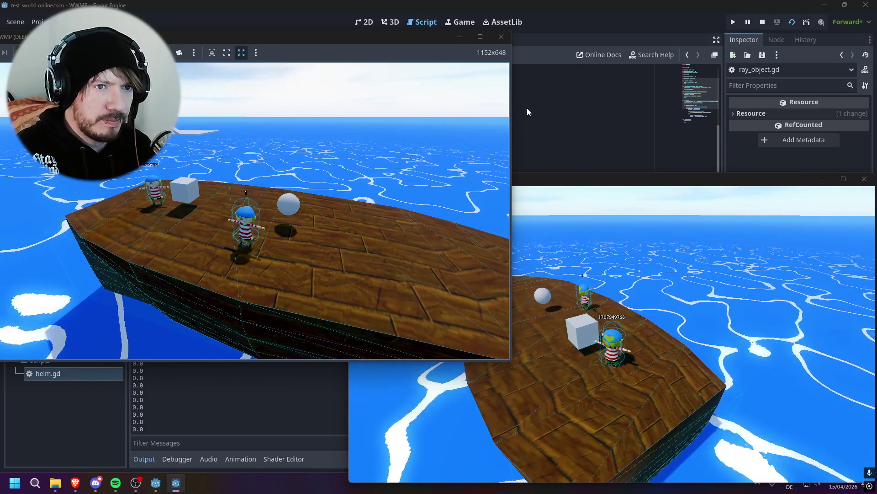
pyautogui.click(761, 23)
# Locate the steering = 0.0 reset on line 42 inside on_ray_exit
pyautogui.click(457, 220)
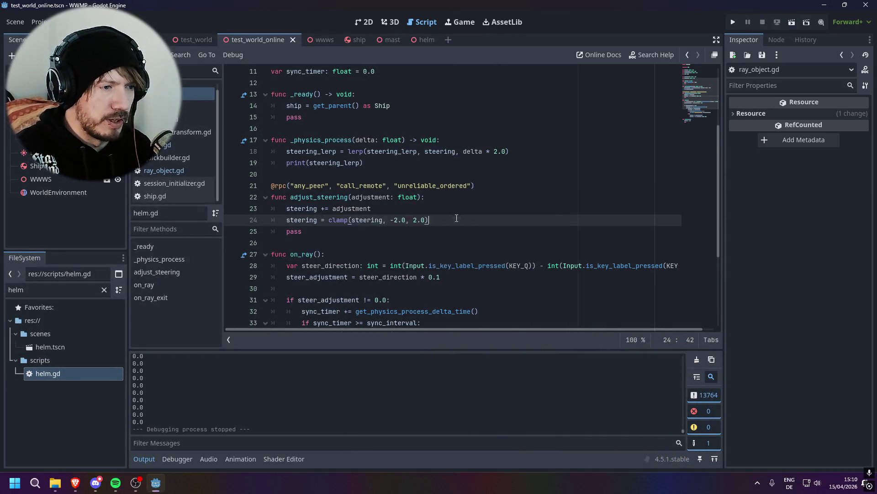
pyautogui.scroll(-4, 307, 215)
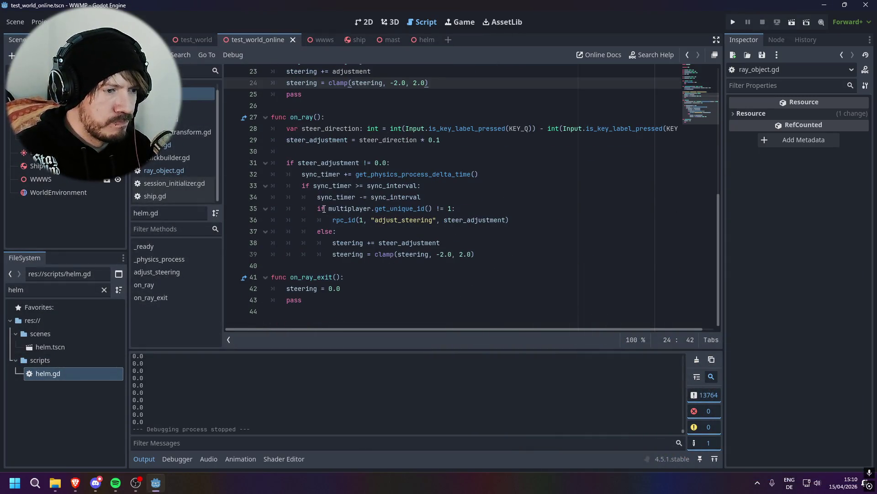
pyautogui.scroll(1, 324, 209)
pyautogui.scroll(-1, 321, 256)
pyautogui.doubleClick(307, 288)
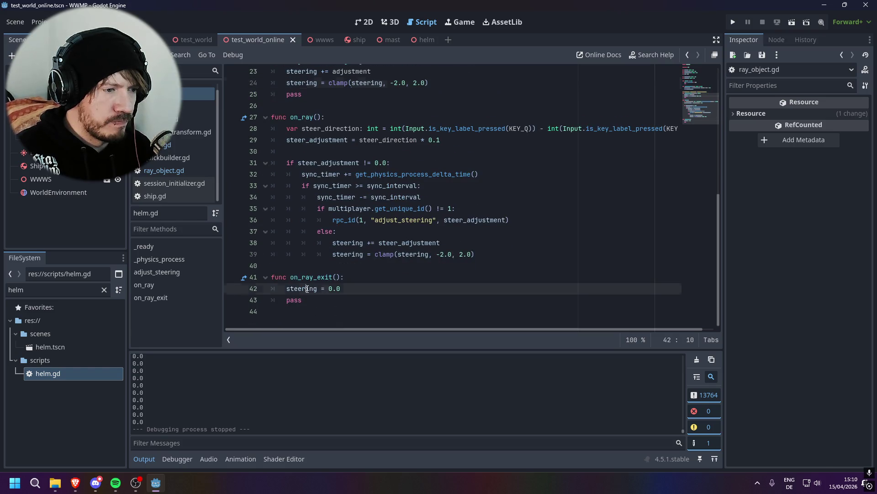
pyautogui.scroll(2, 307, 288)
pyautogui.scroll(-1, 307, 289)
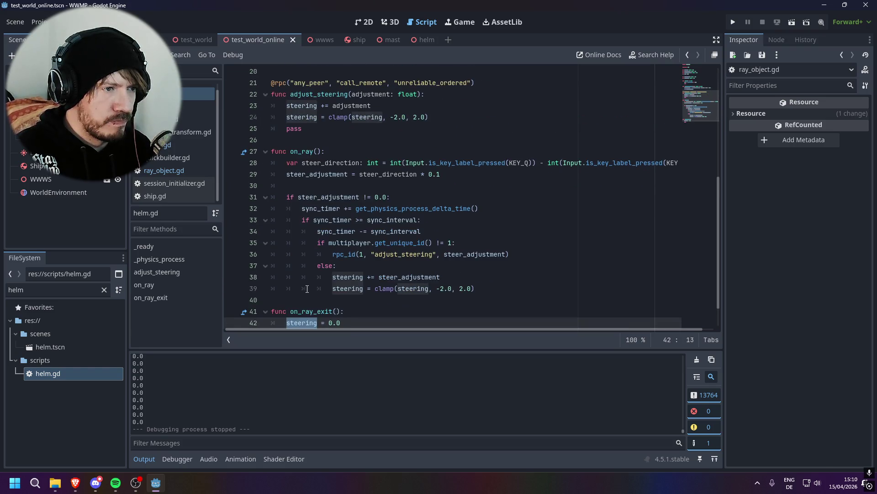
pyautogui.scroll(-1, 307, 288)
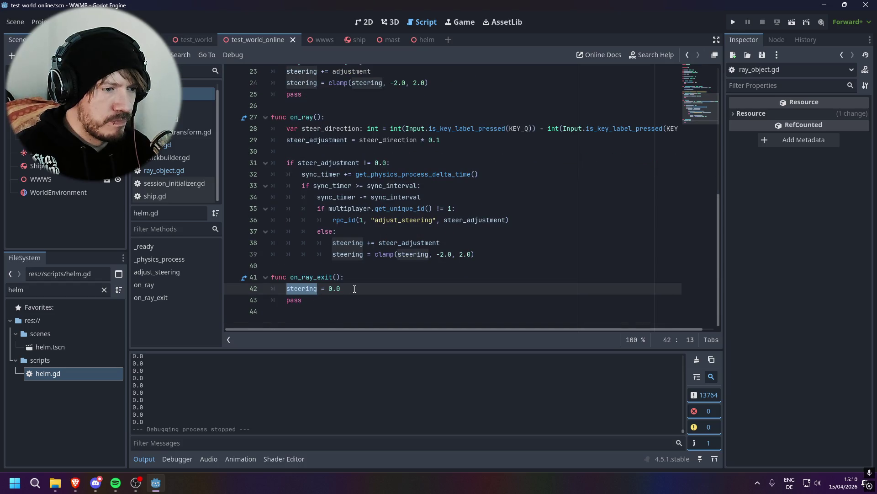
pyautogui.moveTo(355, 289)
pyautogui.mouseDown()
pyautogui.moveTo(269, 289)
pyautogui.moveTo(261, 280)
pyautogui.mouseUp()
pyautogui.click(329, 289)
pyautogui.scroll(2, 374, 275)
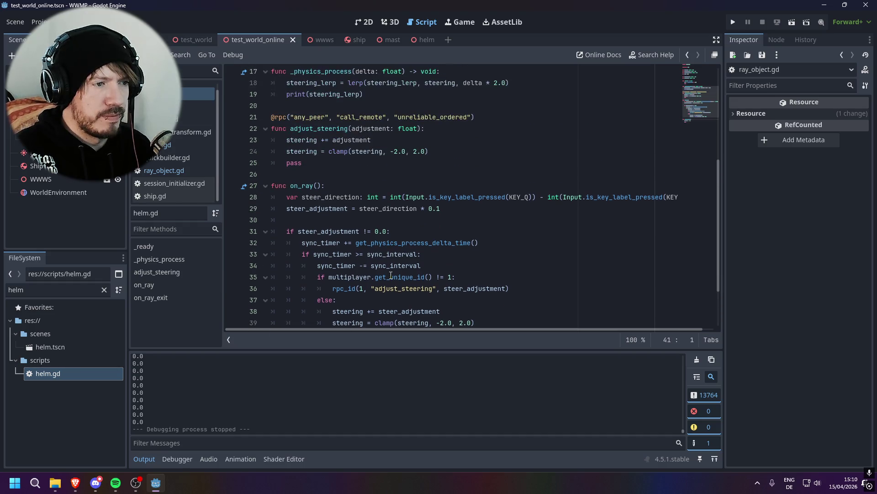
pyautogui.scroll(-2, 324, 225)
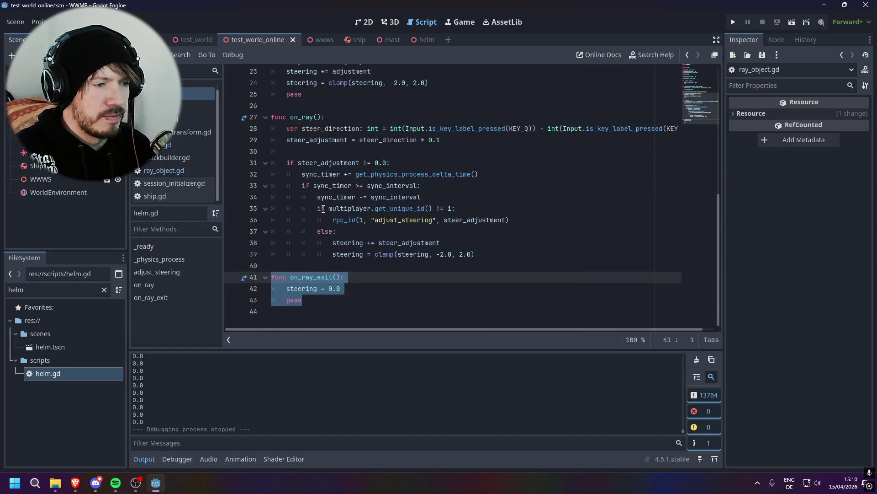
pyautogui.click(488, 177)
# Copy steer_adjustment from line 29 and paste it over steering on line 42
pyautogui.doubleClick(299, 140)
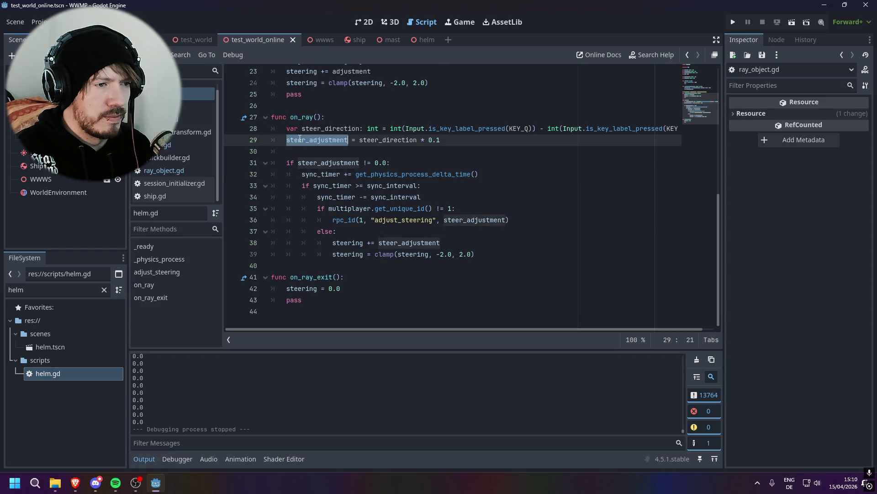
pyautogui.hotkey('ctrl', 'c')
pyautogui.doubleClick(301, 289)
pyautogui.hotkey('ctrl', 'v')
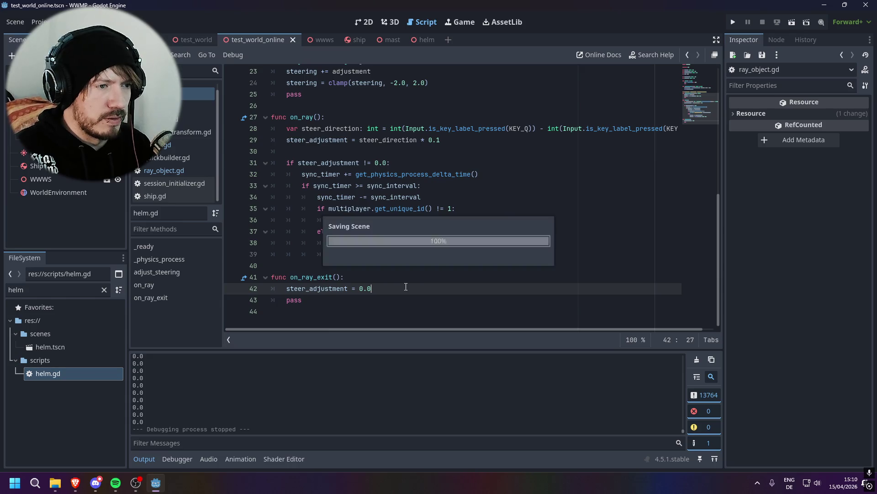
pyautogui.scroll(2, 406, 286)
pyautogui.click(468, 205)
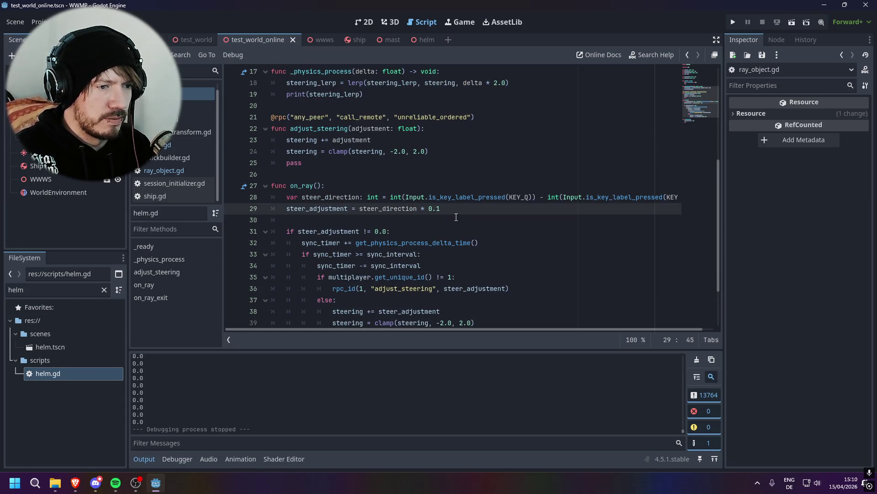
# Briefly run the scene to test the reset fix, stop it, and switch to ship.gd
pyautogui.click(792, 23)
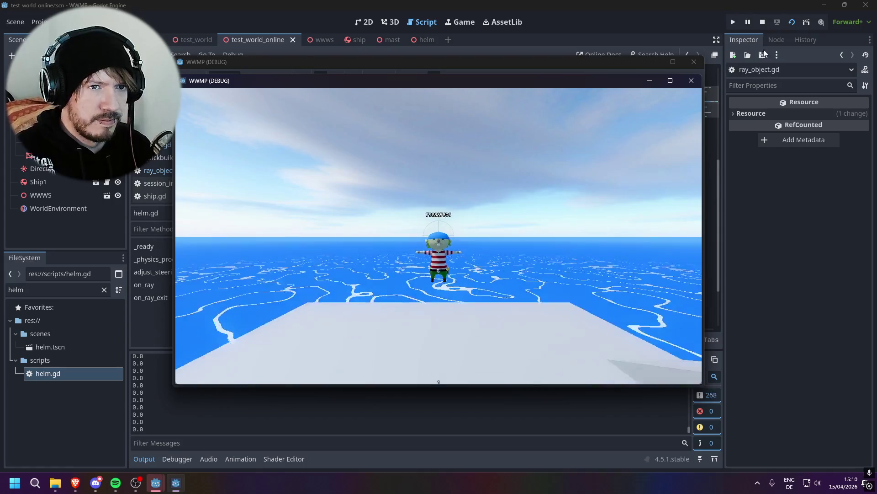
pyautogui.click(762, 23)
pyautogui.click(432, 152)
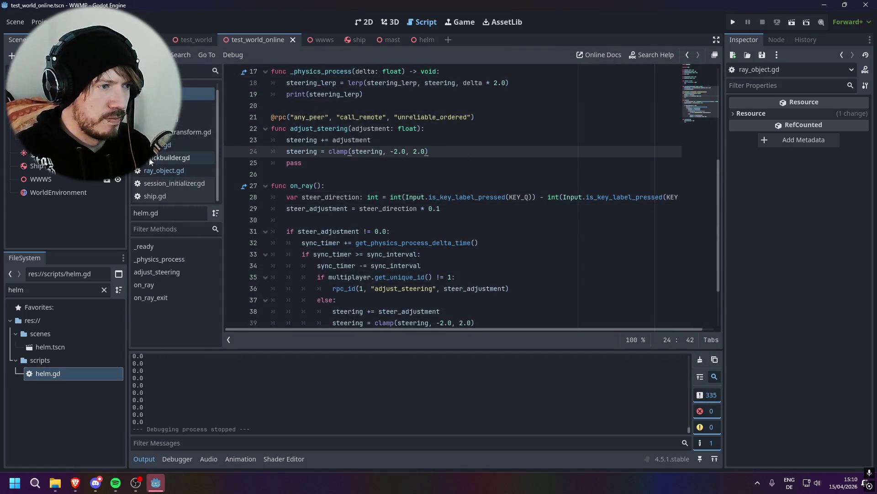
pyautogui.click(158, 196)
# Append ' * 4.0' after helm.steering_lerp on line 147 of ship.gd and run the current scene
pyautogui.scroll(-3, 487, 268)
pyautogui.scroll(-10, 487, 267)
pyautogui.scroll(10, 480, 263)
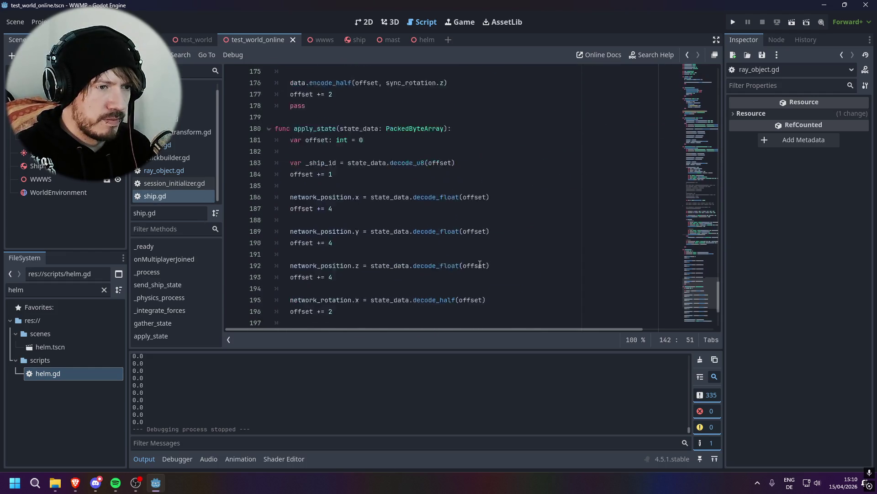
pyautogui.scroll(4, 479, 263)
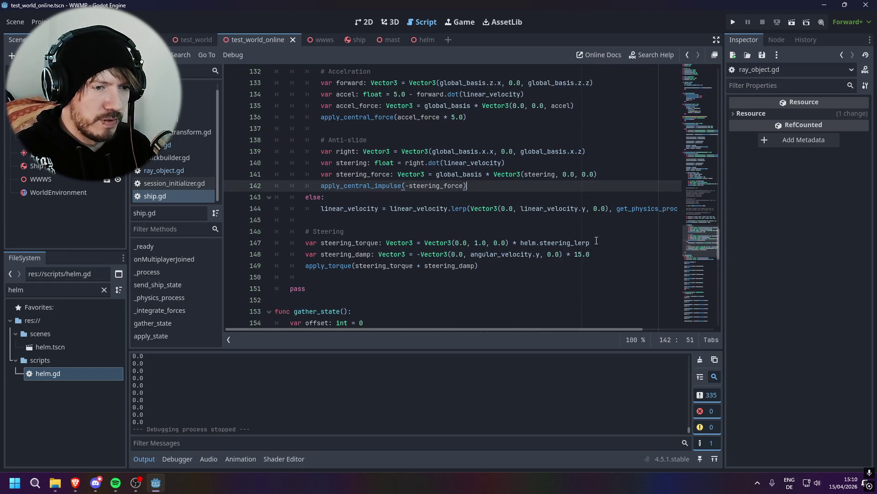
pyautogui.click(596, 241)
pyautogui.write('* 4.0')
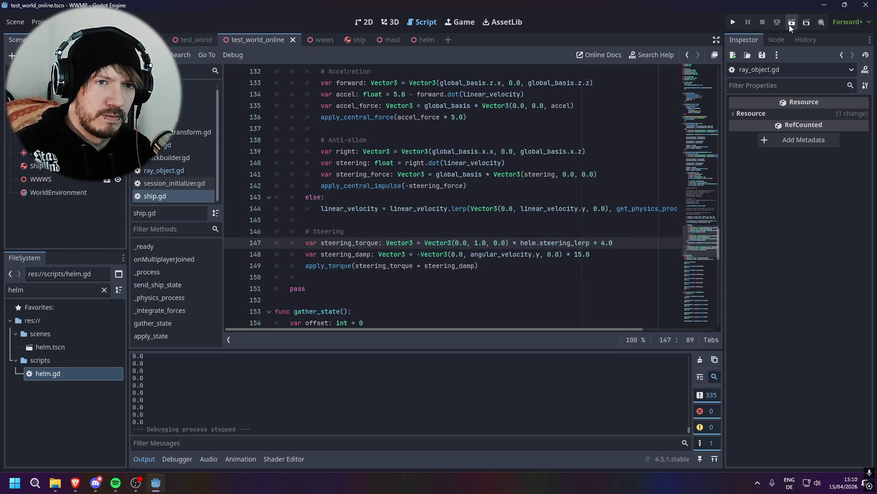
pyautogui.click(790, 24)
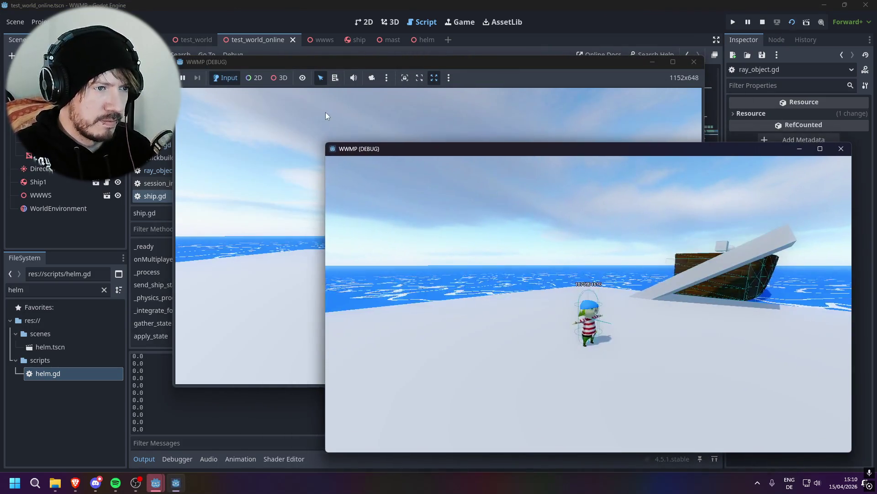
# Move the first game window aside, walk its player up the ramp onto the deck, and steer
pyautogui.click(326, 116)
pyautogui.moveTo(524, 64); pyautogui.dragTo(306, 36)
pyautogui.press('w')
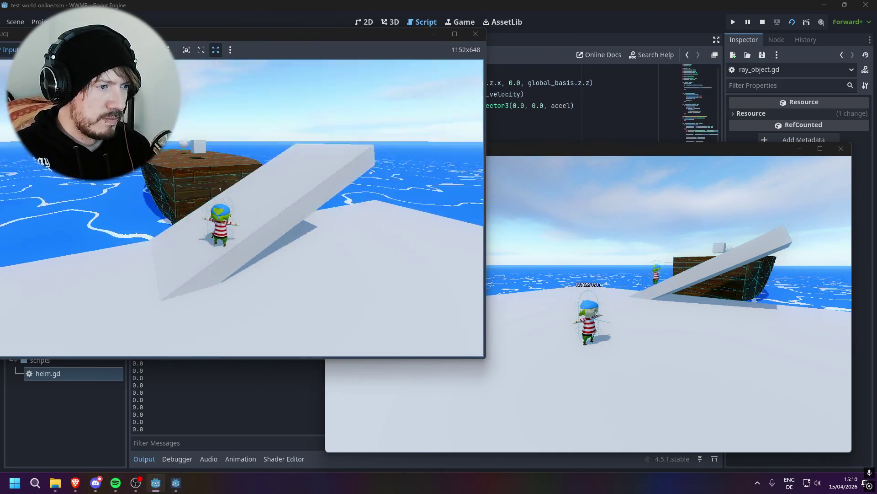
pyautogui.press('w')
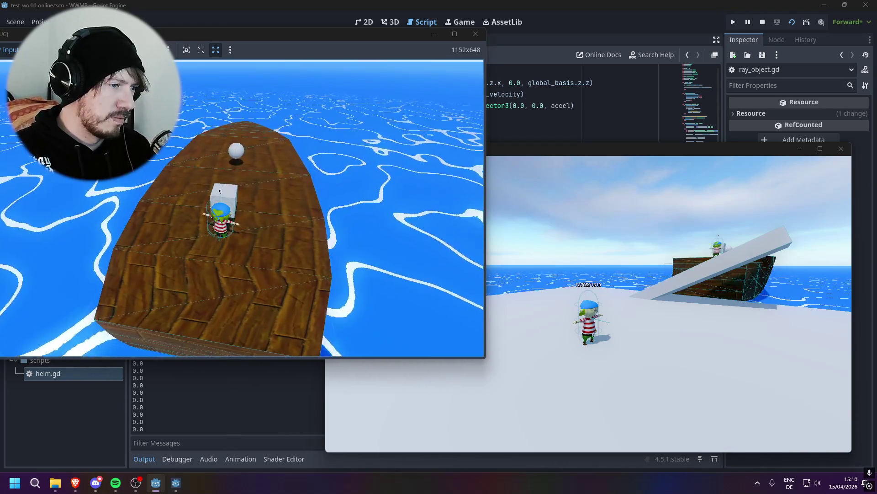
pyautogui.press('w')
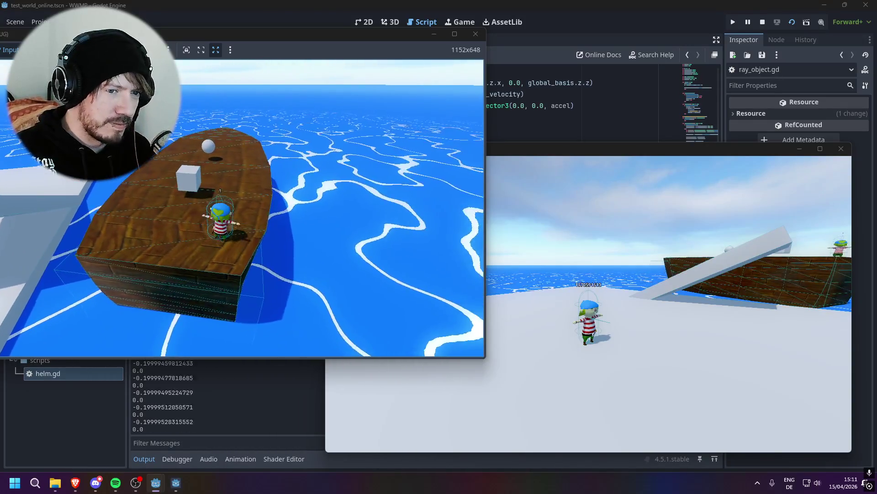
# Walk the second player onto the deck beside the first and steer to check the turn rate
pyautogui.click(580, 264)
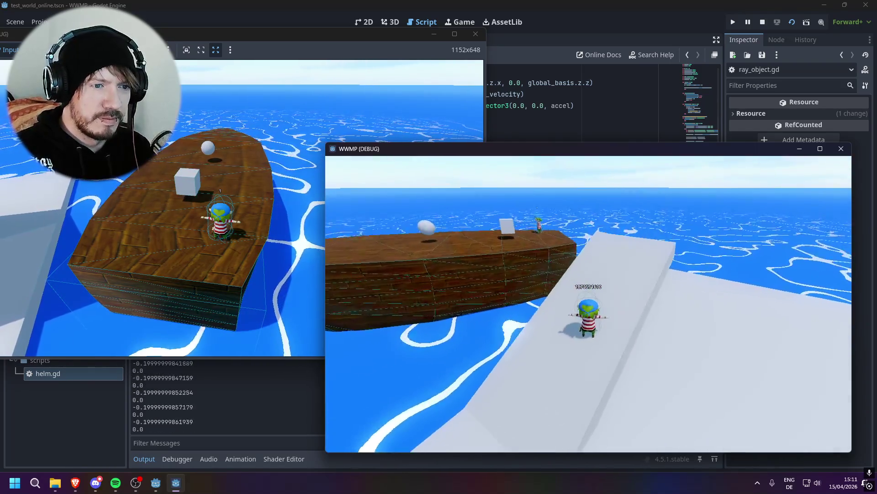
pyautogui.press('w')
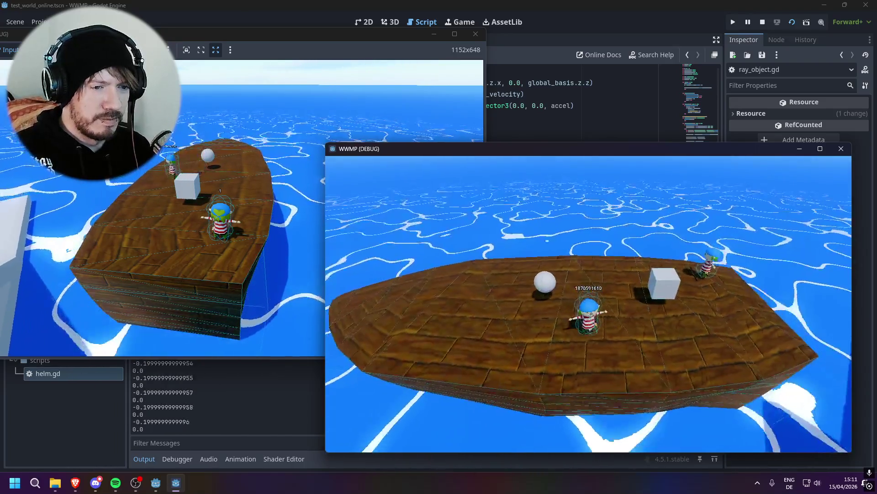
pyautogui.press('w')
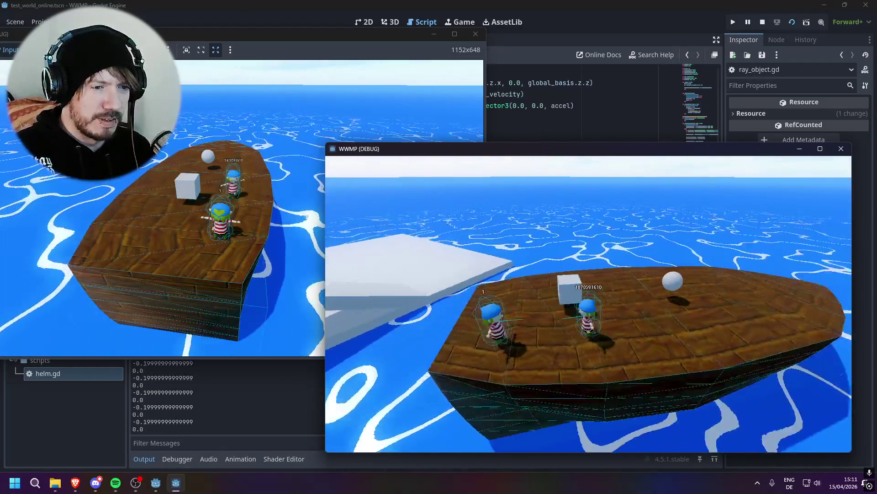
pyautogui.press('w')
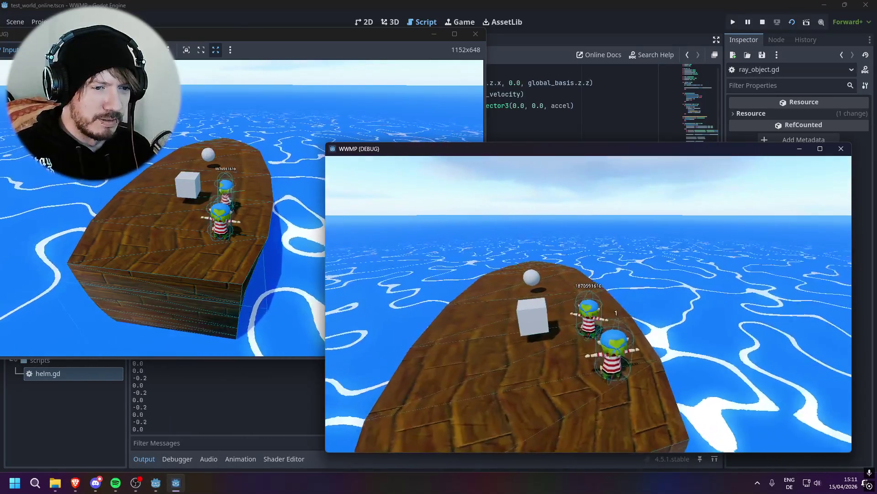
pyautogui.press('a')
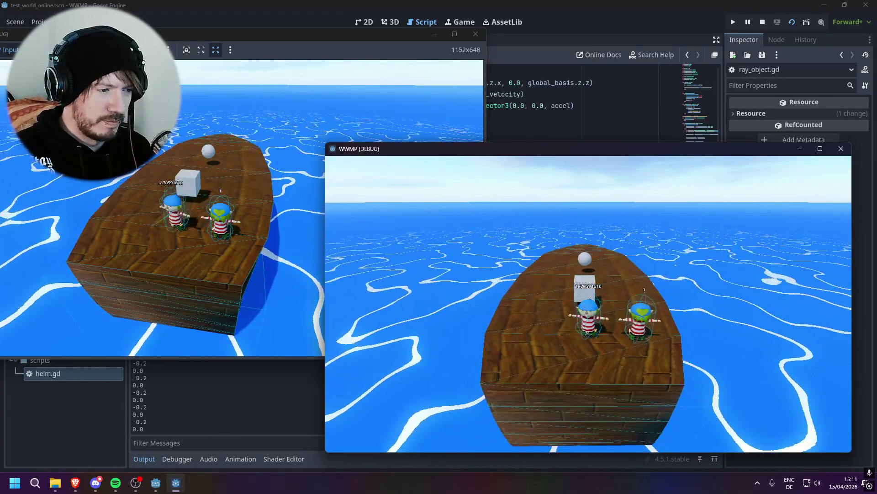
pyautogui.press('a')
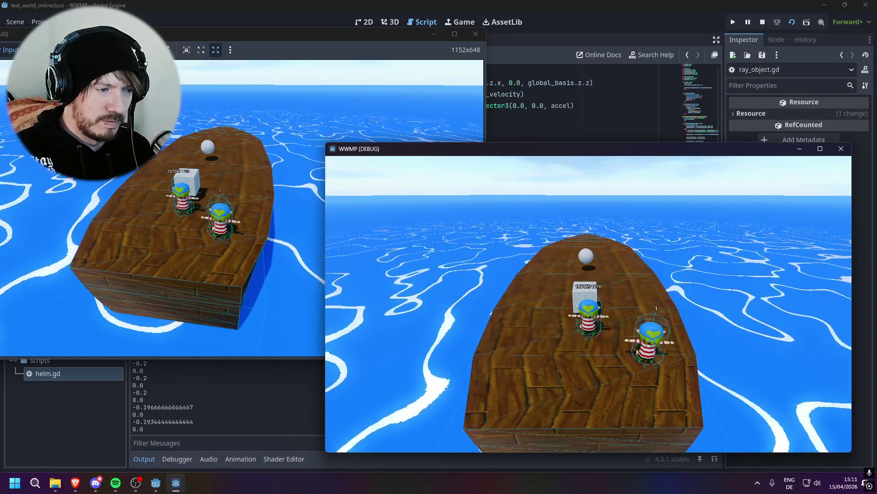
pyautogui.press('d')
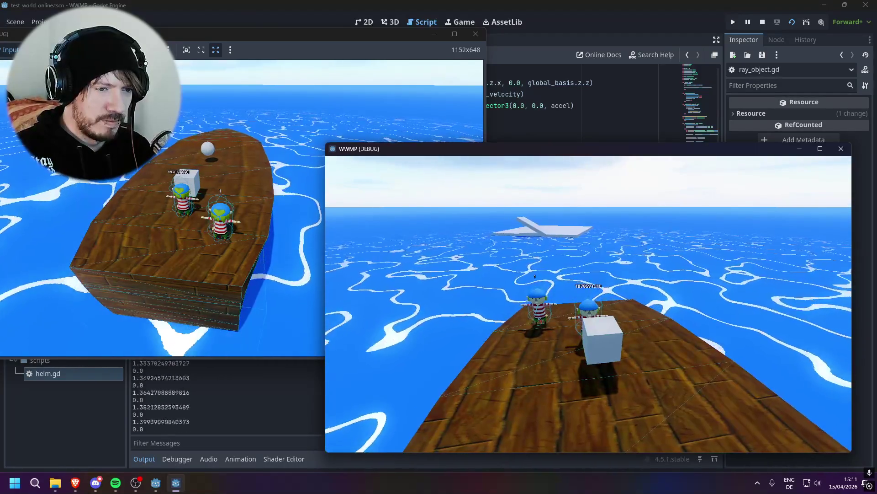
pyautogui.press('d')
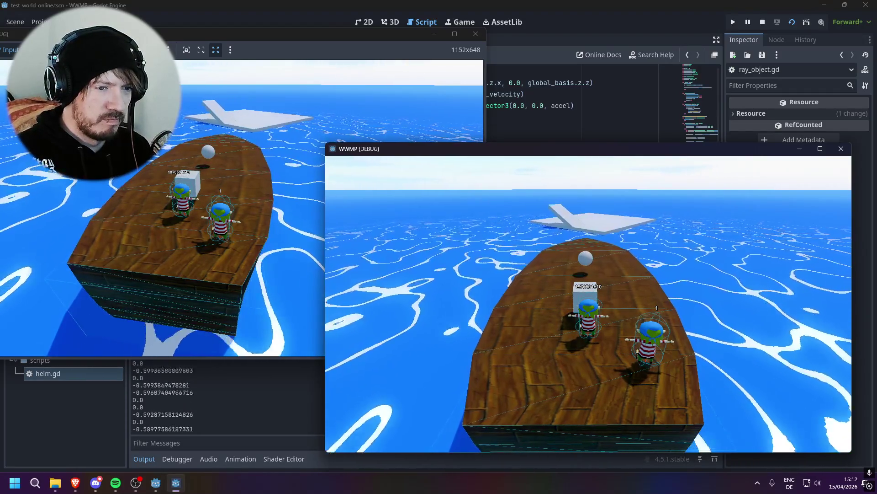
# Walk the character across the deck past the cube, then stop the game
pyautogui.press('a')
pyautogui.press('w')
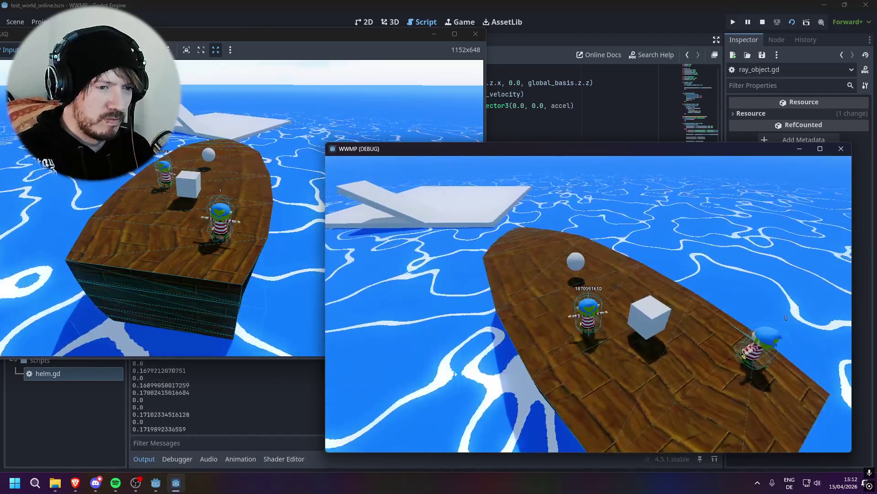
pyautogui.press('w')
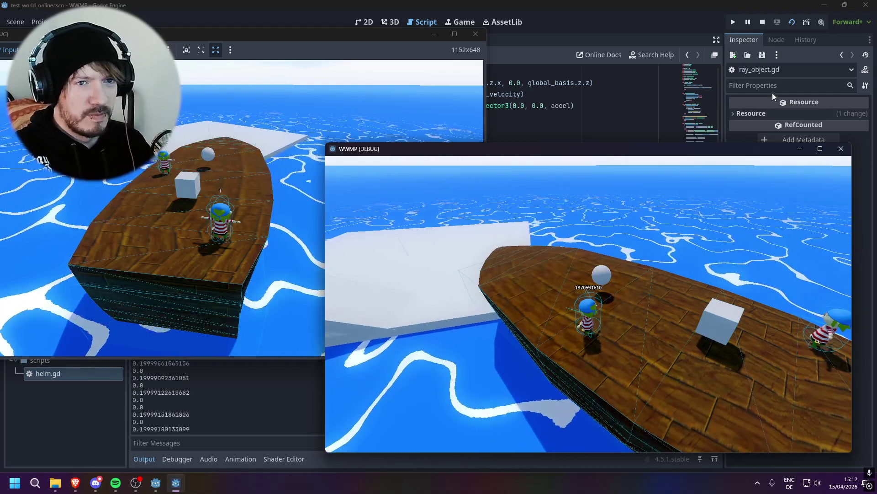
pyautogui.click(762, 25)
# Remove the extra ' * 4.0' factor from the steering torque on line 147
pyautogui.click(15, 22)
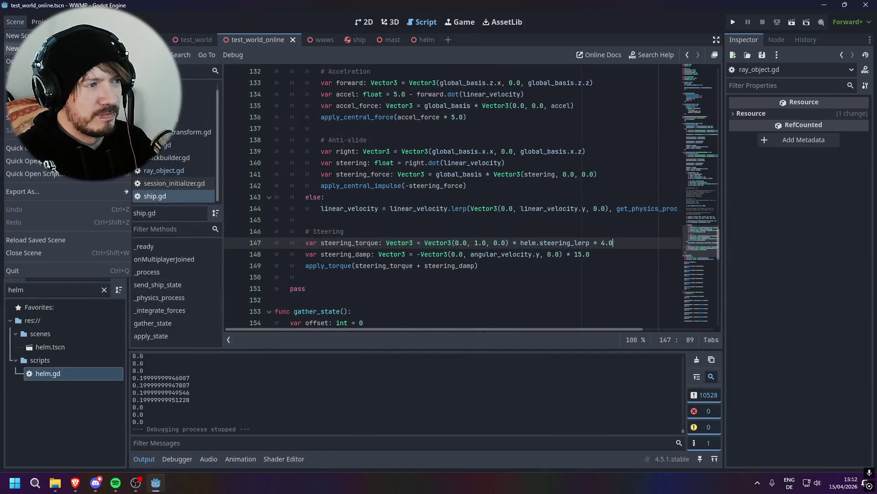
pyautogui.click(15, 21)
pyautogui.click(15, 21)
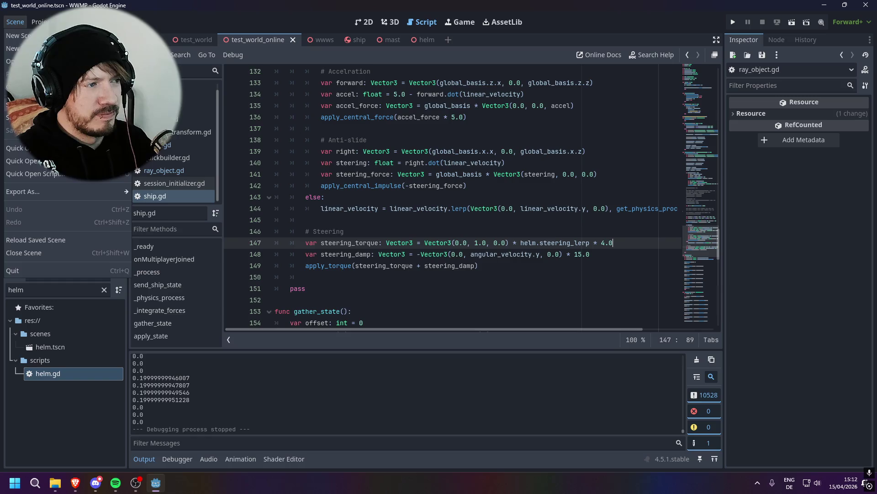
pyautogui.click(488, 188)
pyautogui.click(487, 188)
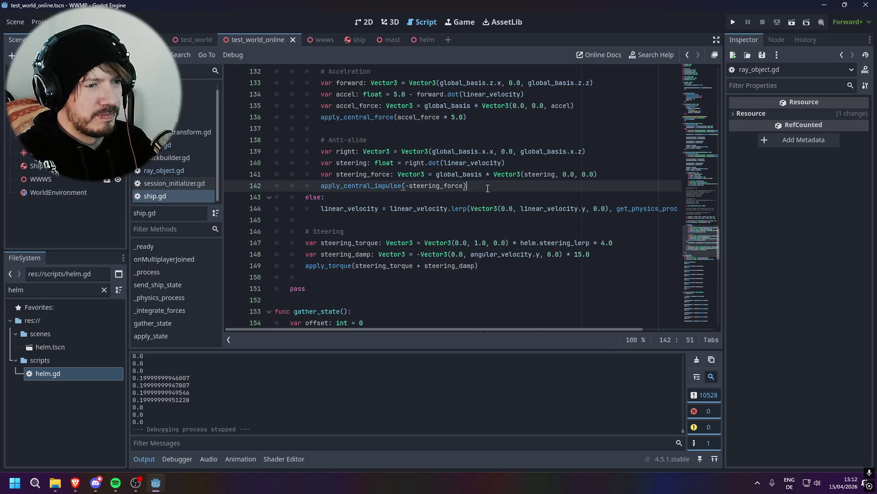
pyautogui.click(494, 269)
pyautogui.moveTo(595, 243); pyautogui.dragTo(619, 244)
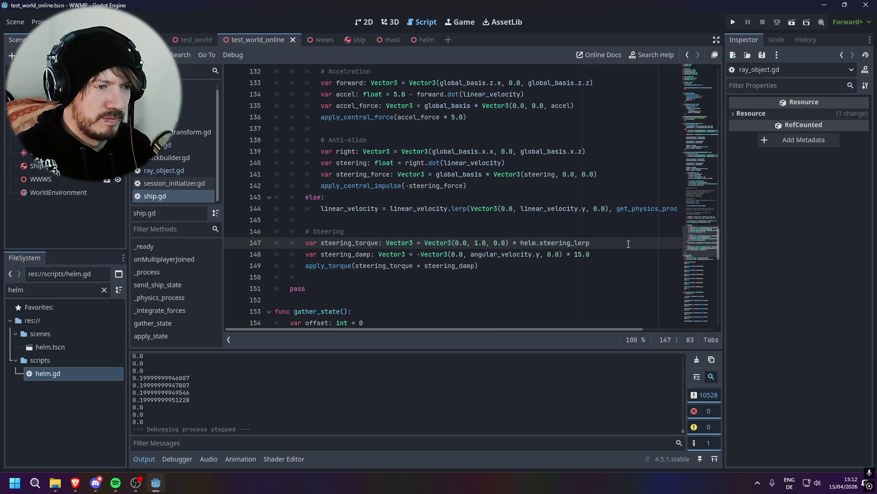
pyautogui.moveTo(513, 330); pyautogui.dragTo(592, 338)
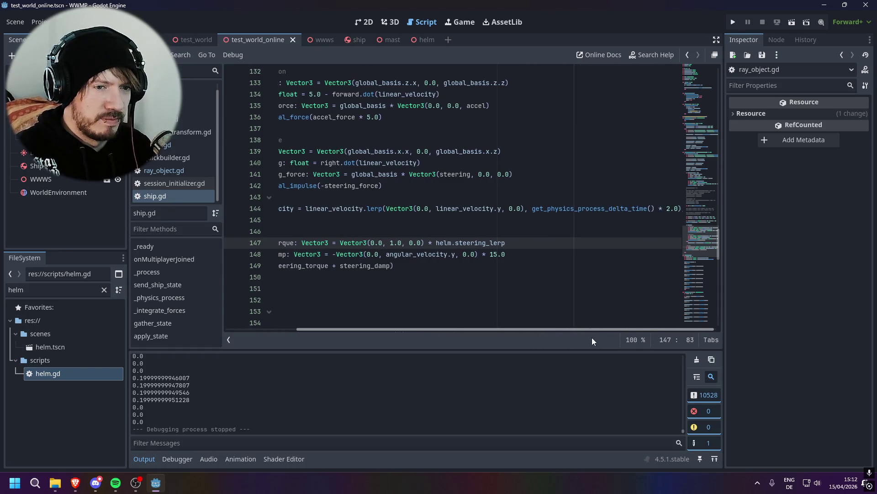
# Change the velocity lerp factor on line 144 from 2.0 to 0.5 and save ship.gd
pyautogui.click(668, 208)
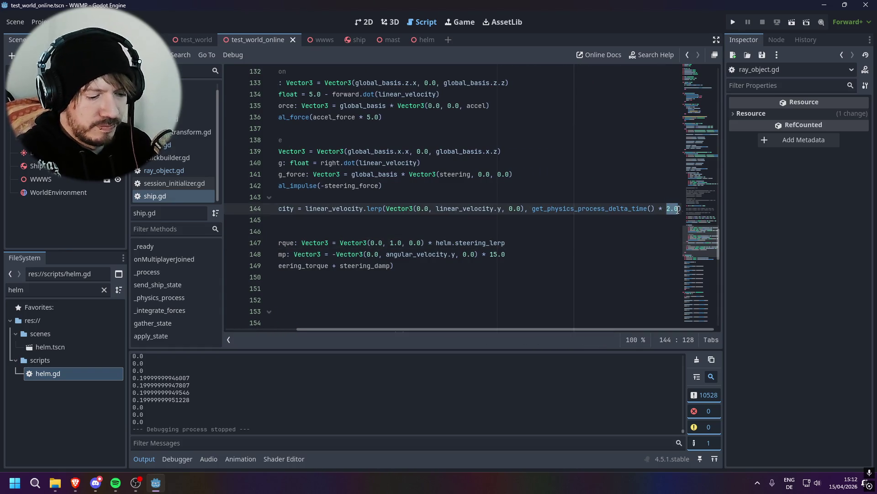
pyautogui.write('0.2')
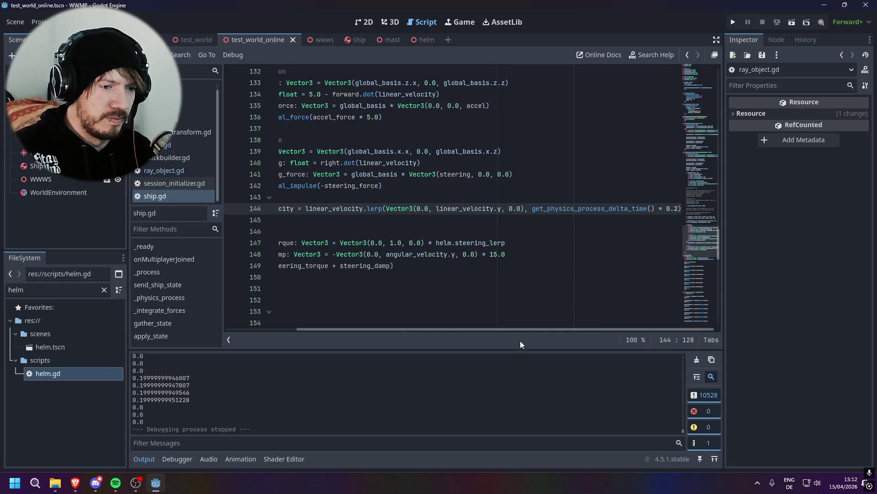
pyautogui.hscroll(-3, 523, 329)
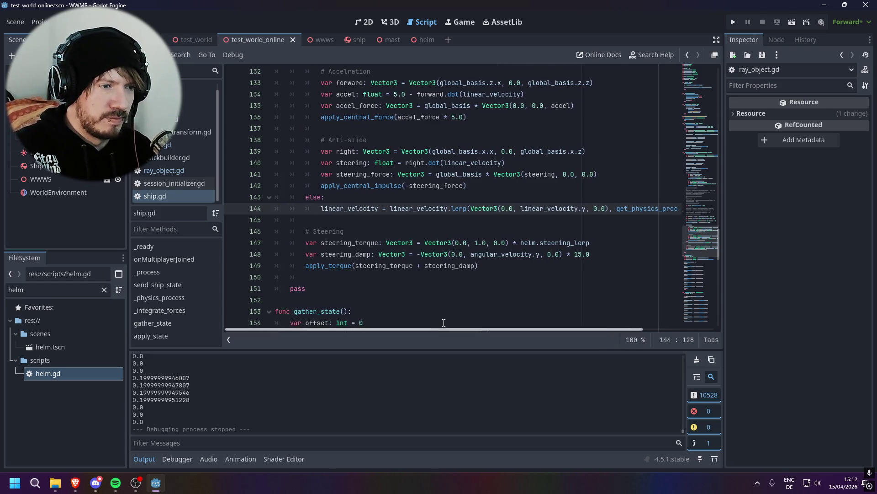
pyautogui.click(484, 185)
pyautogui.moveTo(483, 328); pyautogui.dragTo(556, 329)
pyautogui.click(670, 209)
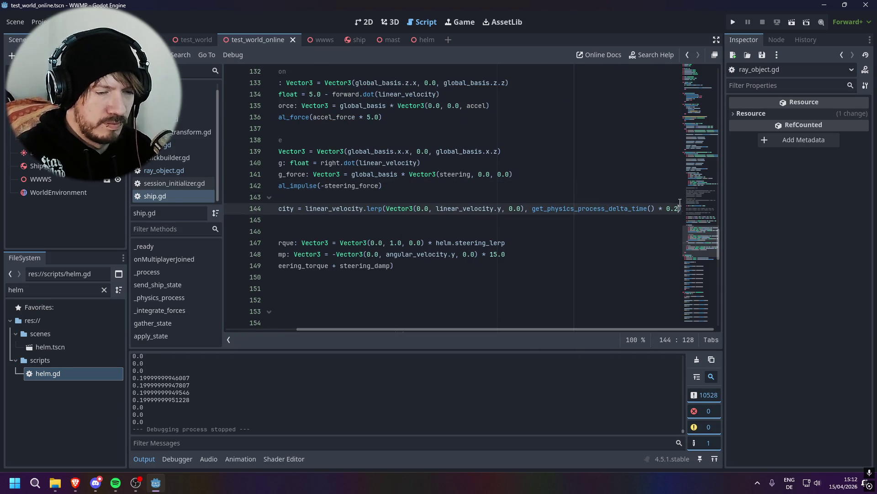
pyautogui.hotkey('ctrl', 's')
pyautogui.click(543, 140)
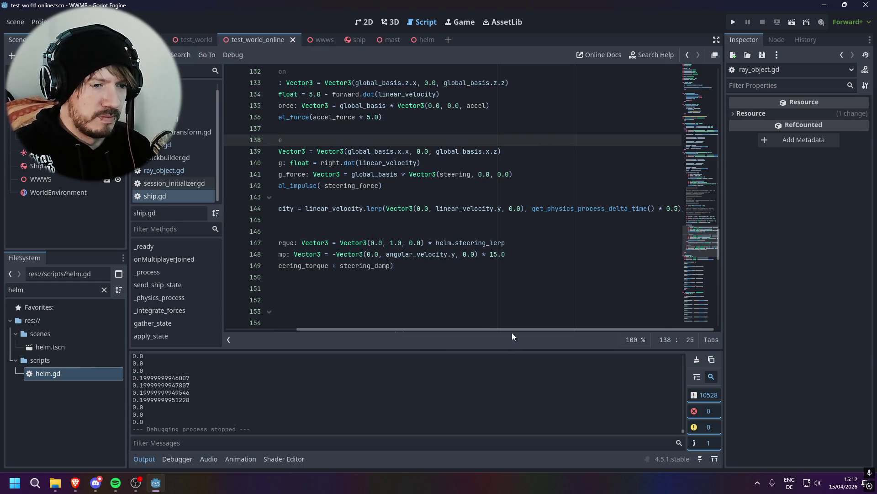
pyautogui.moveTo(512, 334); pyautogui.dragTo(357, 333)
pyautogui.click(526, 185)
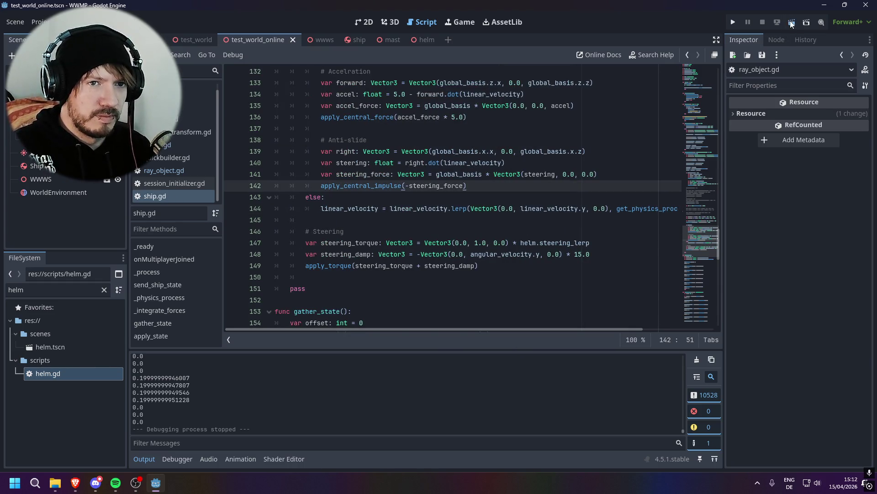
# Run the scene again and walk the player toward the ship to test the 0.5 lerp
pyautogui.click(792, 23)
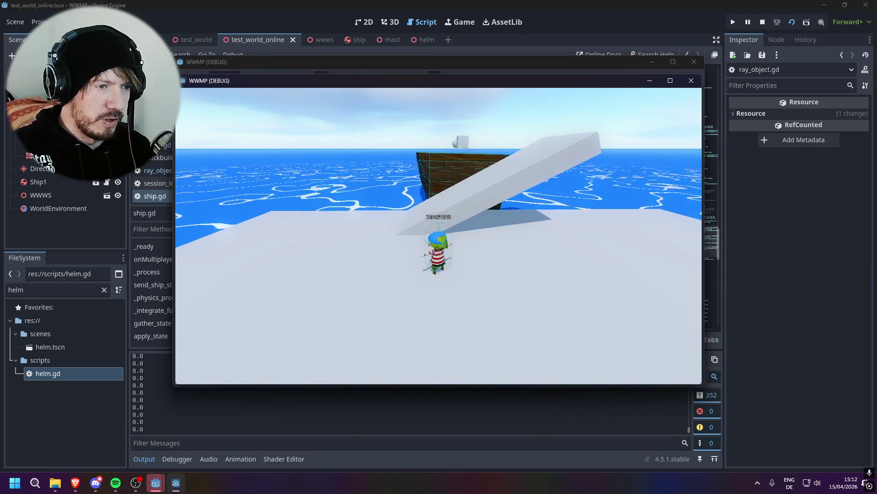
pyautogui.press('w')
pyautogui.press('w')
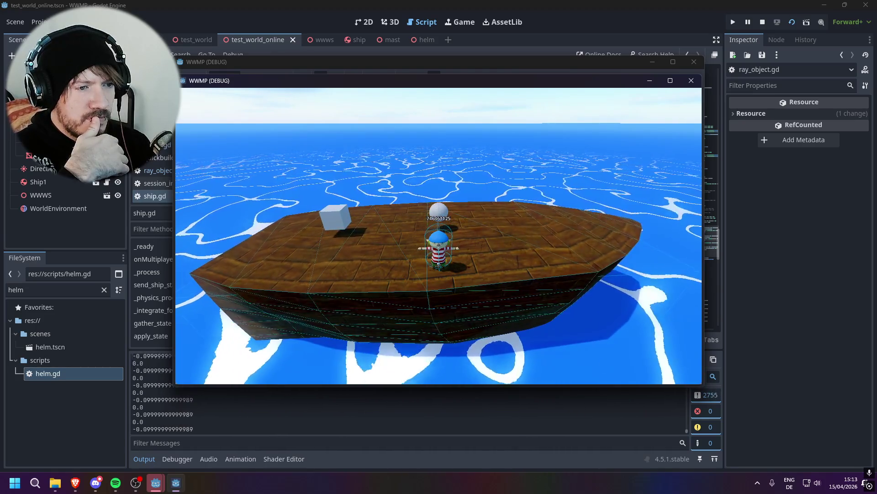
# Stop the game and change the line 144 lerp factor from 0.5 to 0.2, then save
pyautogui.click(763, 21)
pyautogui.click(606, 251)
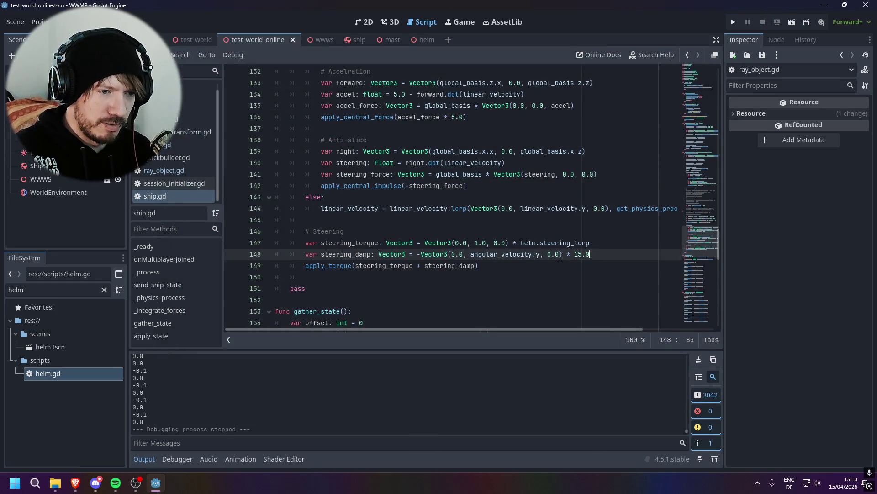
pyautogui.click(510, 266)
pyautogui.moveTo(480, 329); pyautogui.dragTo(581, 333)
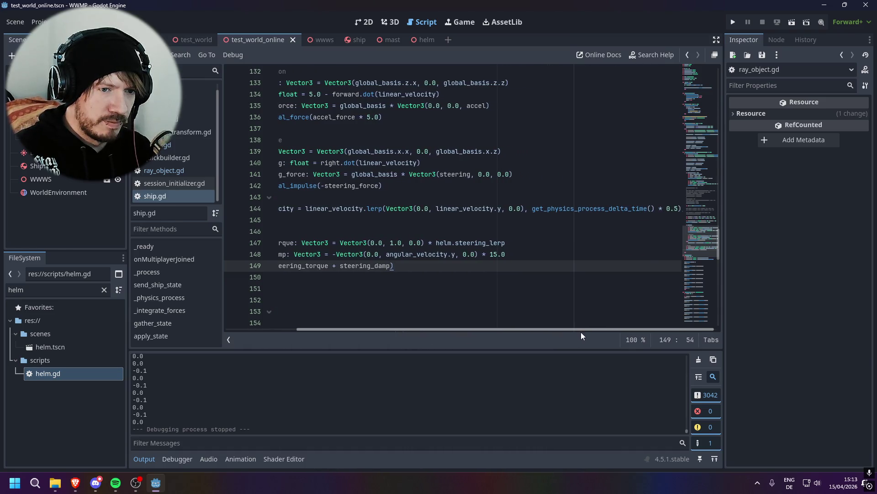
pyautogui.click(679, 209)
pyautogui.hotkey('ctrl', 's')
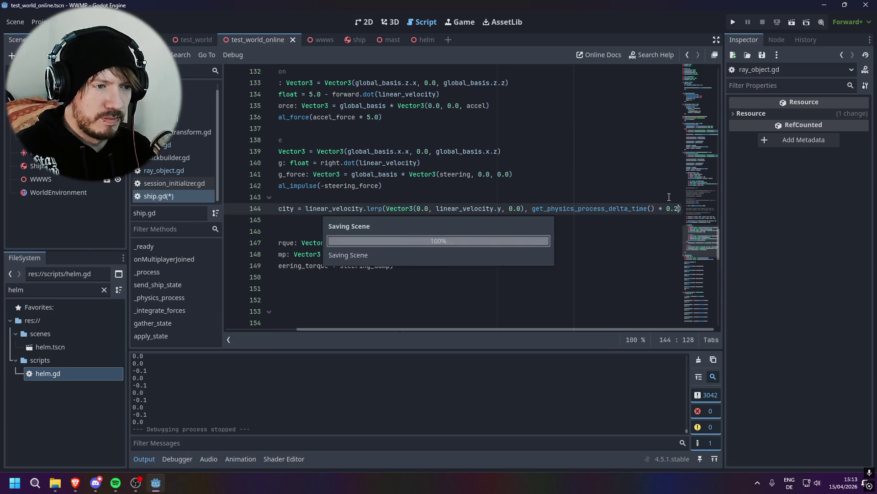
pyautogui.moveTo(523, 329); pyautogui.dragTo(451, 329)
pyautogui.click(501, 267)
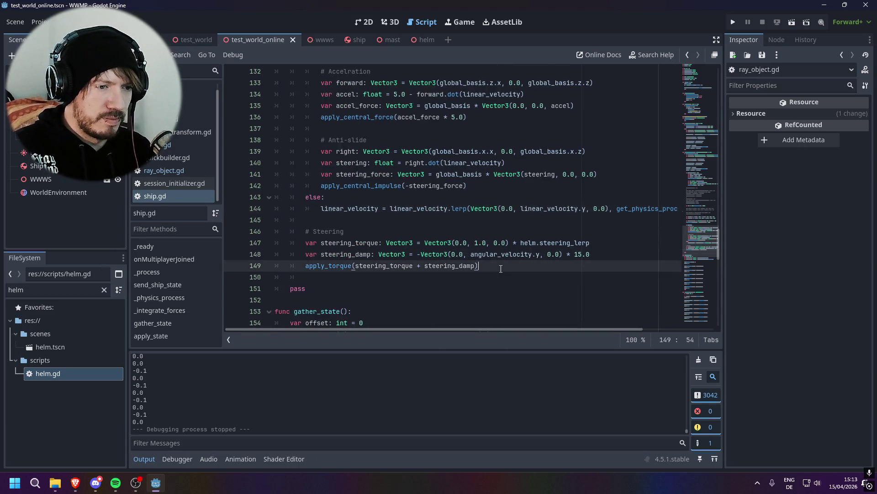
pyautogui.scroll(-5, 501, 269)
pyautogui.scroll(8, 503, 269)
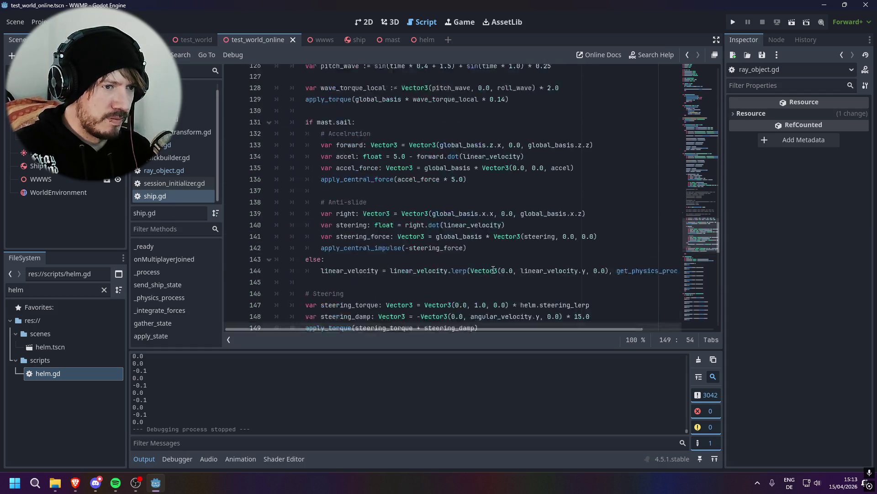
# Run the scene and walk the player up the ramp and across the ship's deck
pyautogui.click(788, 24)
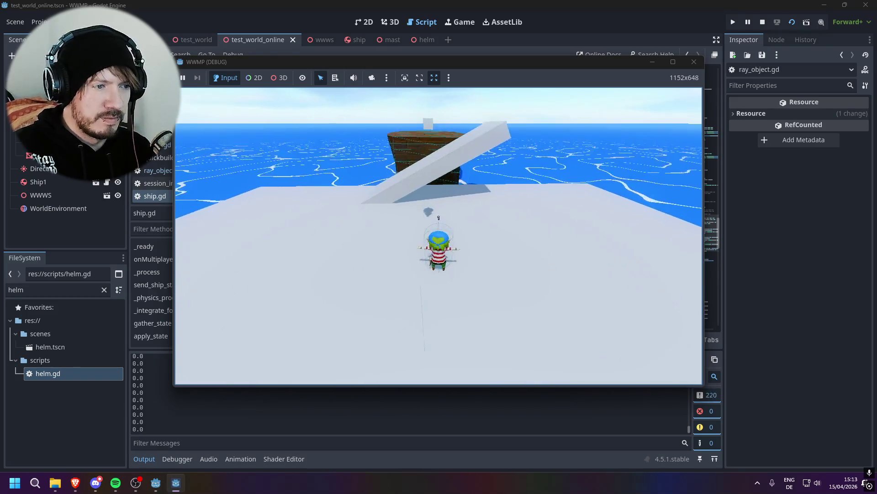
pyautogui.press('w')
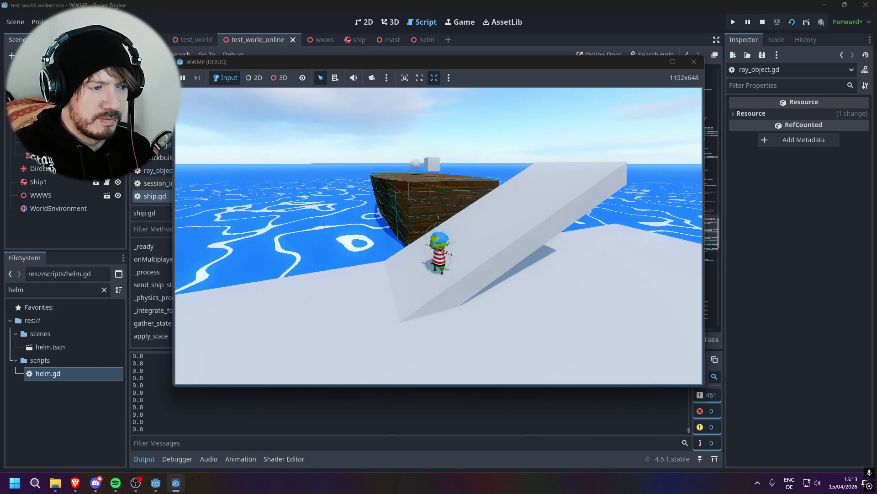
pyautogui.press('w')
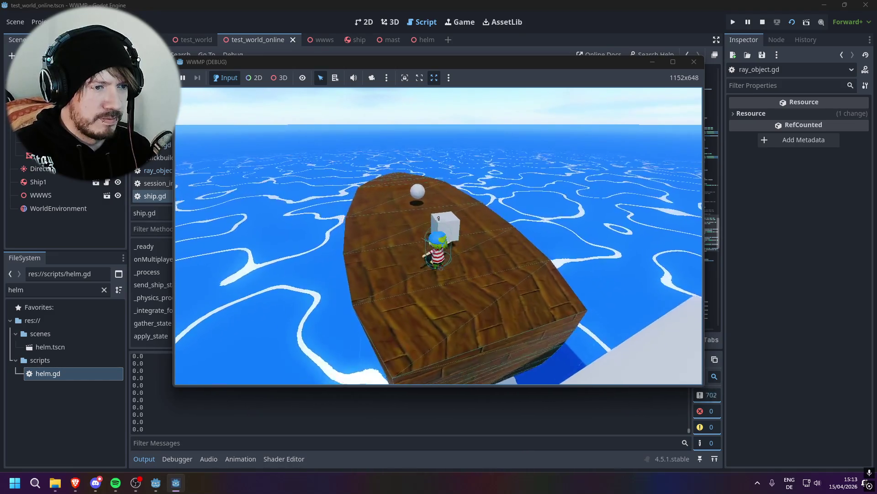
pyautogui.press('w')
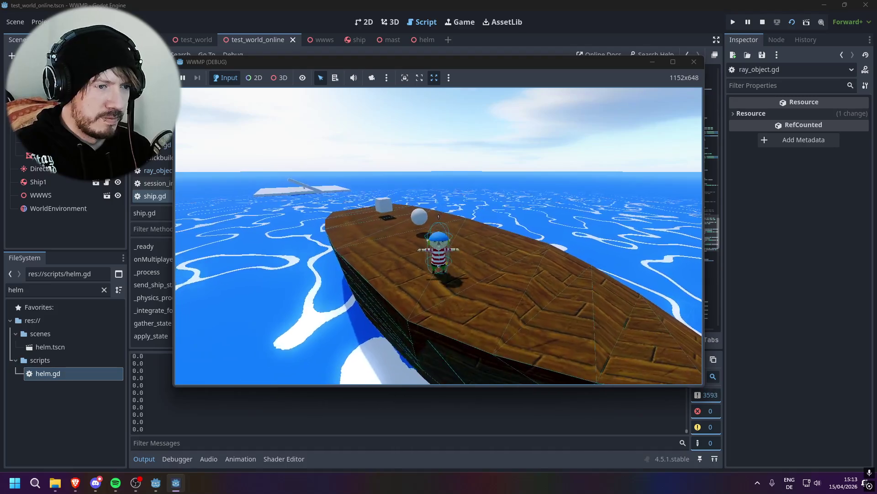
# Stop the playtest and return to helm.gd's steering code around line 23
pyautogui.click(764, 21)
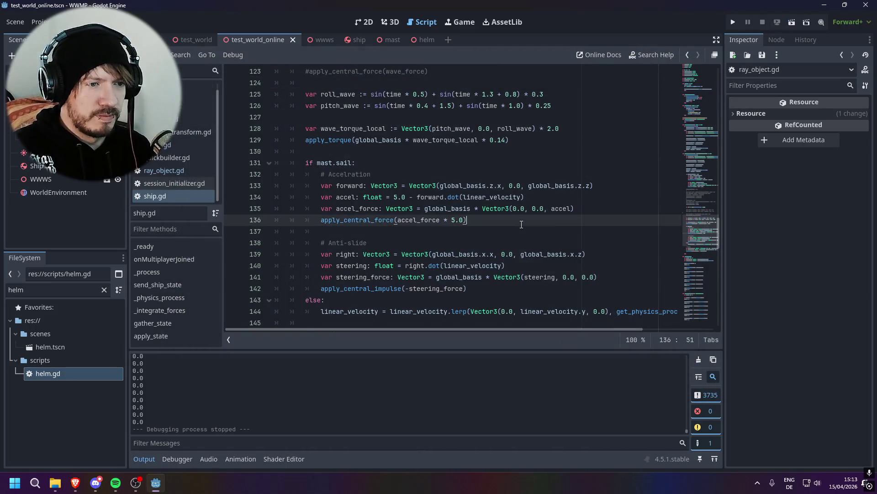
pyautogui.scroll(-3, 503, 226)
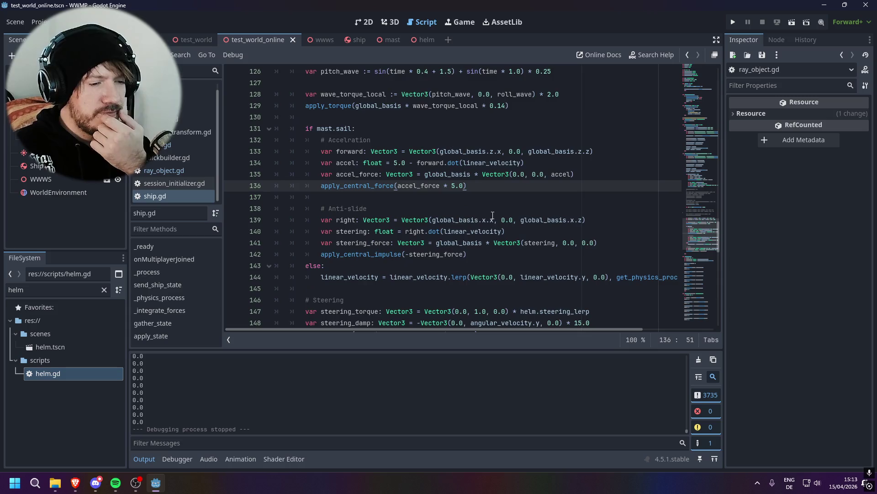
pyautogui.scroll(-2, 468, 227)
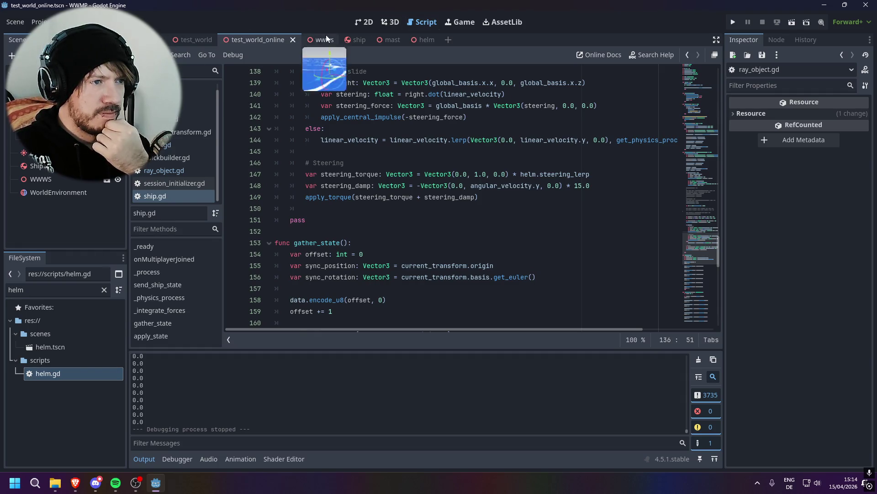
pyautogui.moveTo(355, 40)
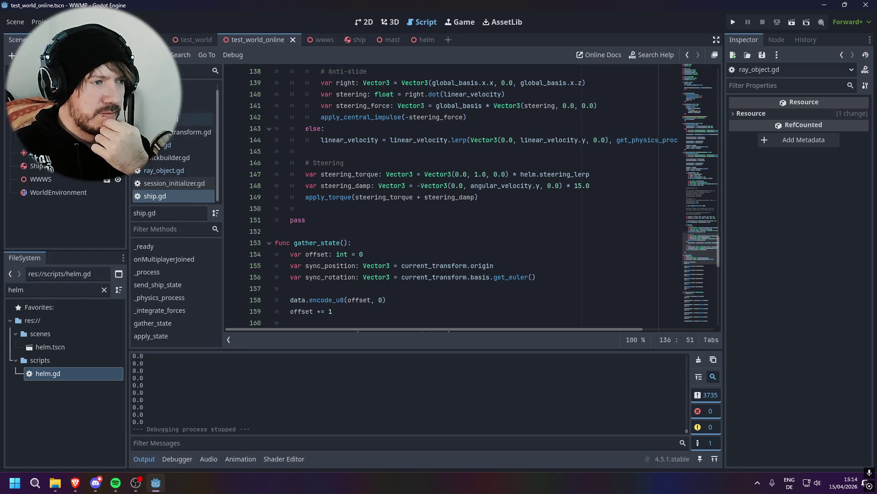
pyautogui.hotkey('alt', 'Left')
pyautogui.scroll(3, 376, 178)
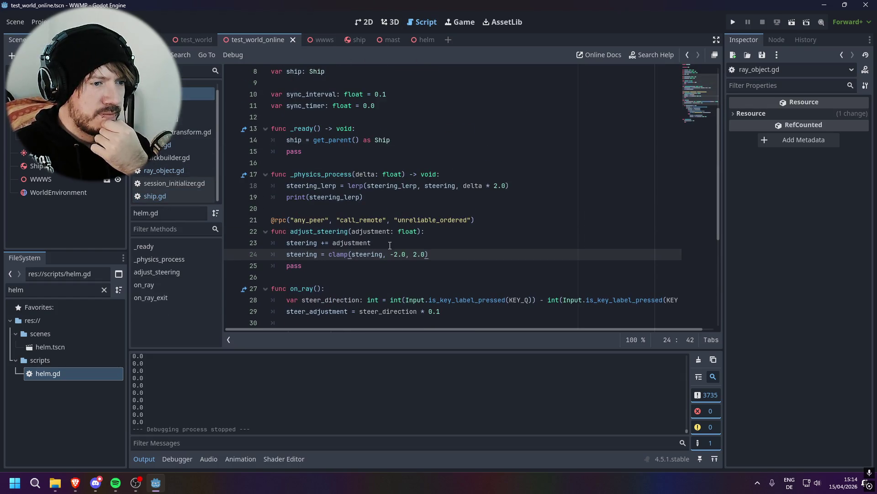
pyautogui.click(390, 243)
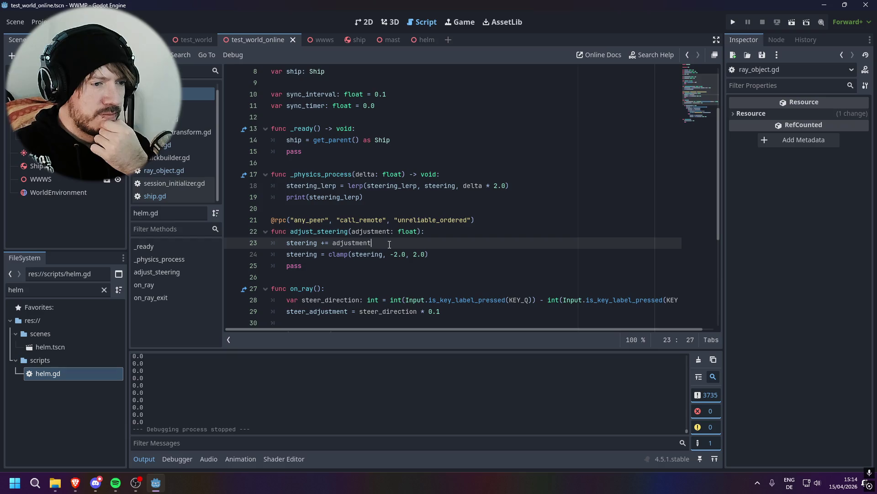
pyautogui.click(389, 23)
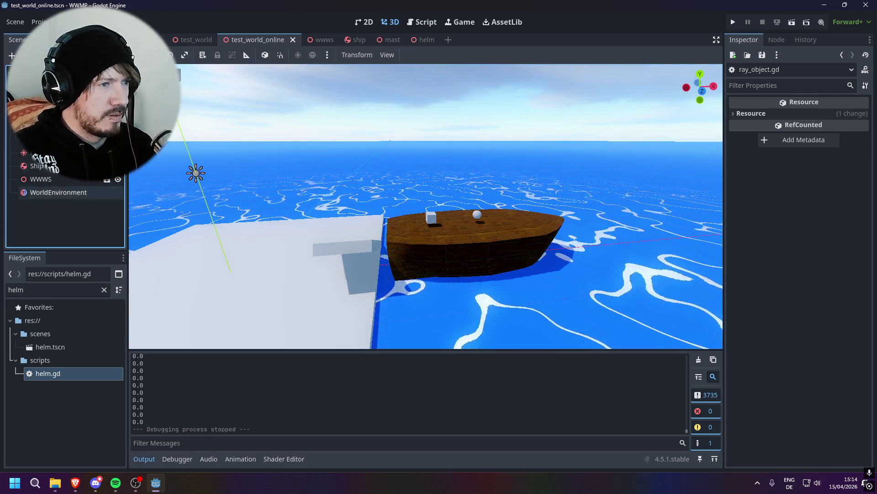
# Open the ship scene and inspect the deck sphere, undoing an accidental clear of its mesh
pyautogui.click(427, 40)
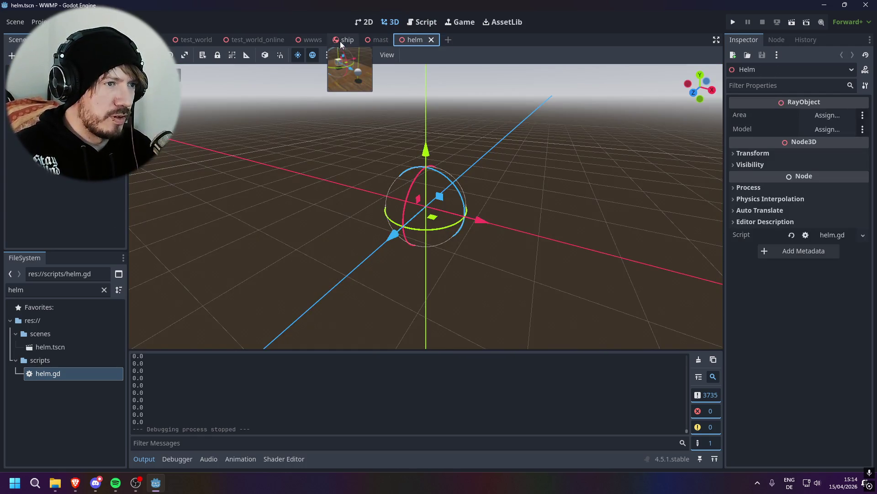
pyautogui.click(340, 41)
pyautogui.click(50, 238)
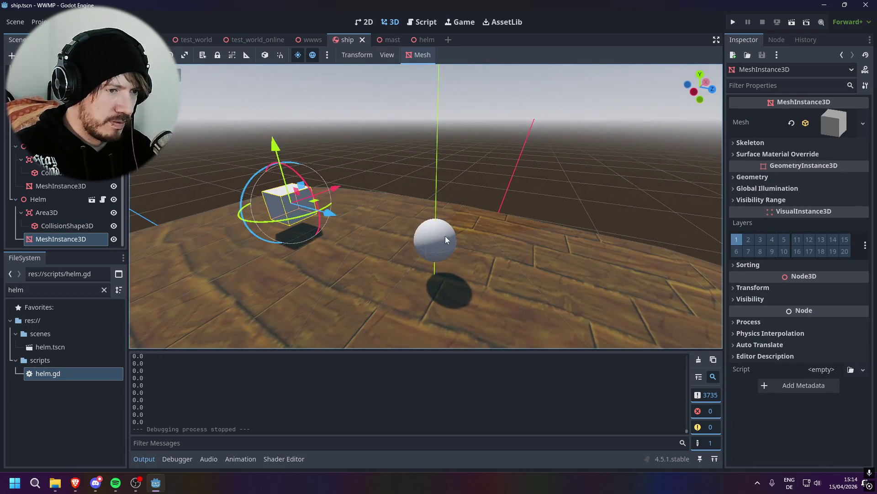
pyautogui.click(437, 242)
pyautogui.scroll(3, 436, 242)
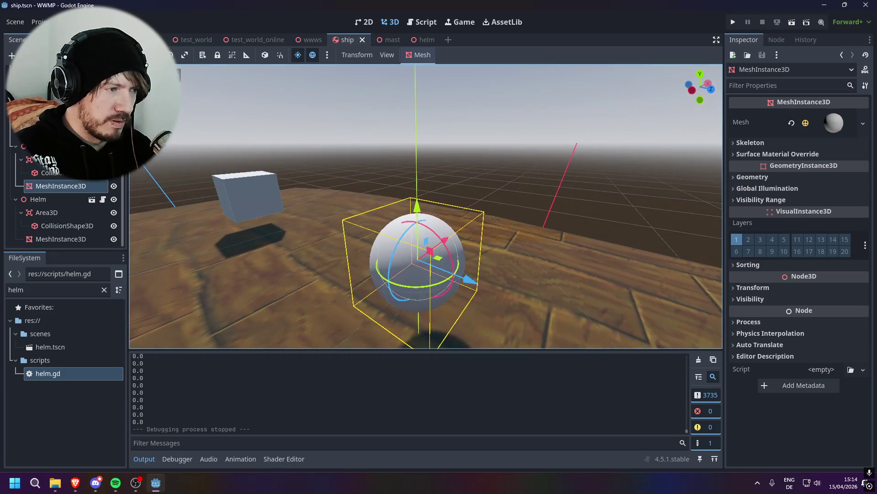
pyautogui.click(792, 123)
pyautogui.click(862, 115)
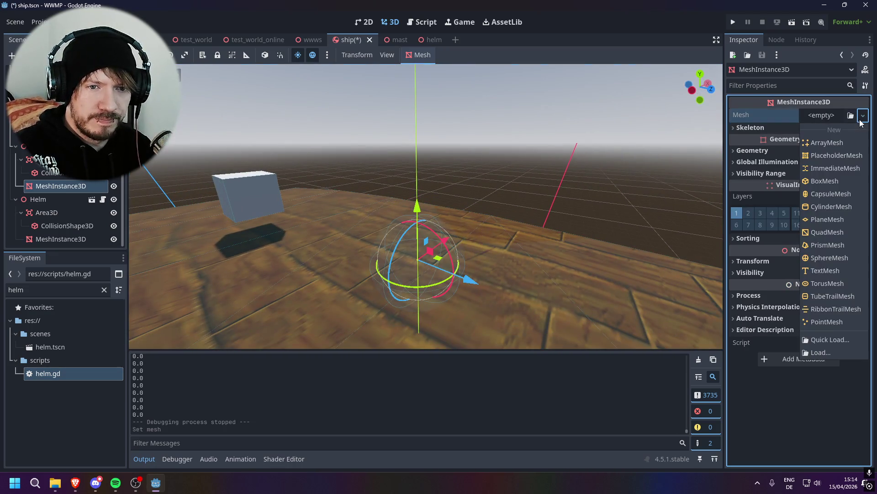
pyautogui.click(573, 5)
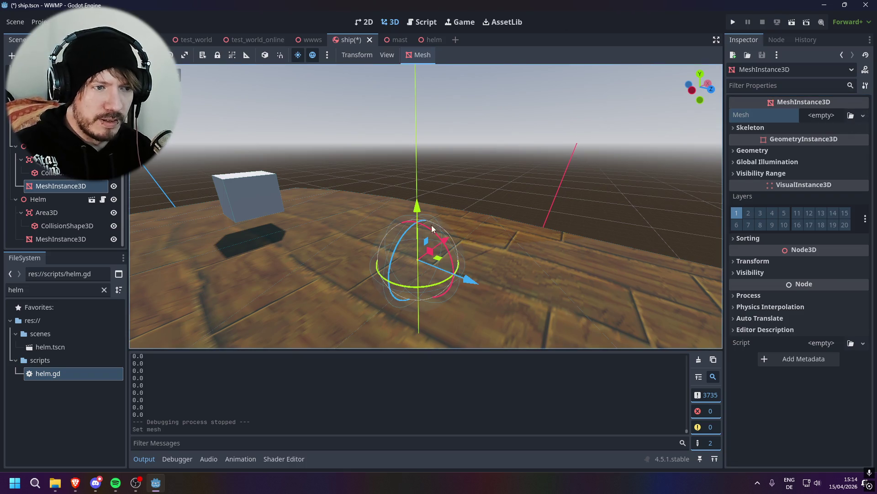
pyautogui.hotkey('ctrl', 'z')
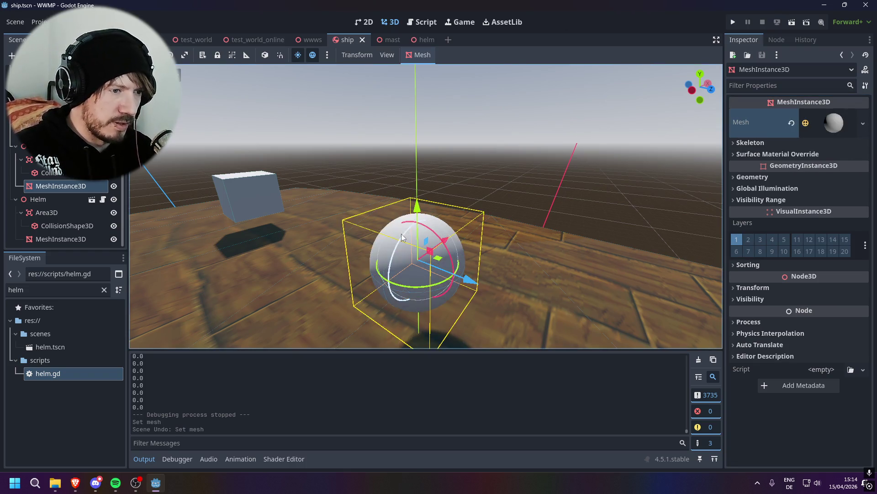
pyautogui.click(229, 186)
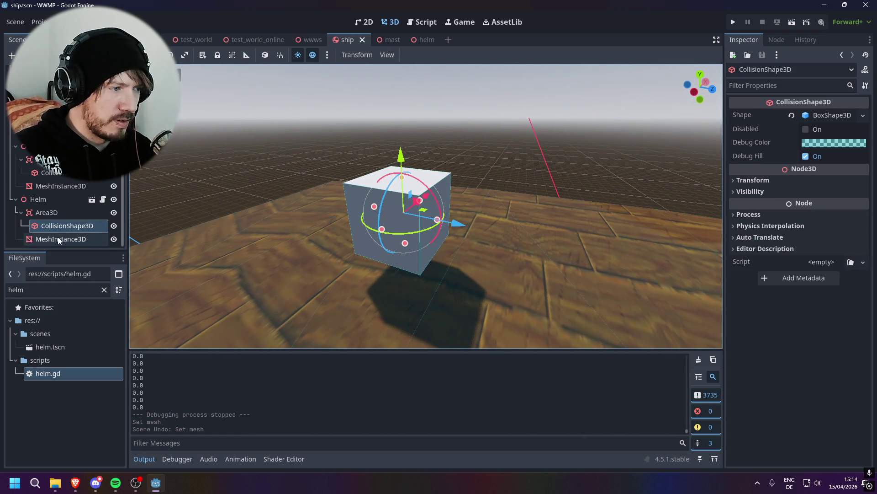
# Set the Helm MeshInstance3D's BoxMesh size z to 0.19 and save the ship scene
pyautogui.click(58, 238)
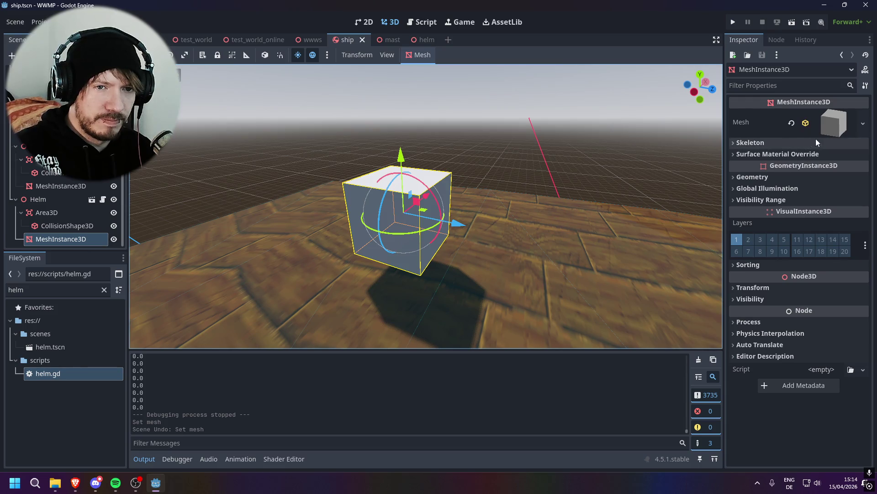
pyautogui.click(811, 137)
pyautogui.moveTo(823, 228); pyautogui.dragTo(791, 228)
pyautogui.hotkey('ctrl', 's')
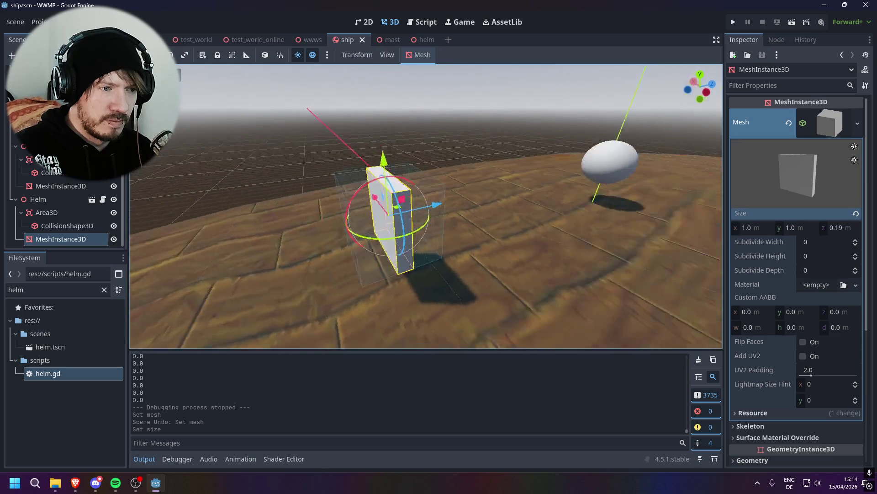
pyautogui.click(343, 176)
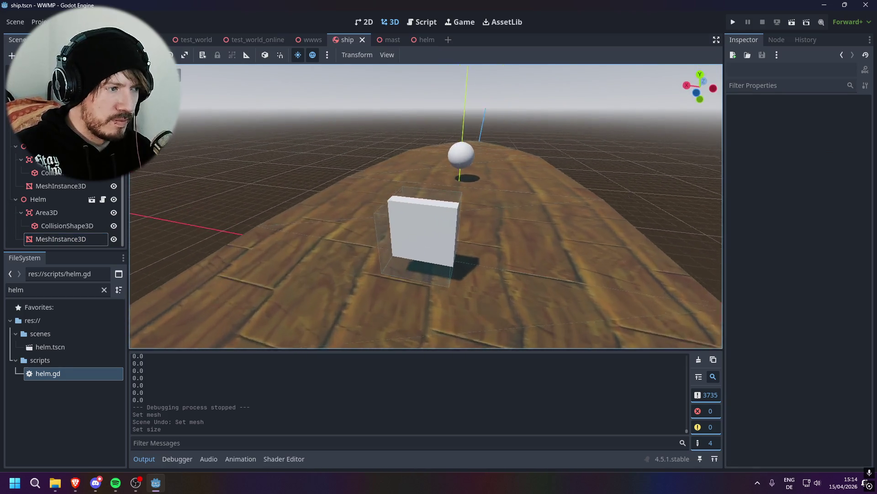
pyautogui.click(407, 27)
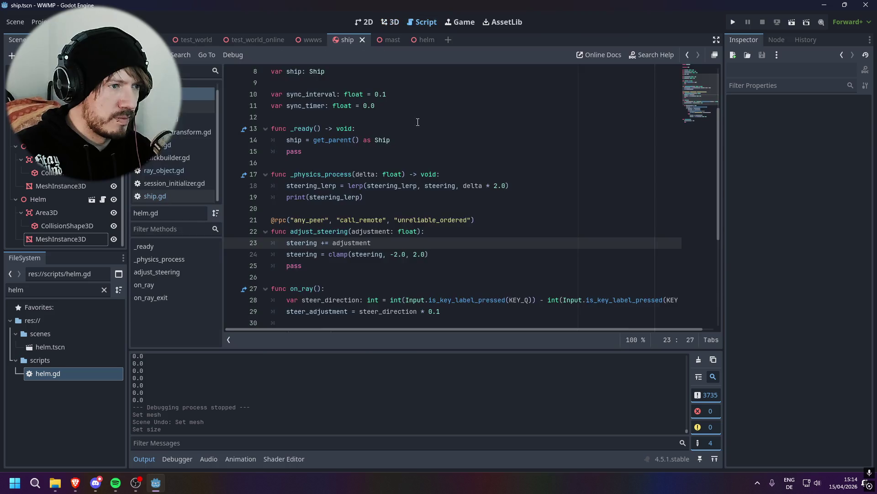
pyautogui.scroll(3, 308, 166)
pyautogui.click(46, 199)
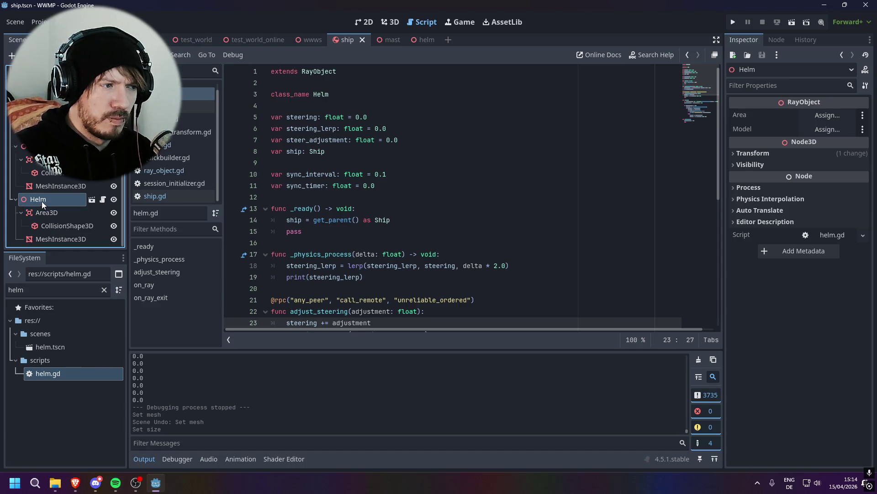
pyautogui.click(832, 128)
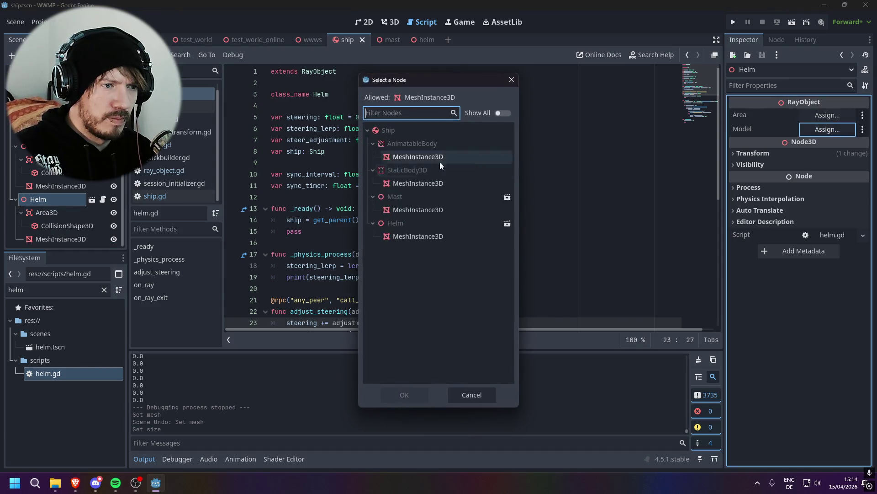
pyautogui.click(413, 236)
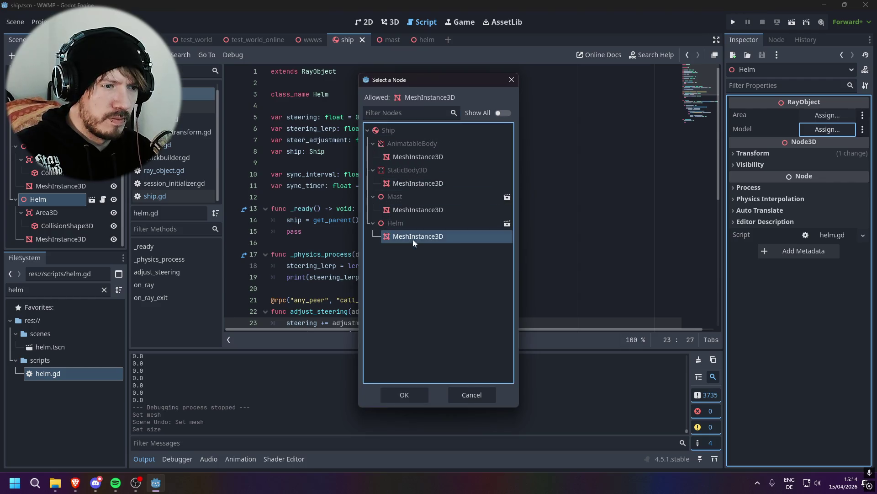
pyautogui.click(402, 393)
pyautogui.scroll(-2, 471, 157)
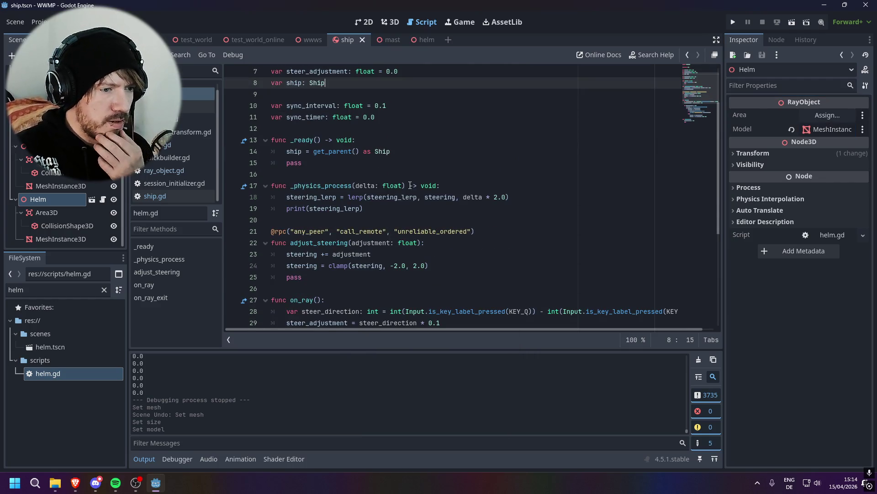
pyautogui.scroll(-2, 383, 182)
pyautogui.scroll(2, 387, 174)
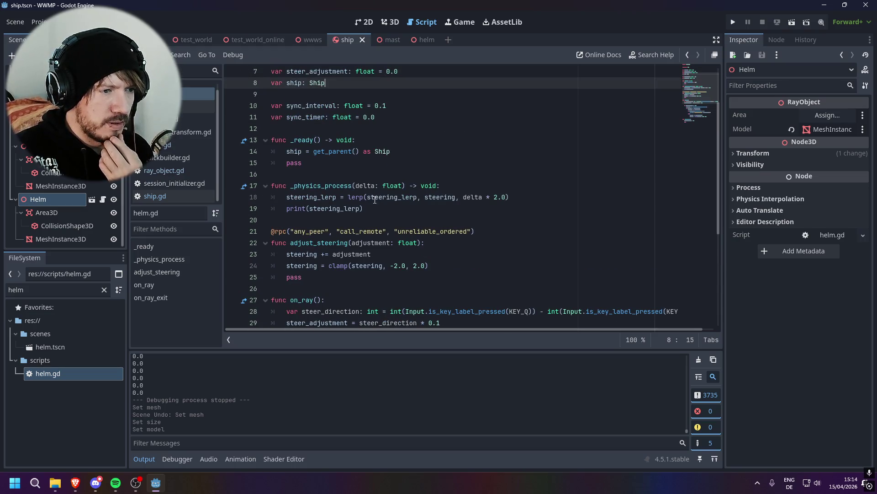
pyautogui.click(394, 205)
pyautogui.doubleClick(309, 197)
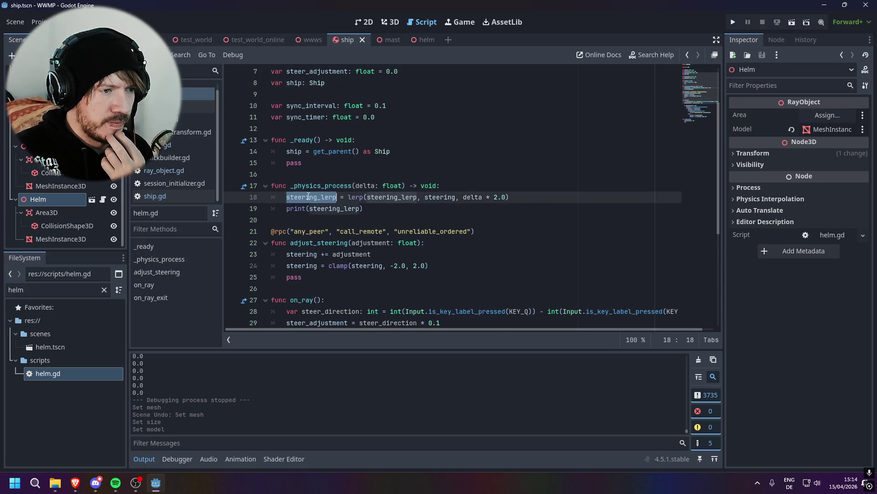
pyautogui.click(537, 198)
pyautogui.doubleClick(303, 197)
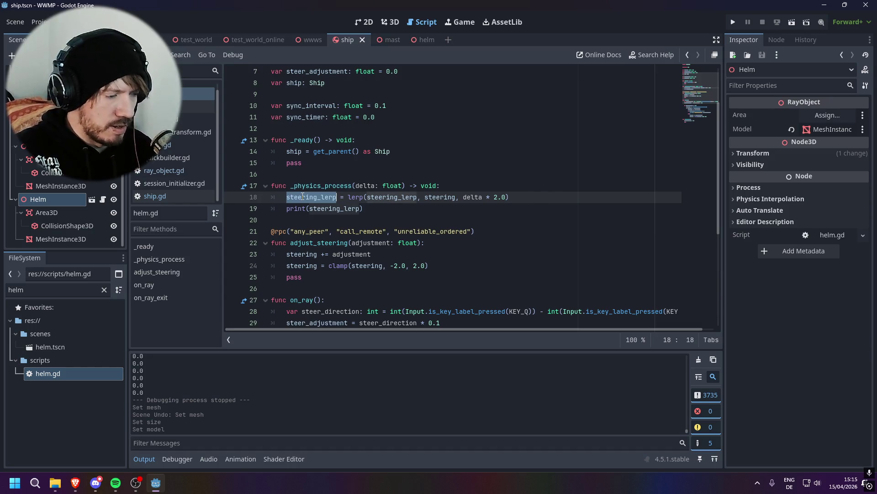
pyautogui.click(570, 197)
pyautogui.press('Return')
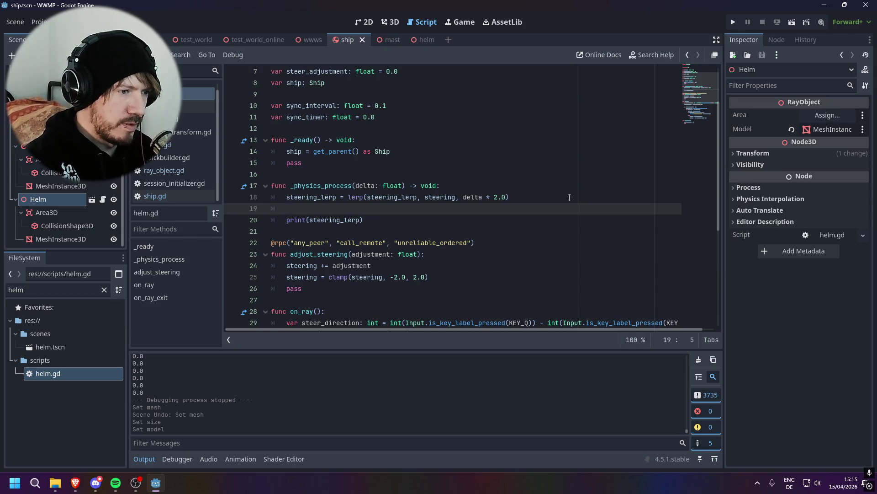
# Start line 19 of helm.gd as 'model.rotation_degrees.z =' using autocomplete
pyautogui.press('BackSpace')
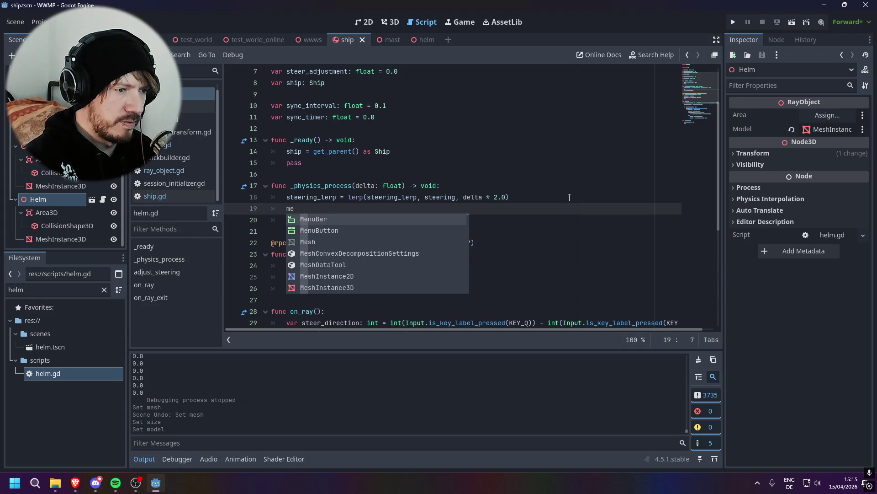
pyautogui.scroll(2, 639, 150)
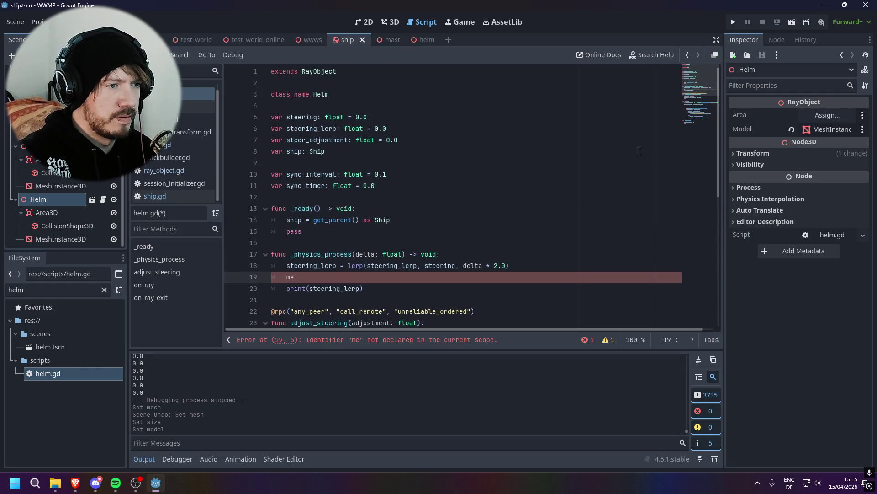
pyautogui.click(434, 156)
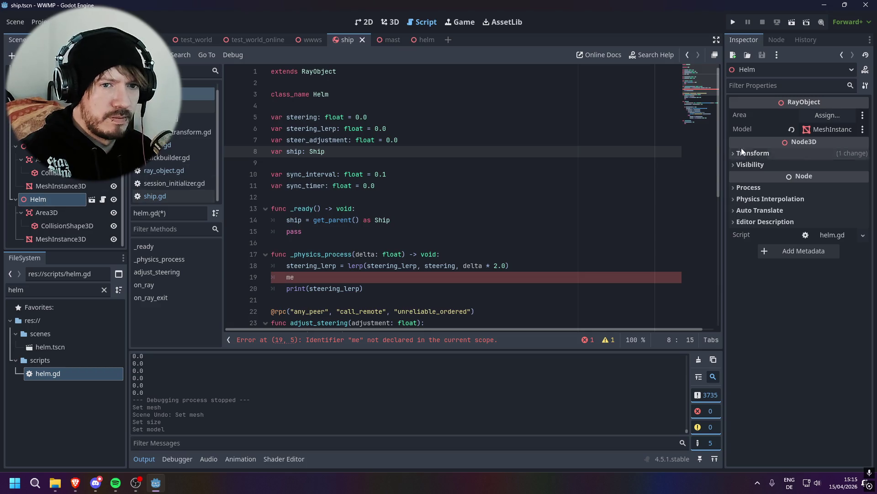
pyautogui.scroll(-2, 366, 231)
pyautogui.click(333, 213)
pyautogui.write('.')
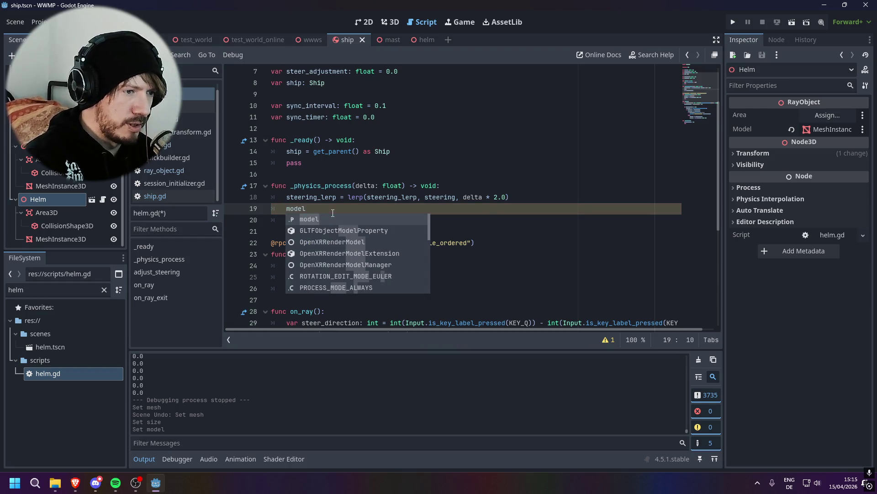
pyautogui.write('rot')
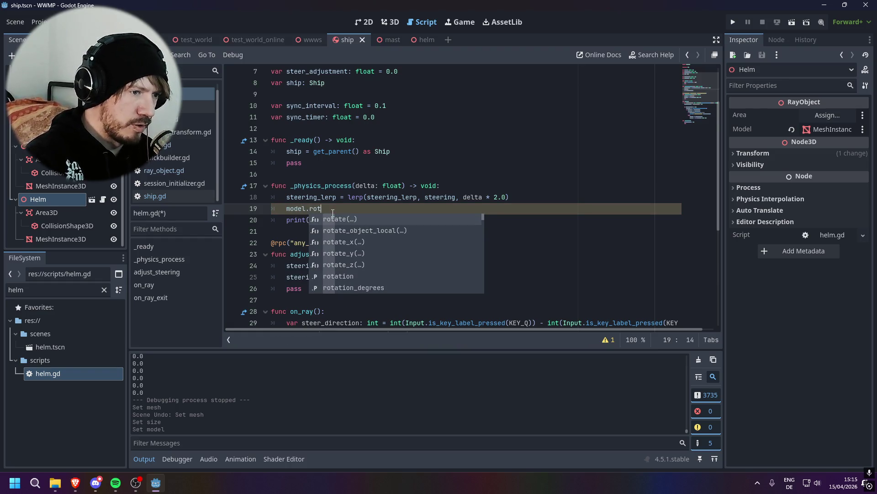
pyautogui.press('Down')
pyautogui.press('Down')
pyautogui.press('Down')
pyautogui.press('Return')
pyautogui.write('.y')
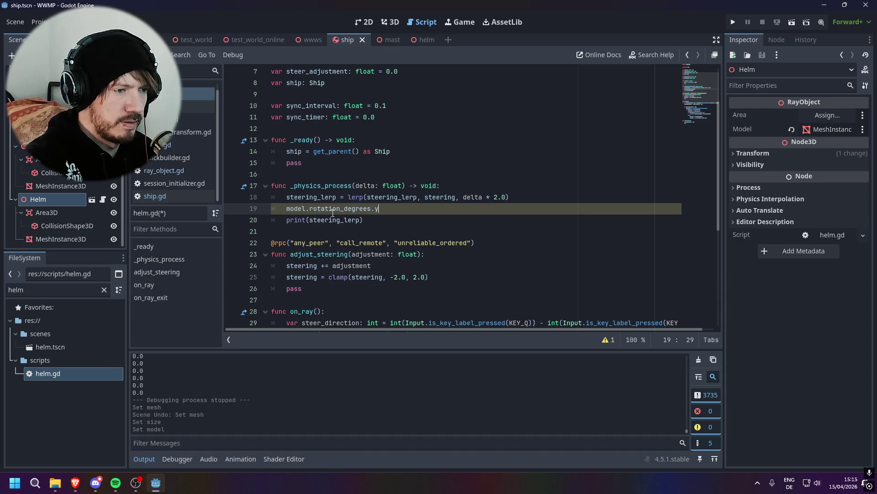
pyautogui.press('BackSpace')
pyautogui.write('z')
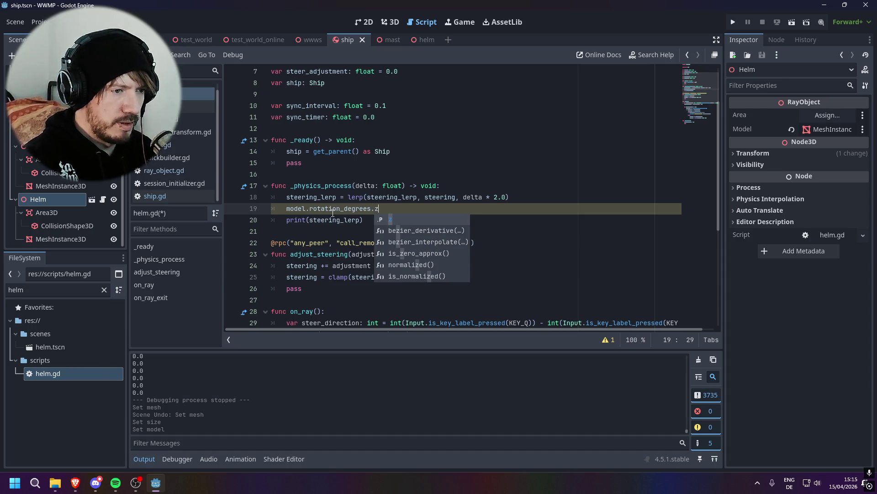
pyautogui.write(' =')
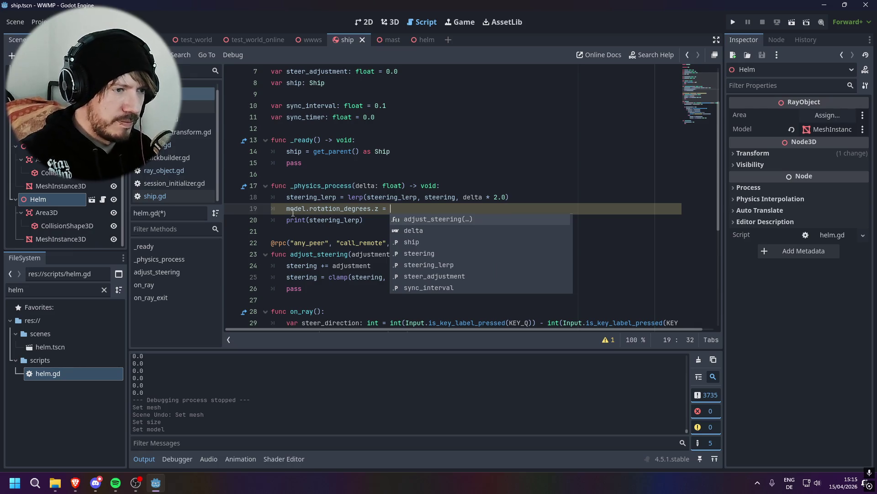
# Complete the assignment with steering_lerp copied from line 18 and save helm.gd
pyautogui.doubleClick(319, 197)
pyautogui.hotkey('ctrl', 'c')
pyautogui.click(414, 213)
pyautogui.hotkey('ctrl', 'v')
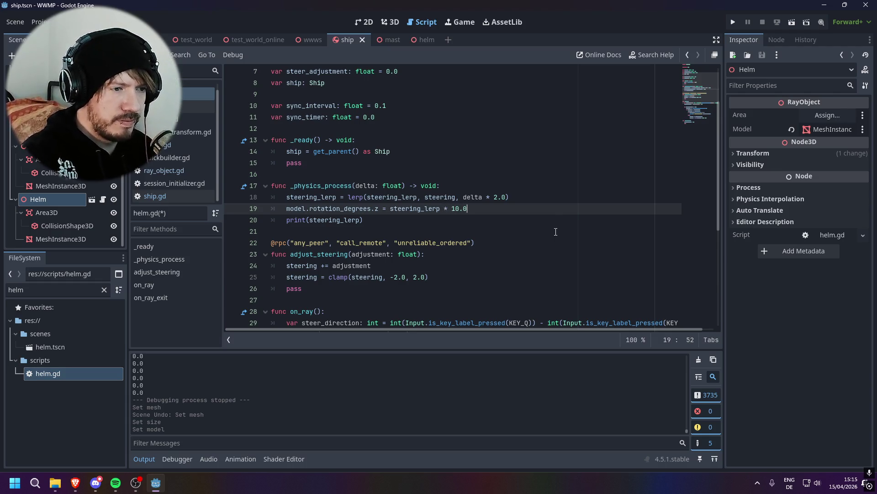
pyautogui.hotkey('ctrl', 's')
# Delete the debug print line and check the rotation line's * 20.0 multiplier
pyautogui.moveTo(373, 219); pyautogui.dragTo(205, 230)
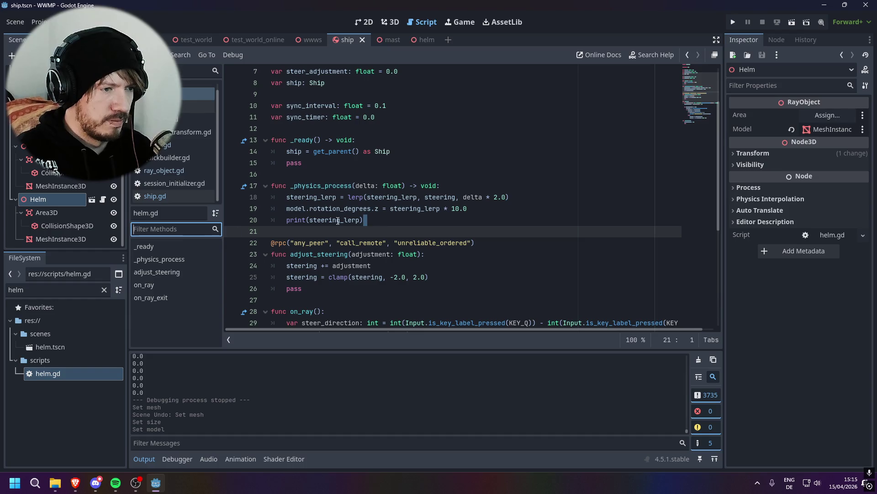
pyautogui.click(386, 220)
pyautogui.press('BackSpace')
pyautogui.press('BackSpace')
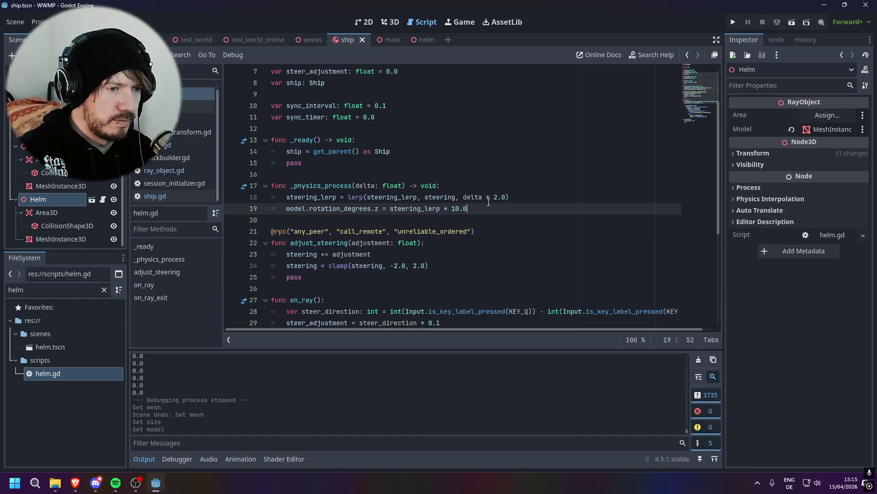
pyautogui.click(481, 178)
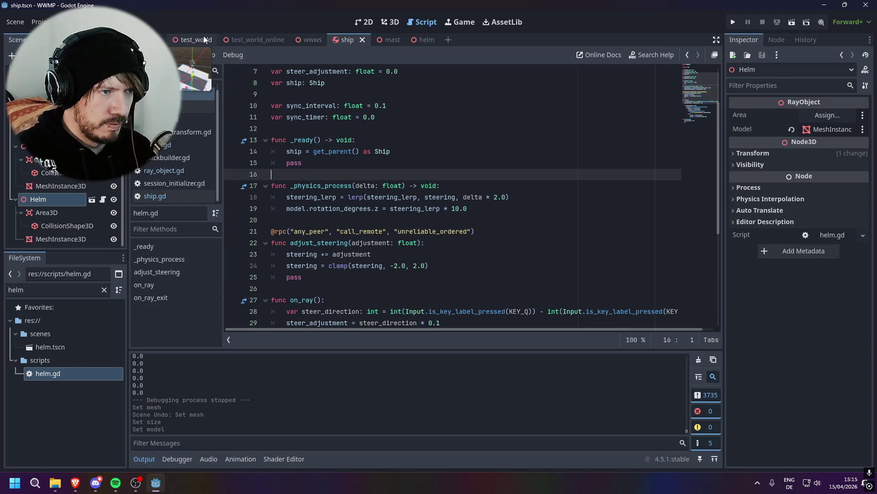
pyautogui.click(479, 207)
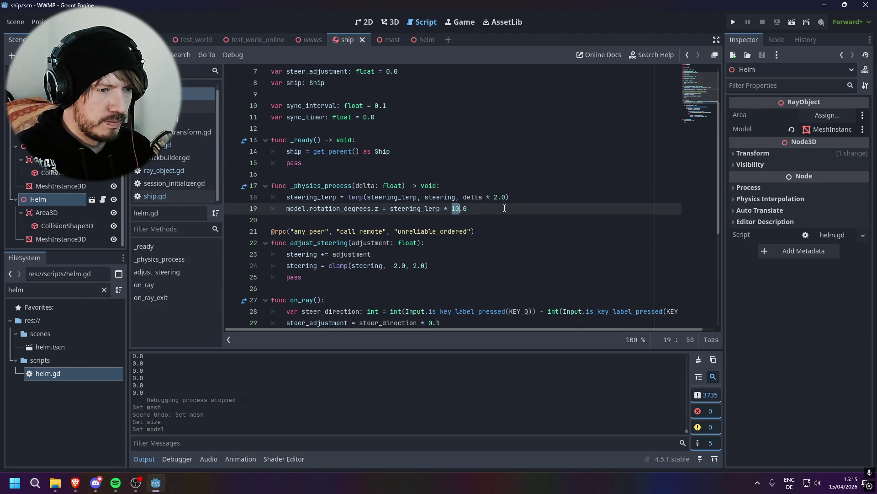
pyautogui.click(477, 209)
pyautogui.click(262, 37)
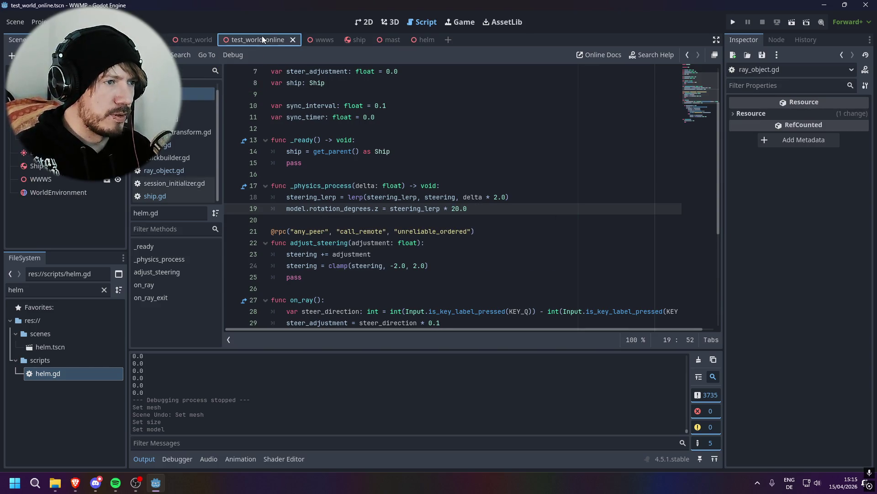
pyautogui.click(789, 23)
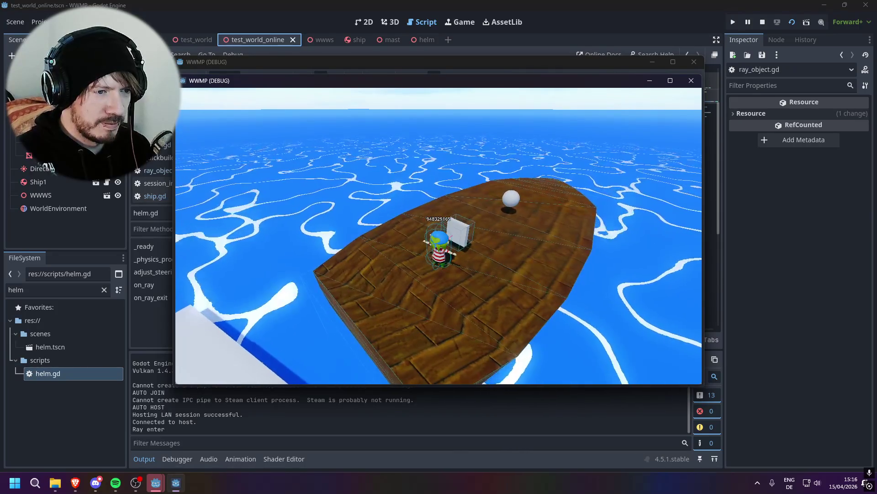
pyautogui.click(448, 66)
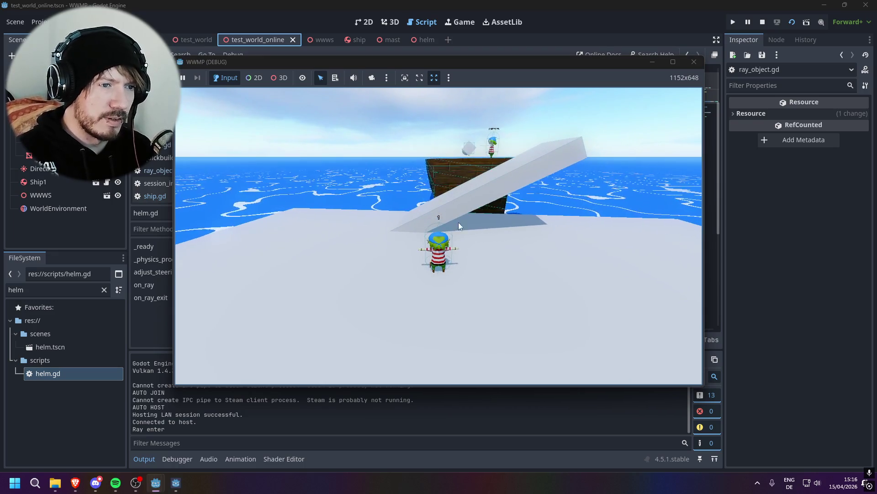
pyautogui.click(763, 22)
pyautogui.click(480, 181)
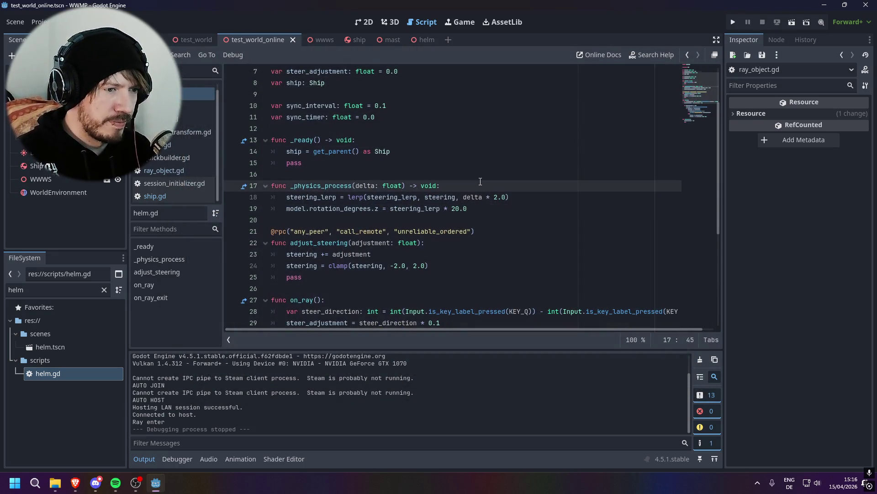
# Rerun the multiplayer scene and walk the other client's player onto the deck beside the helm
pyautogui.click(470, 208)
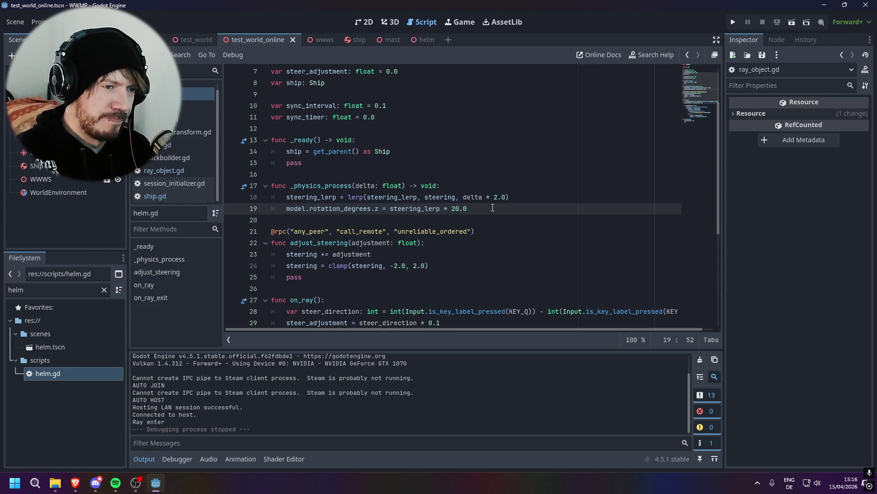
pyautogui.click(734, 23)
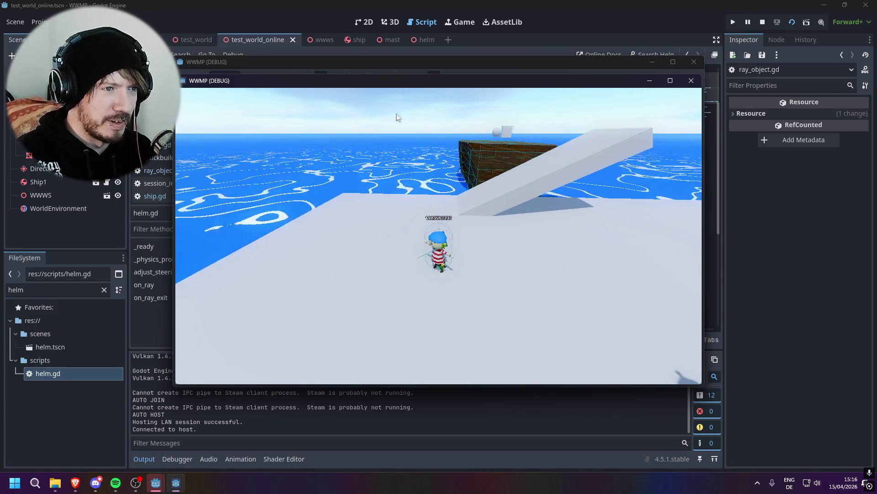
pyautogui.click(341, 63)
pyautogui.press('w')
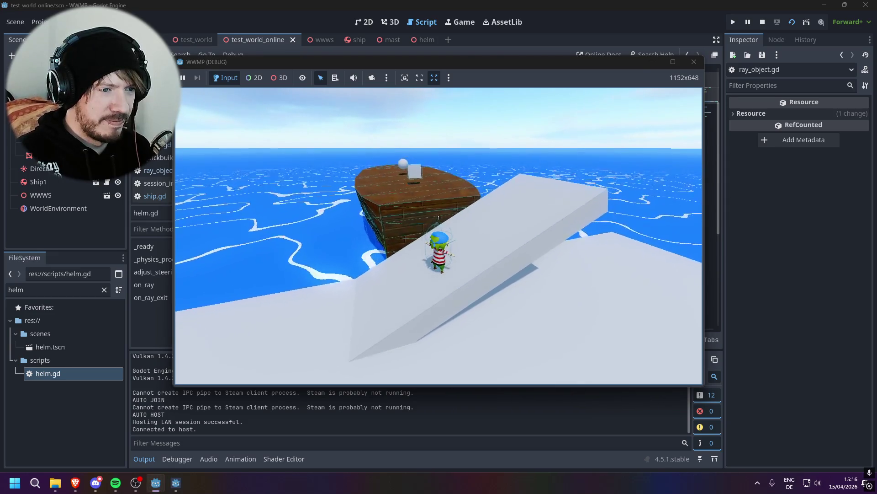
pyautogui.press('w')
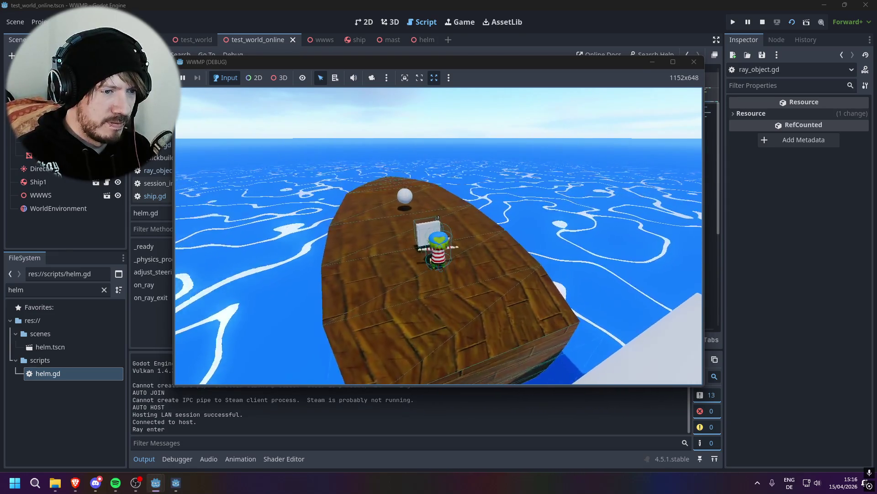
pyautogui.press('w')
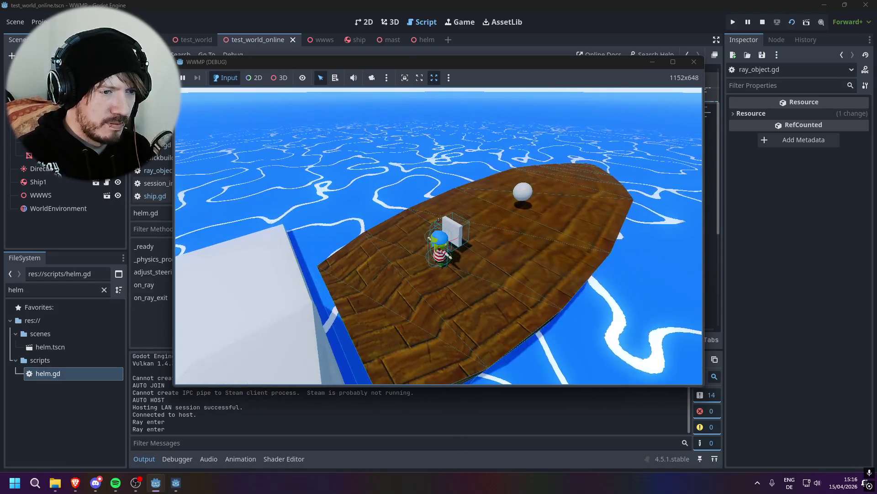